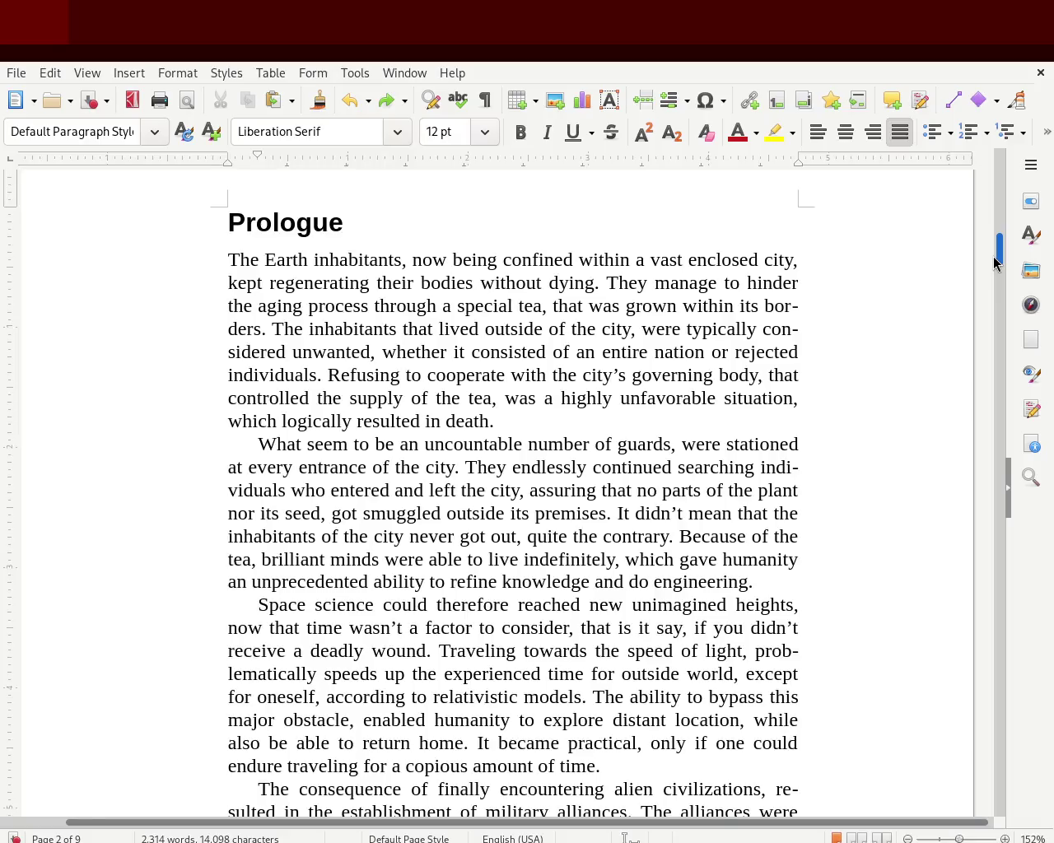
Step: Zoom out and drag the ruler's right margin rightward so the manuscript text runs wider
{"action": "scroll", "coordinate": [995, 262], "scroll_direction": "up", "scroll_amount": 3}
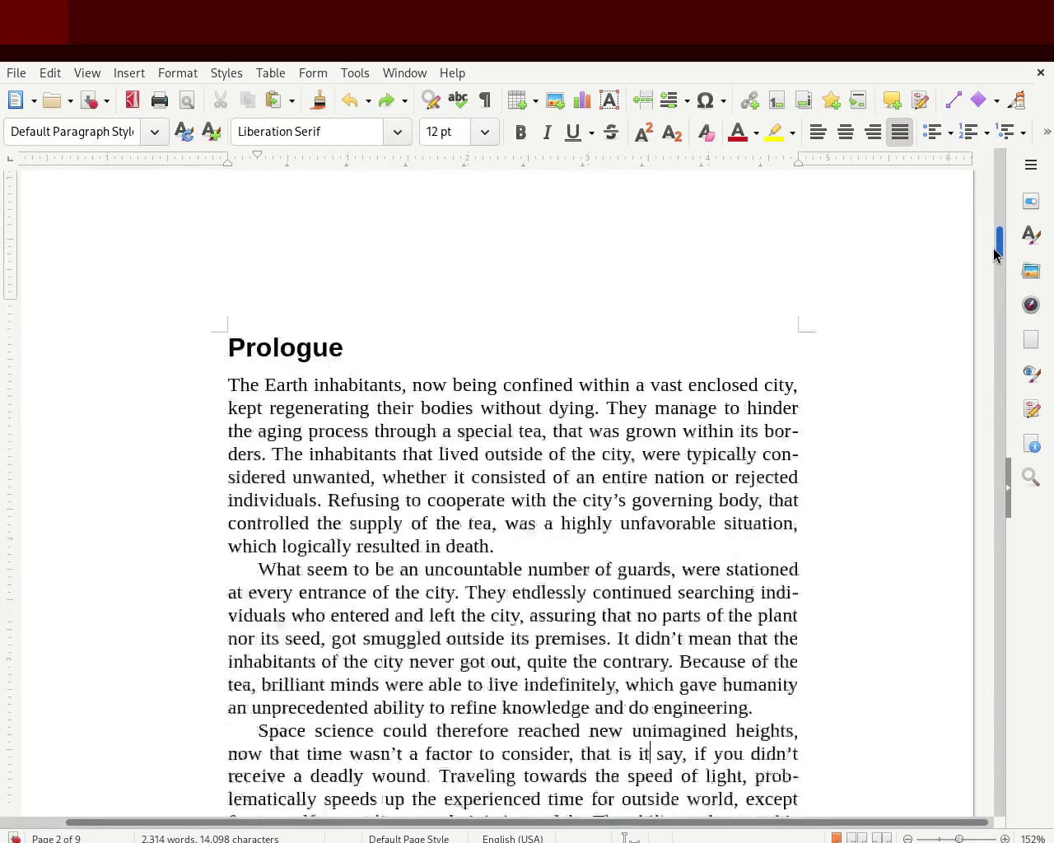
{"action": "scroll", "coordinate": [995, 261], "scroll_direction": "down", "scroll_amount": 3}
{"action": "scroll", "coordinate": [993, 262], "scroll_direction": "down", "scroll_amount": 2}
{"action": "scroll", "coordinate": [993, 261], "scroll_direction": "up", "scroll_amount": 3}
{"action": "left_click_drag", "start_coordinate": [993, 261], "coordinate": [985, 173]}
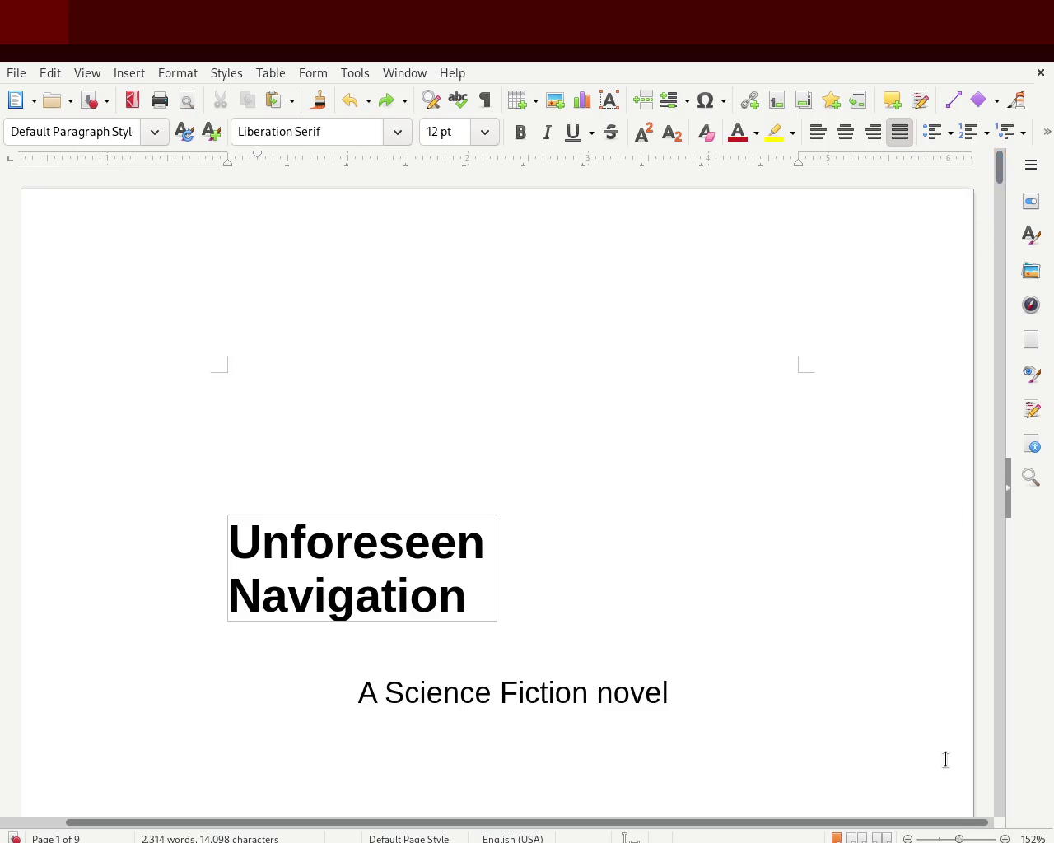
{"action": "left_click_drag", "start_coordinate": [959, 838], "coordinate": [952, 838]}
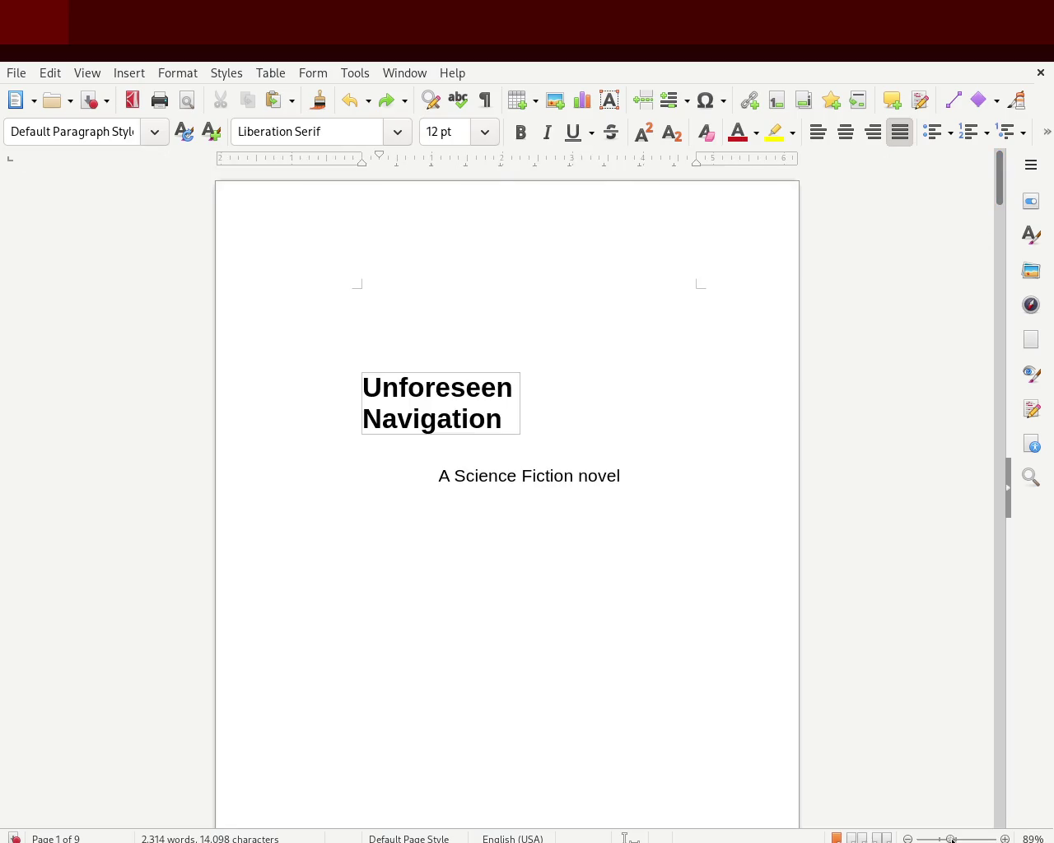
{"action": "left_click", "coordinate": [644, 455]}
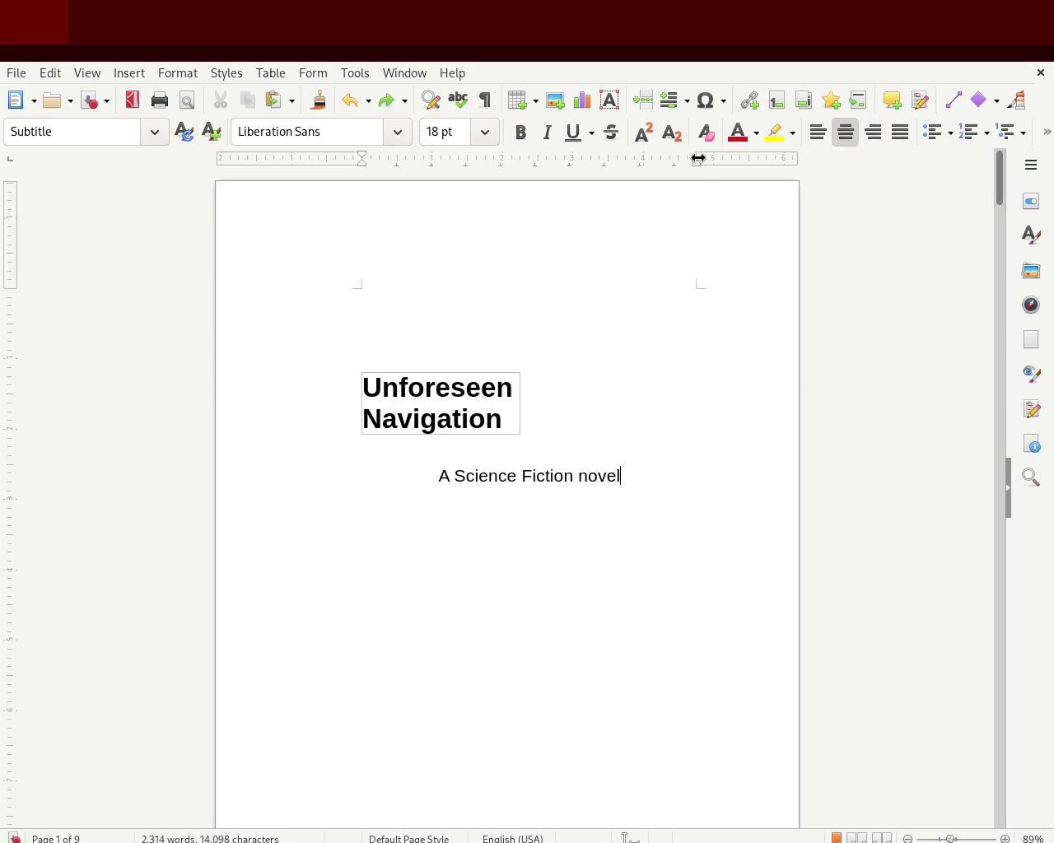
{"action": "left_click_drag", "start_coordinate": [998, 177], "coordinate": [998, 259]}
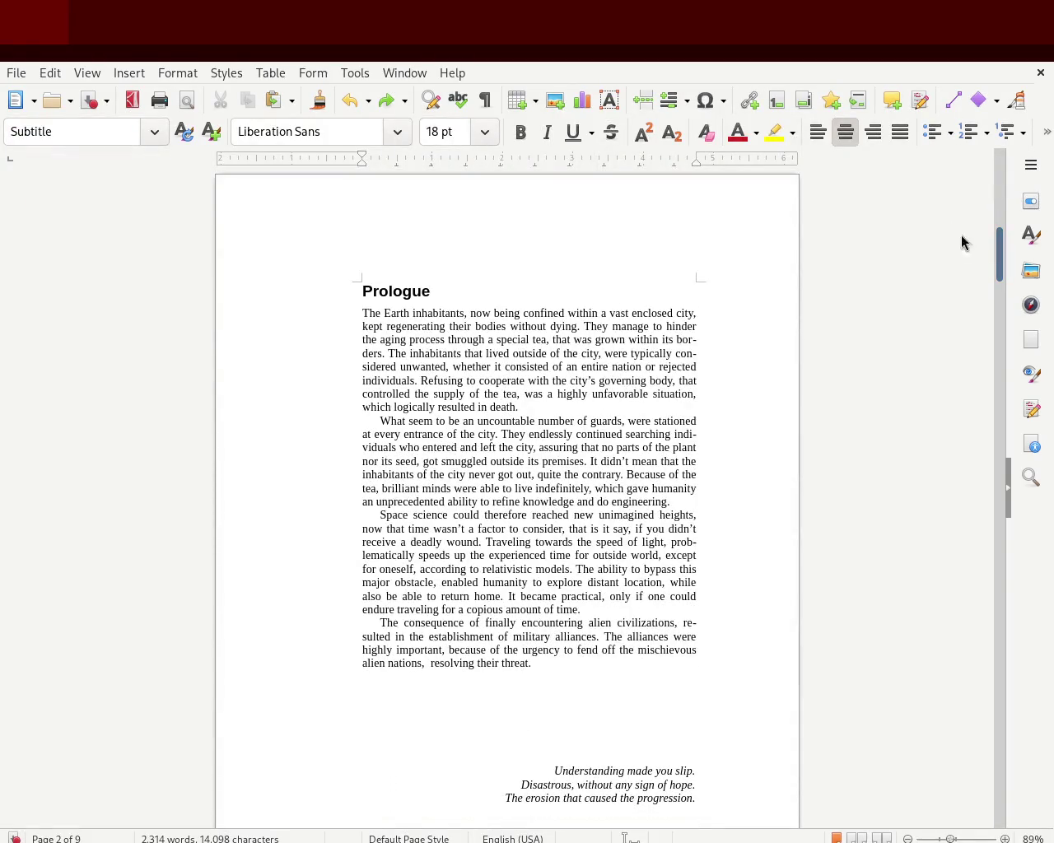
{"action": "left_click_drag", "start_coordinate": [694, 157], "coordinate": [712, 162]}
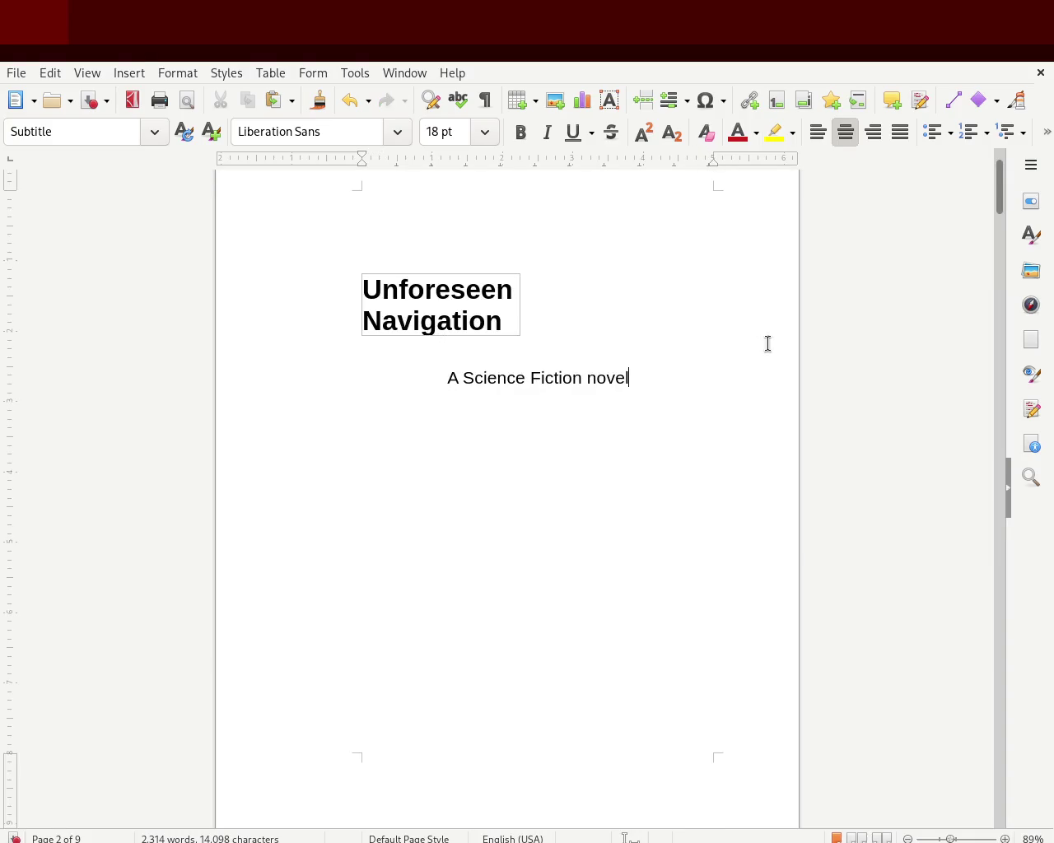
{"action": "mouse_move", "coordinate": [999, 176]}
{"action": "left_mouse_down"}
{"action": "mouse_move", "coordinate": [1000, 167]}
{"action": "mouse_move", "coordinate": [995, 254]}
{"action": "left_mouse_up"}
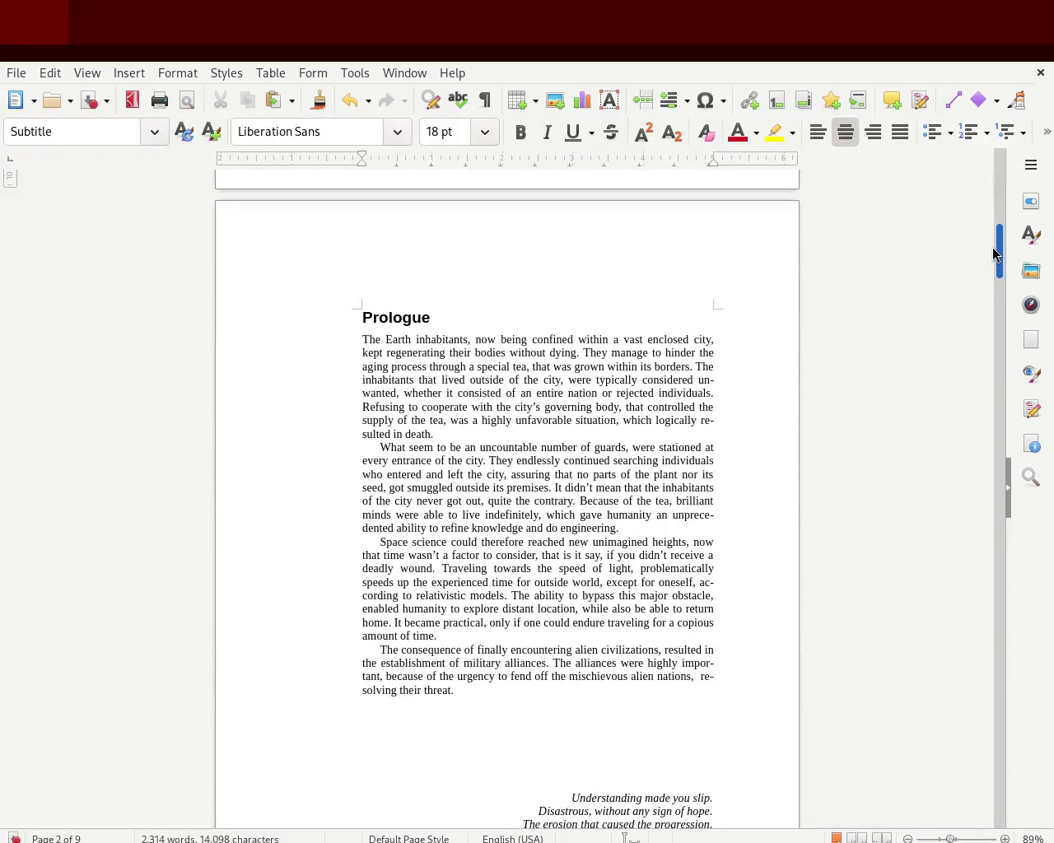
{"action": "left_click_drag", "start_coordinate": [995, 254], "coordinate": [992, 339]}
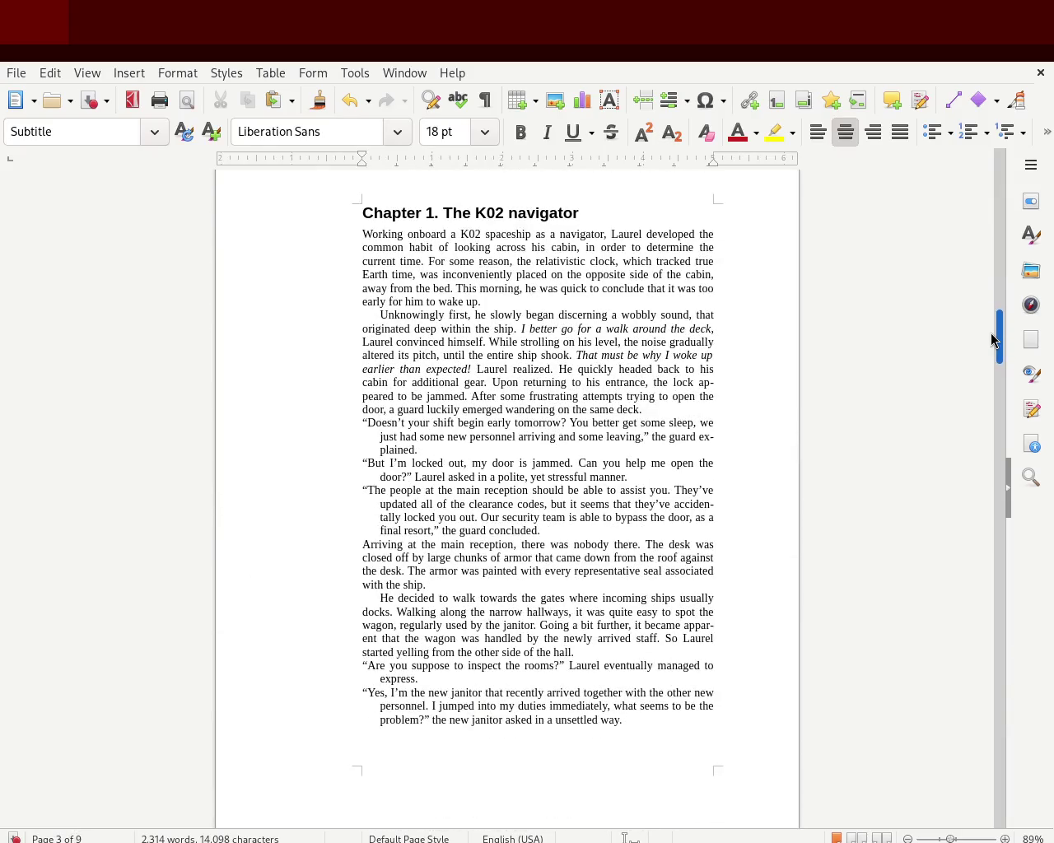
{"action": "left_click_drag", "start_coordinate": [942, 838], "coordinate": [960, 838]}
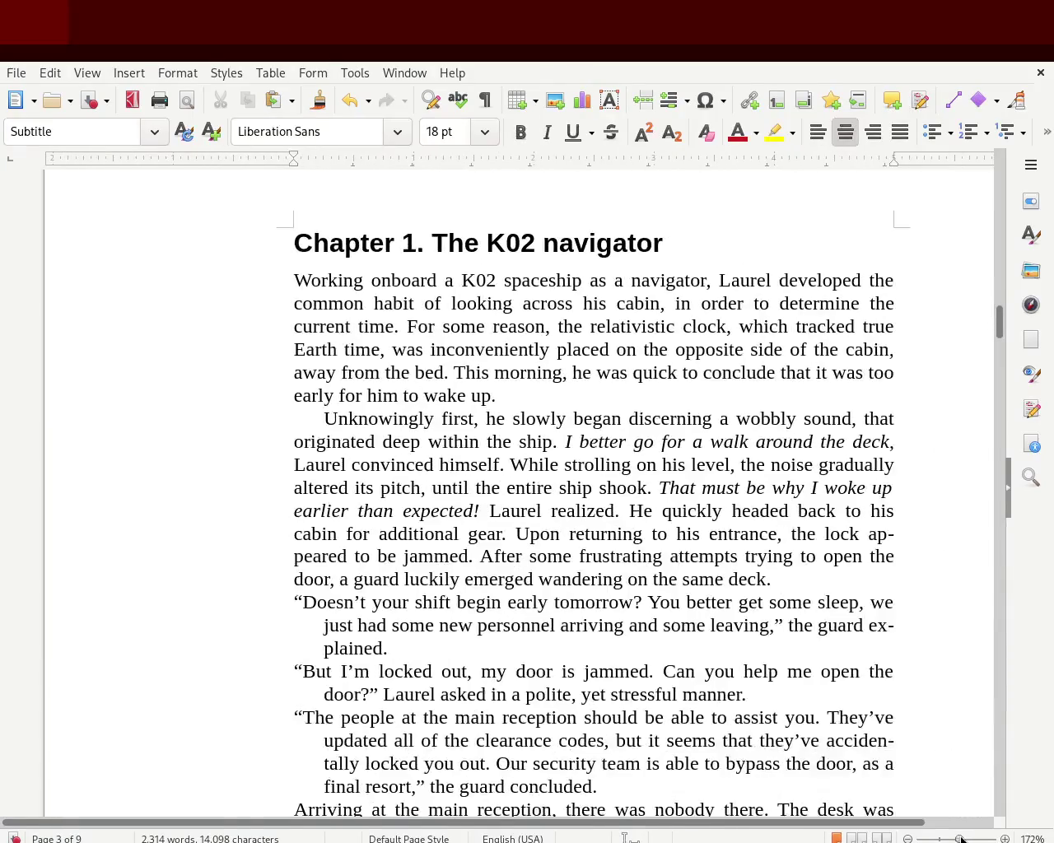
{"action": "left_click_drag", "start_coordinate": [758, 822], "coordinate": [823, 822]}
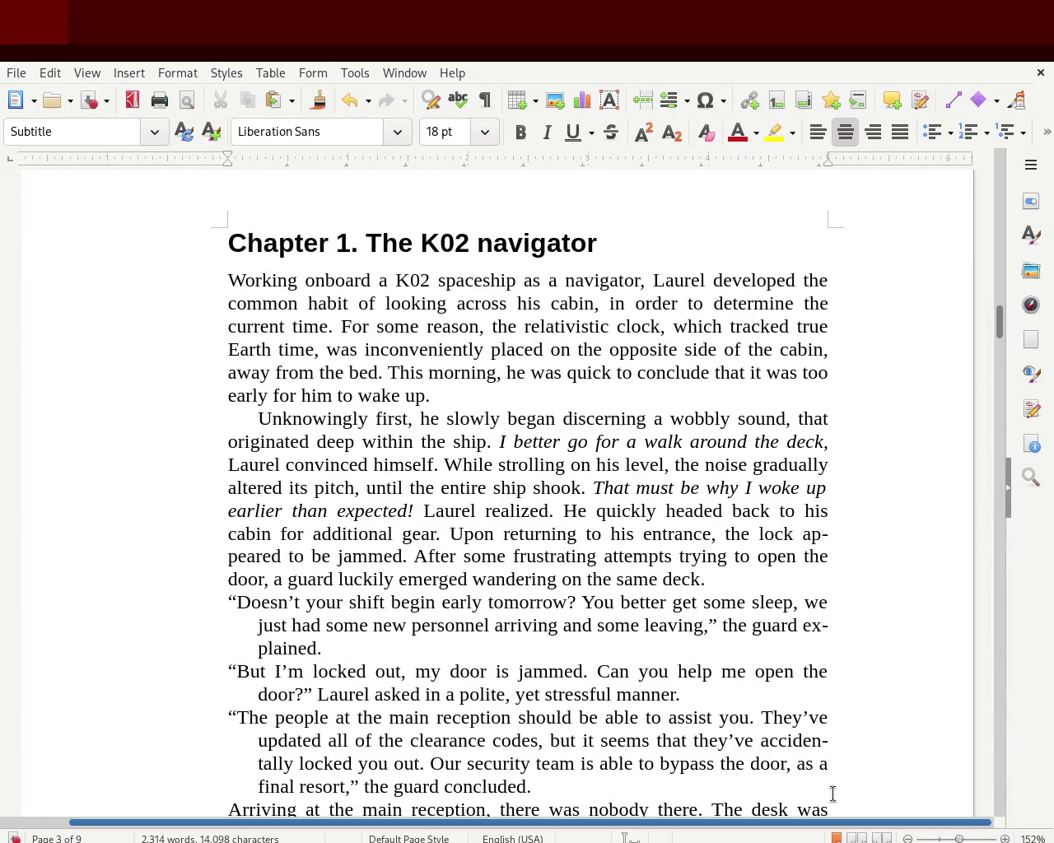
{"action": "mouse_move", "coordinate": [998, 324]}
{"action": "left_mouse_down"}
{"action": "mouse_move", "coordinate": [1006, 383]}
{"action": "mouse_move", "coordinate": [1004, 310]}
{"action": "mouse_move", "coordinate": [1010, 384]}
{"action": "mouse_move", "coordinate": [1012, 338]}
{"action": "left_mouse_up"}
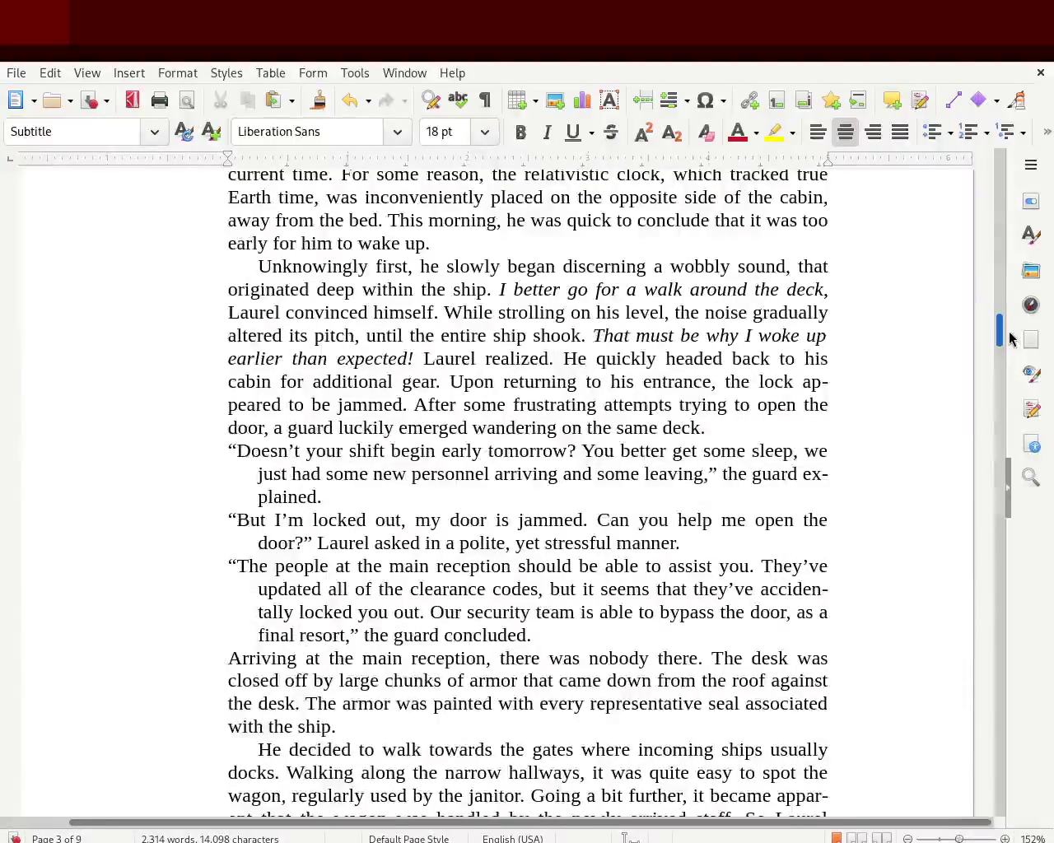
{"action": "left_click_drag", "start_coordinate": [961, 838], "coordinate": [945, 838]}
{"action": "mouse_move", "coordinate": [998, 350]}
{"action": "left_mouse_down"}
{"action": "mouse_move", "coordinate": [999, 305]}
{"action": "mouse_move", "coordinate": [990, 376]}
{"action": "mouse_move", "coordinate": [983, 183]}
{"action": "mouse_move", "coordinate": [979, 261]}
{"action": "left_mouse_up"}
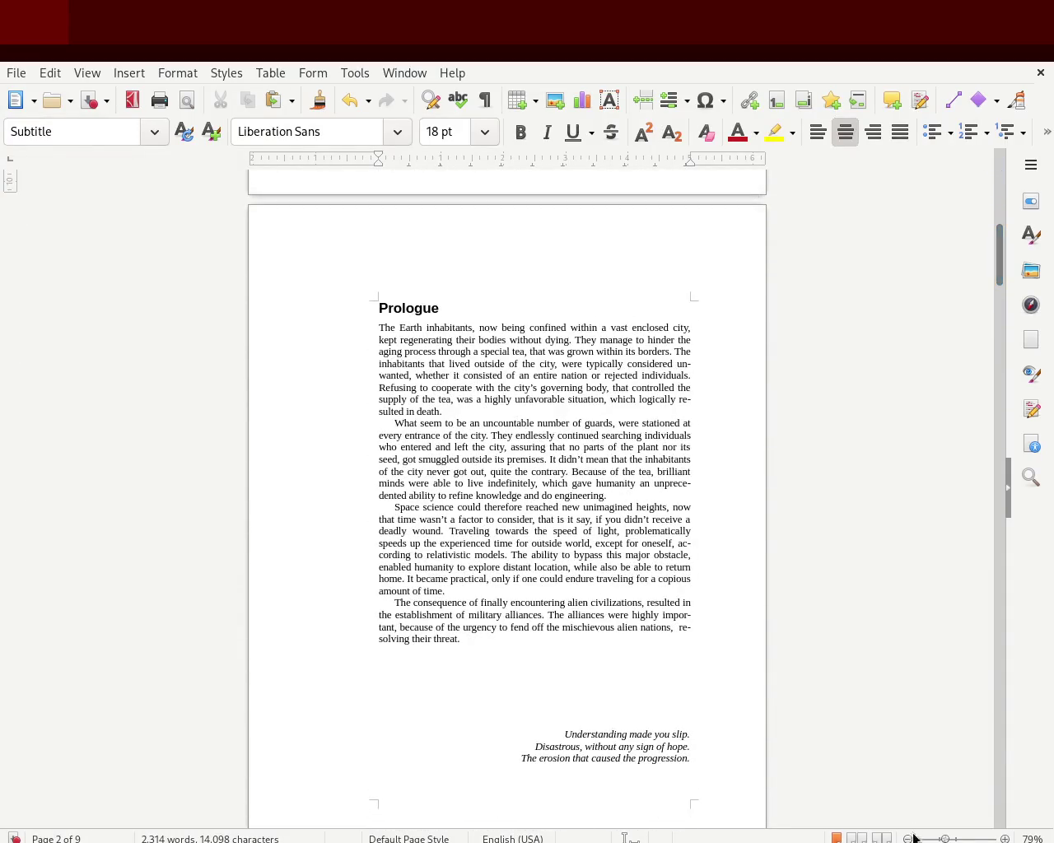
Step: At 100% zoom, move the ruler's right margin marker slightly left to narrow the text block
{"action": "left_click_drag", "start_coordinate": [945, 839], "coordinate": [956, 839]}
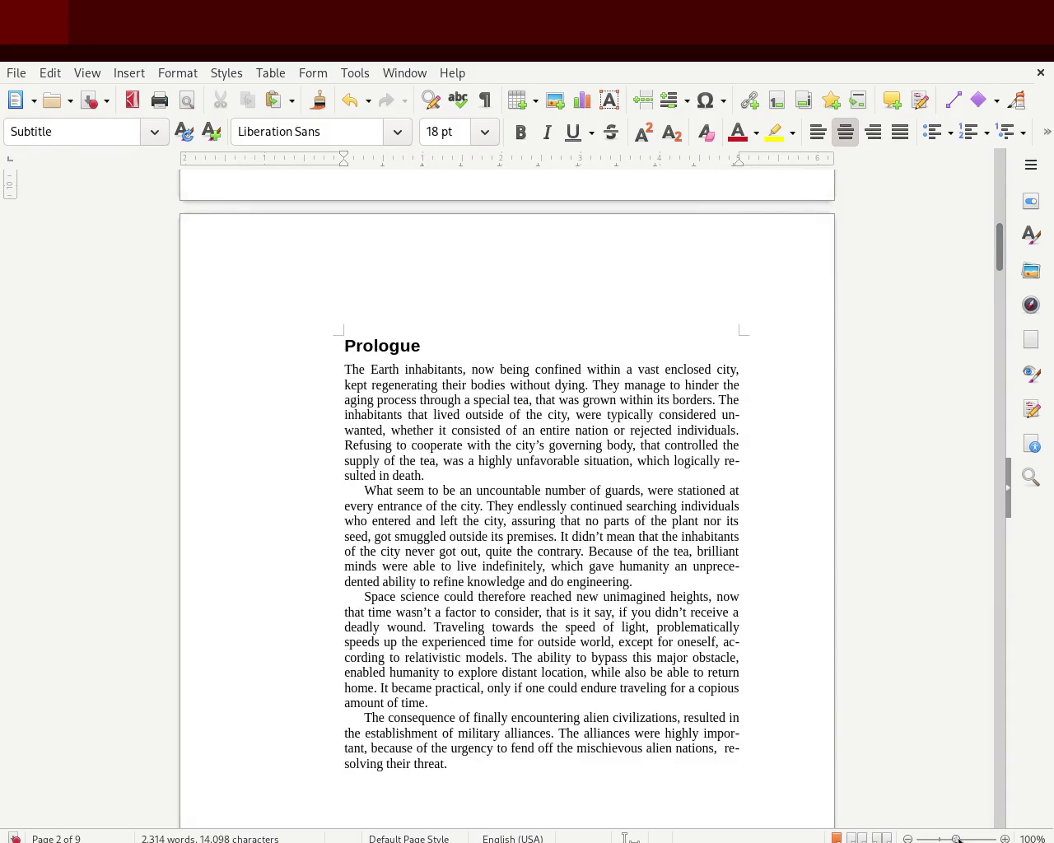
{"action": "left_click_drag", "start_coordinate": [958, 839], "coordinate": [960, 840]}
{"action": "left_click_drag", "start_coordinate": [1002, 240], "coordinate": [999, 252]}
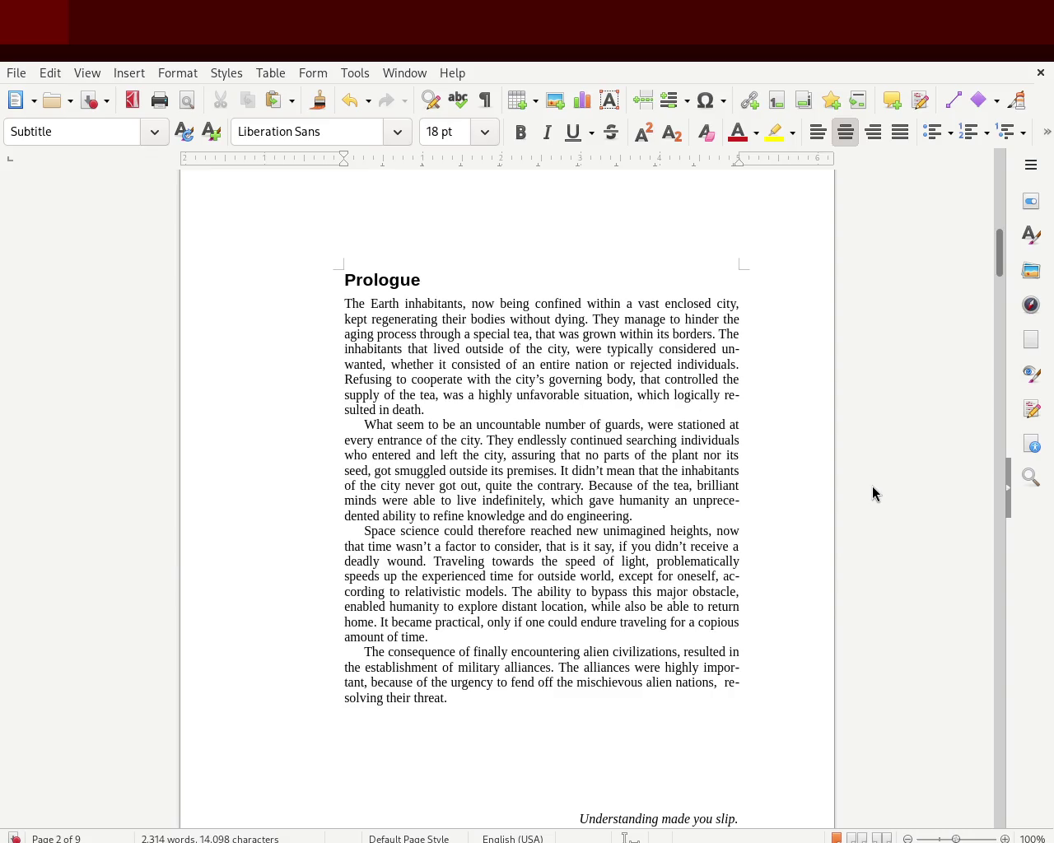
{"action": "left_click_drag", "start_coordinate": [999, 260], "coordinate": [999, 341]}
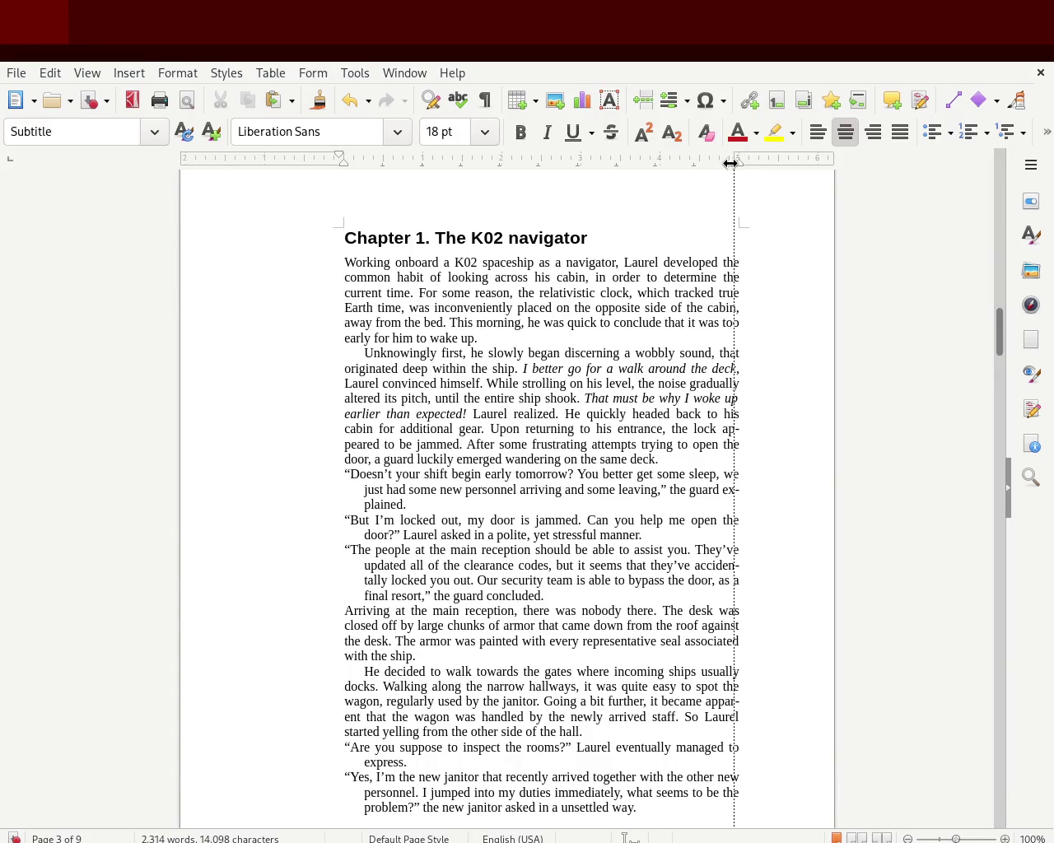
{"action": "left_click_drag", "start_coordinate": [737, 154], "coordinate": [729, 156]}
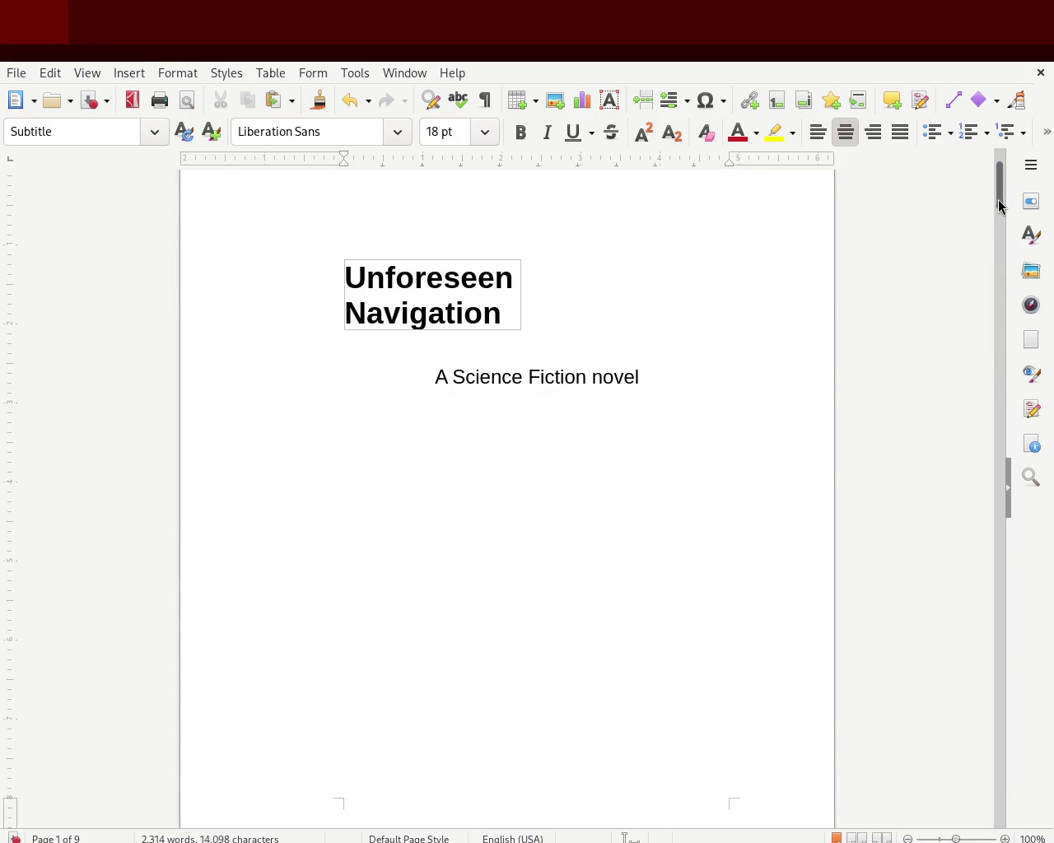
Step: Pull the right margin further left and check how the Prologue rewraps across the pages
{"action": "left_click_drag", "start_coordinate": [997, 205], "coordinate": [1001, 270]}
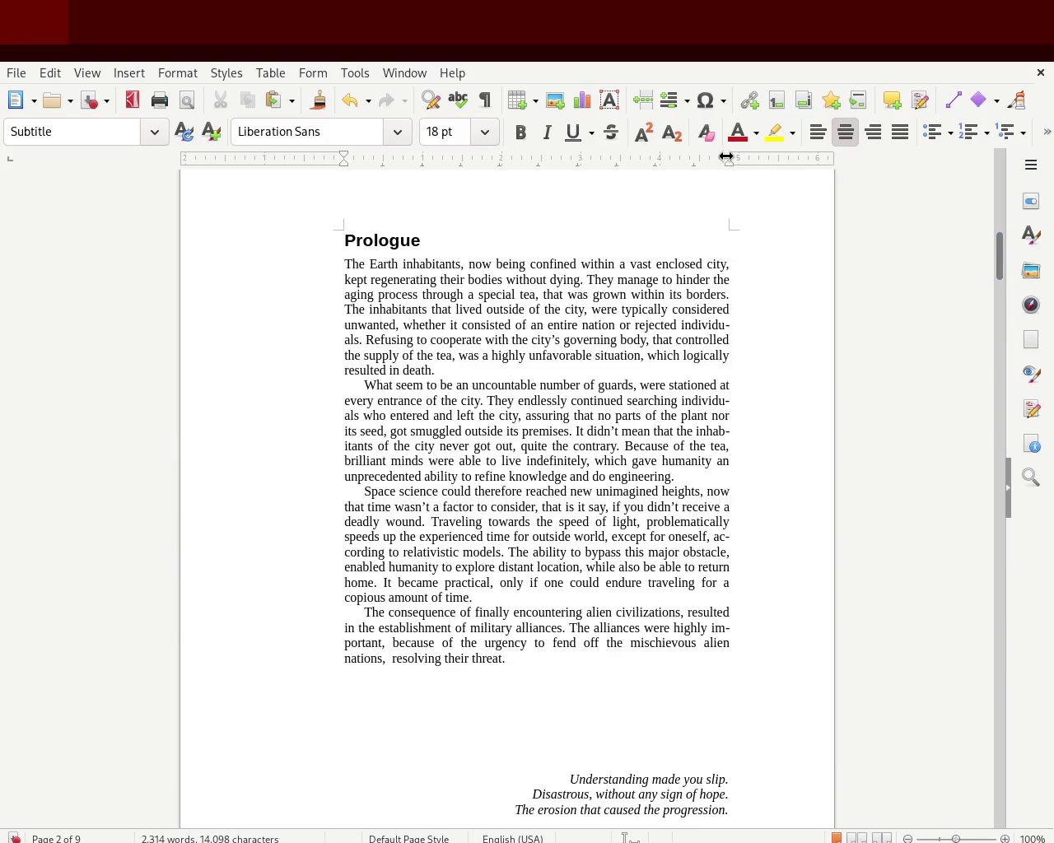
{"action": "left_click_drag", "start_coordinate": [724, 159], "coordinate": [719, 168]}
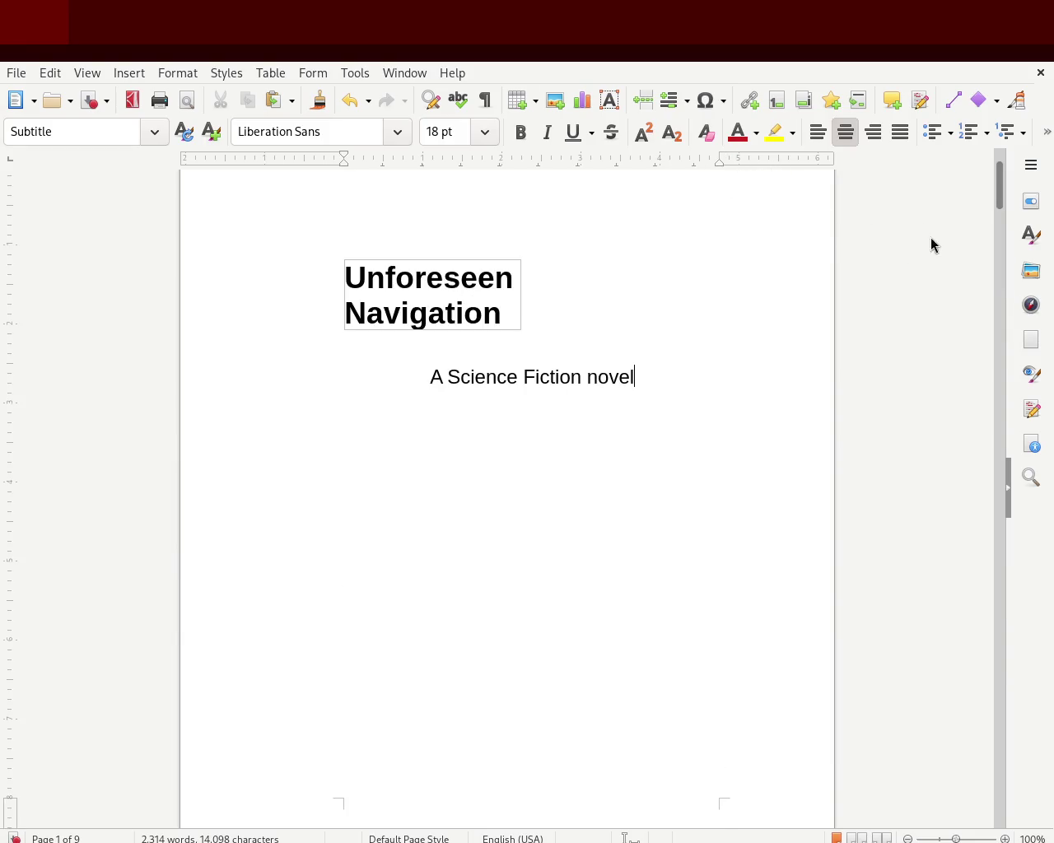
{"action": "left_click_drag", "start_coordinate": [993, 207], "coordinate": [1002, 337]}
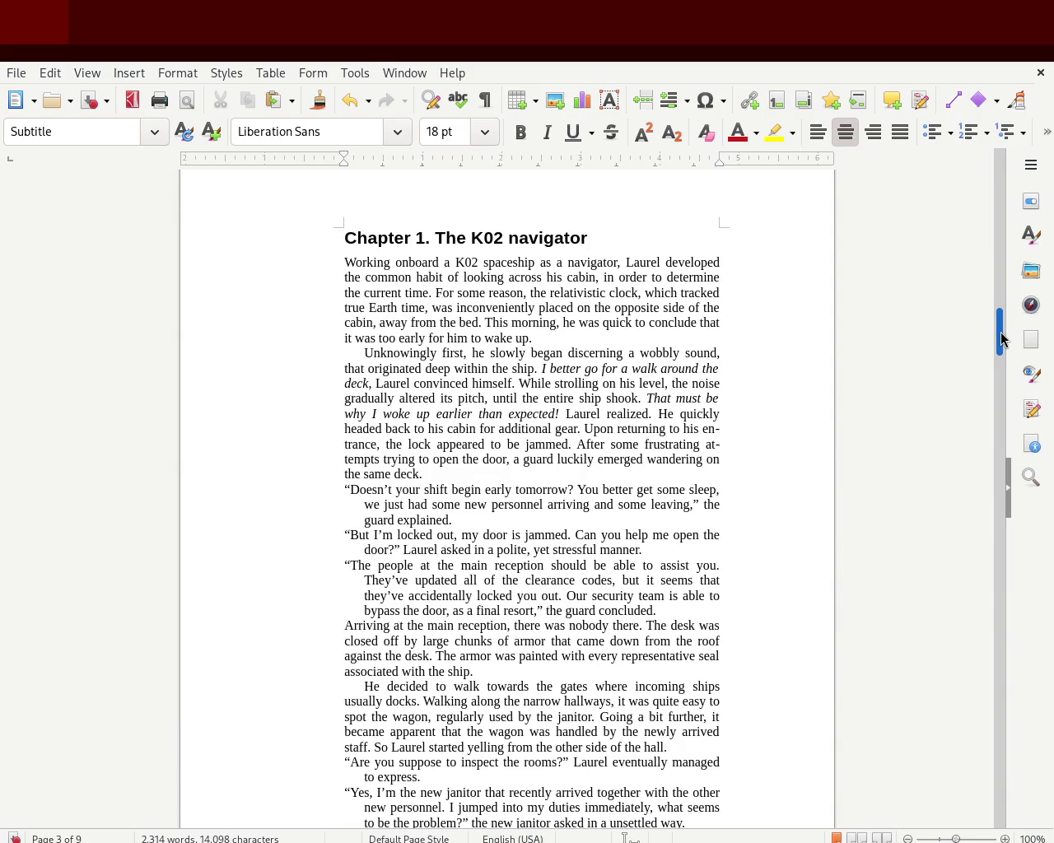
{"action": "left_click_drag", "start_coordinate": [1001, 337], "coordinate": [1001, 344]}
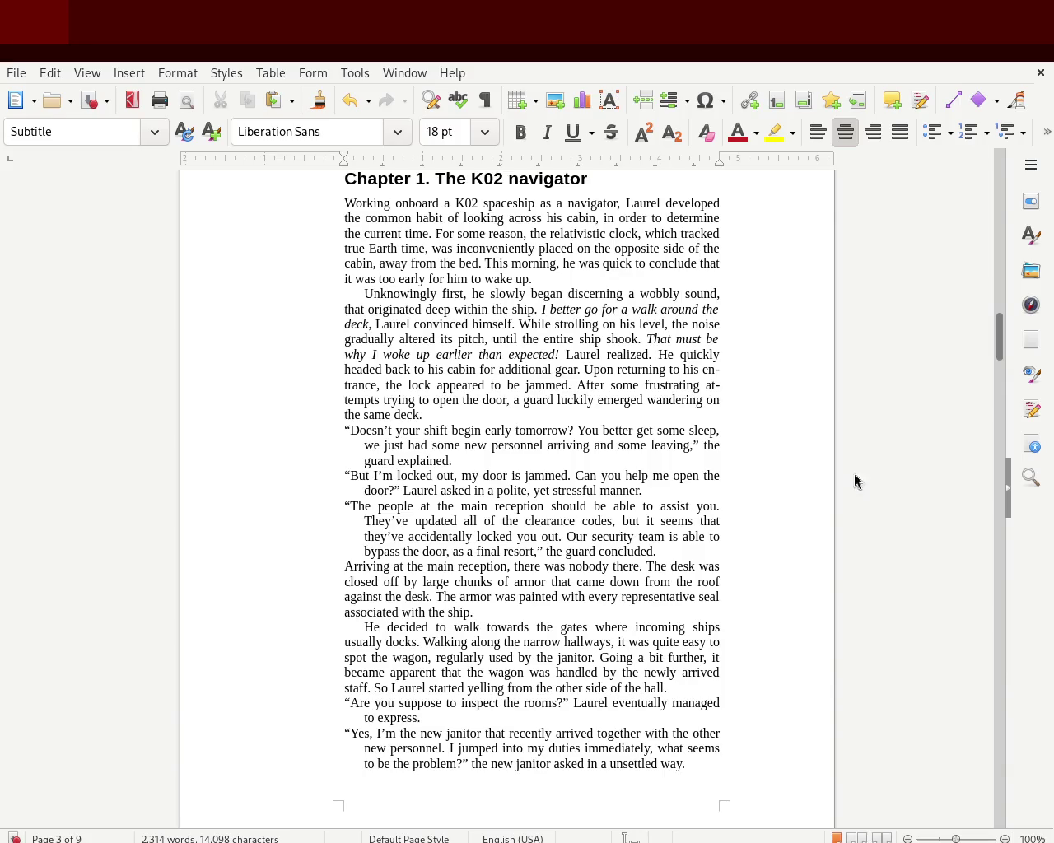
{"action": "mouse_move", "coordinate": [999, 337]}
{"action": "left_mouse_down"}
{"action": "mouse_move", "coordinate": [1002, 231]}
{"action": "mouse_move", "coordinate": [1002, 265]}
{"action": "left_mouse_up"}
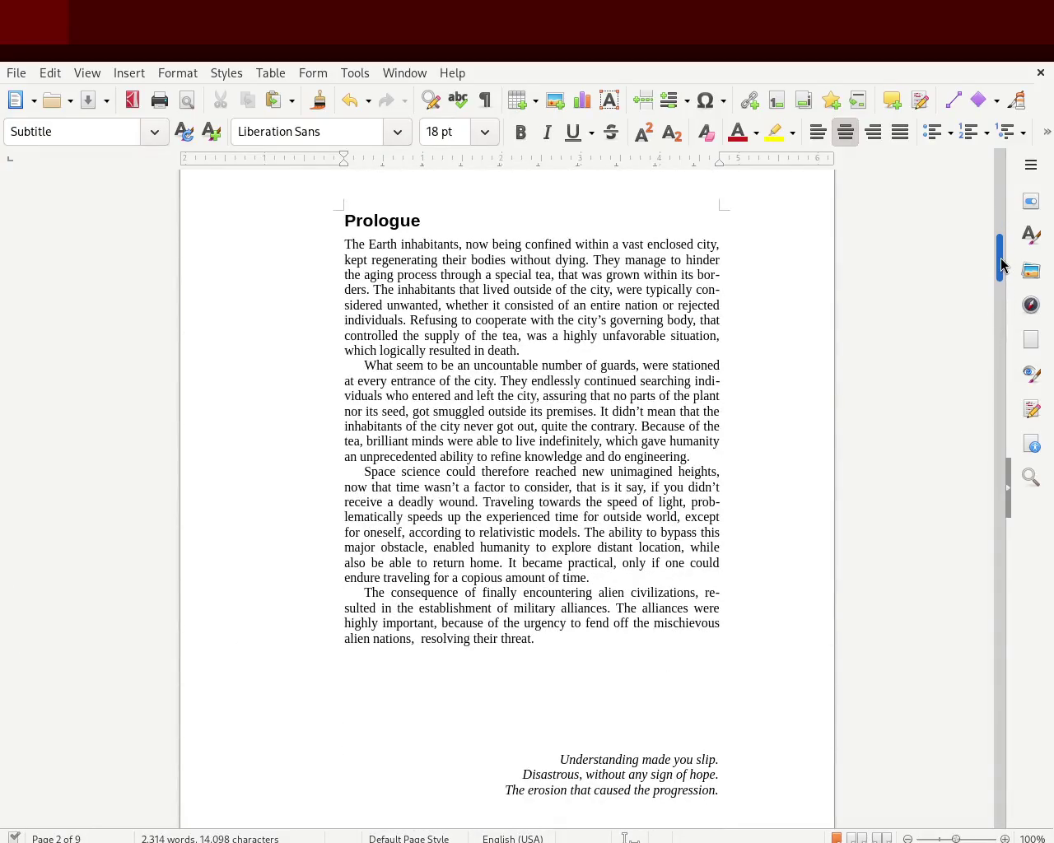
{"action": "mouse_move", "coordinate": [1002, 265]}
{"action": "left_mouse_down"}
{"action": "mouse_move", "coordinate": [1000, 305]}
{"action": "mouse_move", "coordinate": [998, 287]}
{"action": "left_mouse_up"}
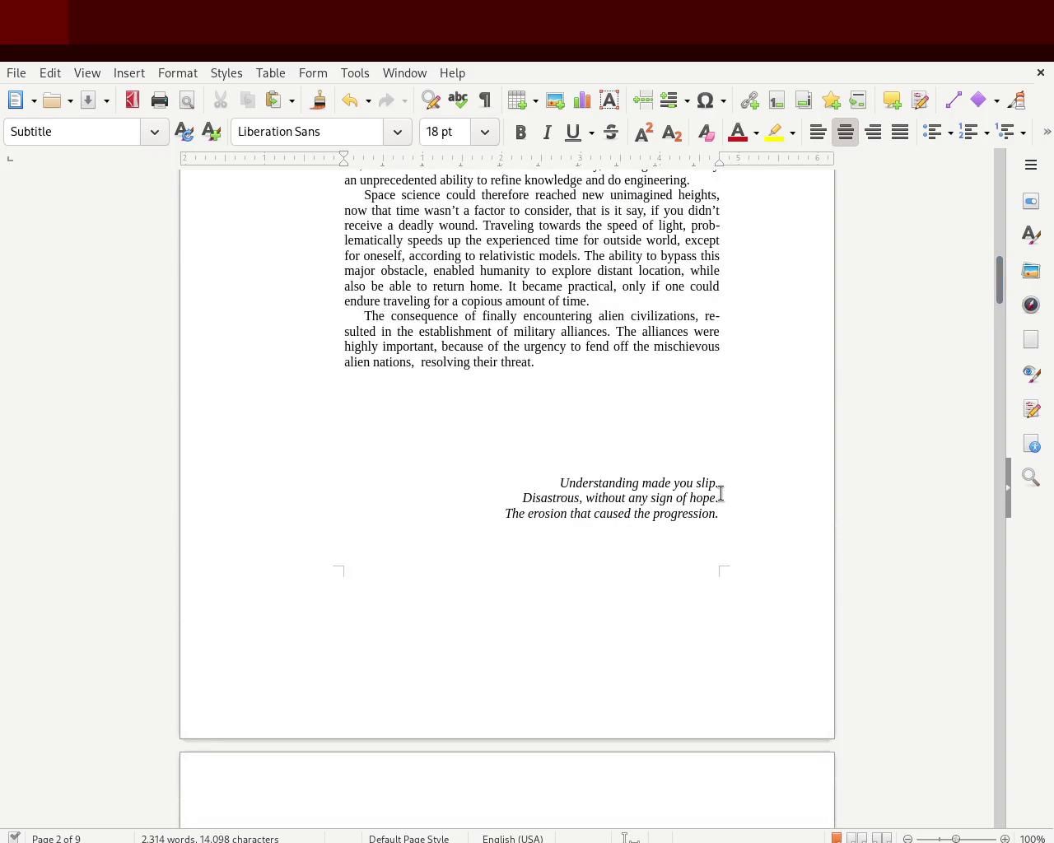
{"action": "left_click", "coordinate": [707, 540]}
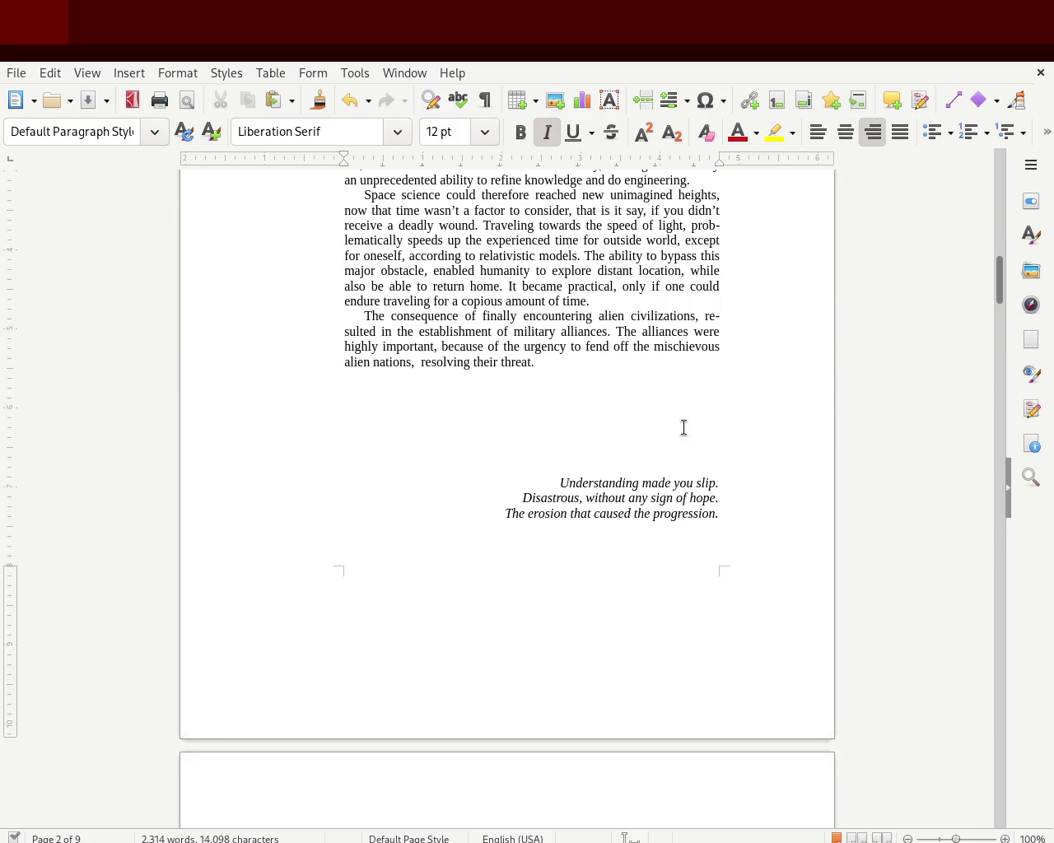
Step: Add a blank line above the Prologue's italic poem so it sits lower on page 2
{"action": "left_click", "coordinate": [702, 455]}
{"action": "key", "text": "Return"}
{"action": "key", "text": "Return"}
{"action": "key", "text": "Return"}
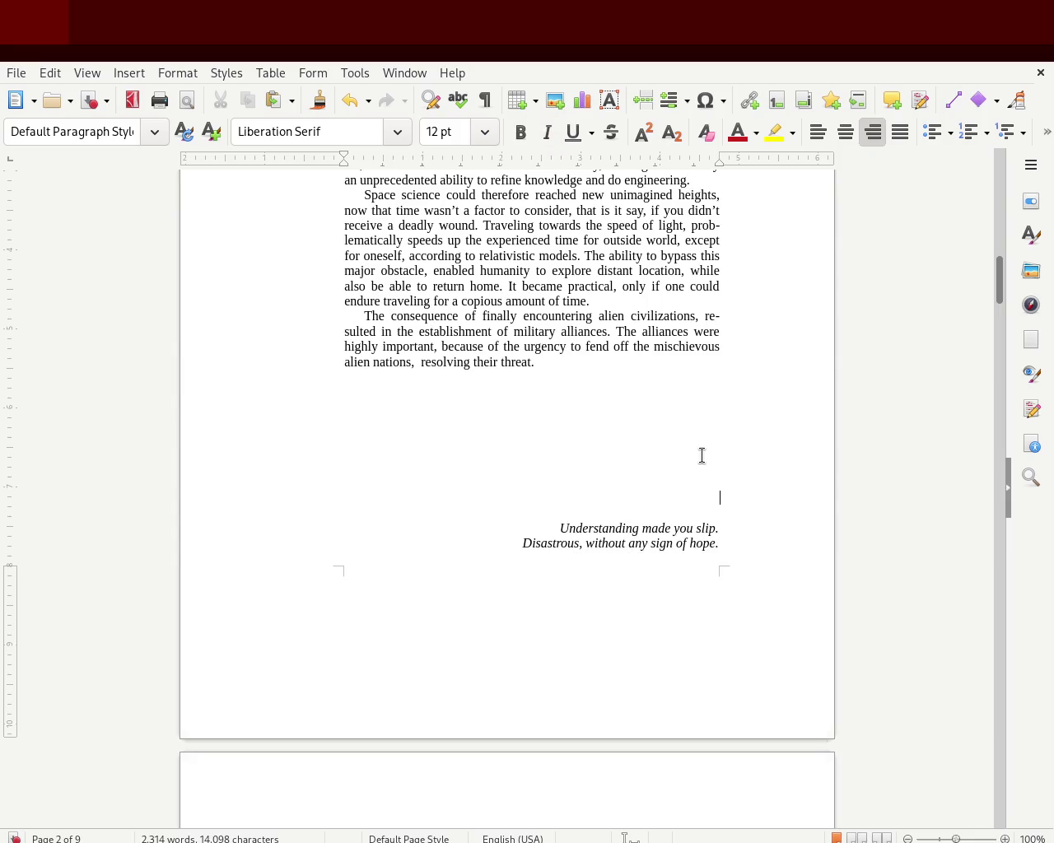
{"action": "key", "text": "BackSpace"}
{"action": "mouse_move", "coordinate": [1002, 282]}
{"action": "left_mouse_down"}
{"action": "mouse_move", "coordinate": [1001, 303]}
{"action": "mouse_move", "coordinate": [974, 330]}
{"action": "left_mouse_up"}
Step: Confirm Chapter 1 still opens page 3, then save the manuscript
{"action": "left_click", "coordinate": [423, 499]}
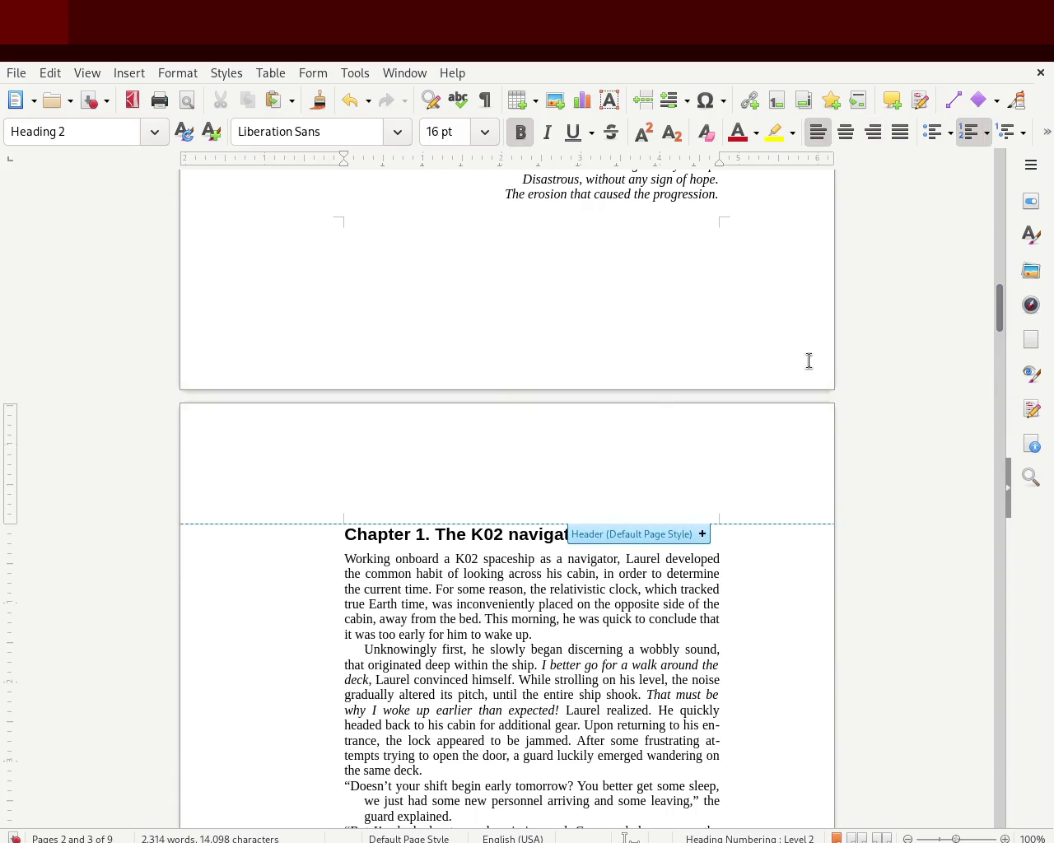
{"action": "left_click_drag", "start_coordinate": [1000, 305], "coordinate": [997, 272]}
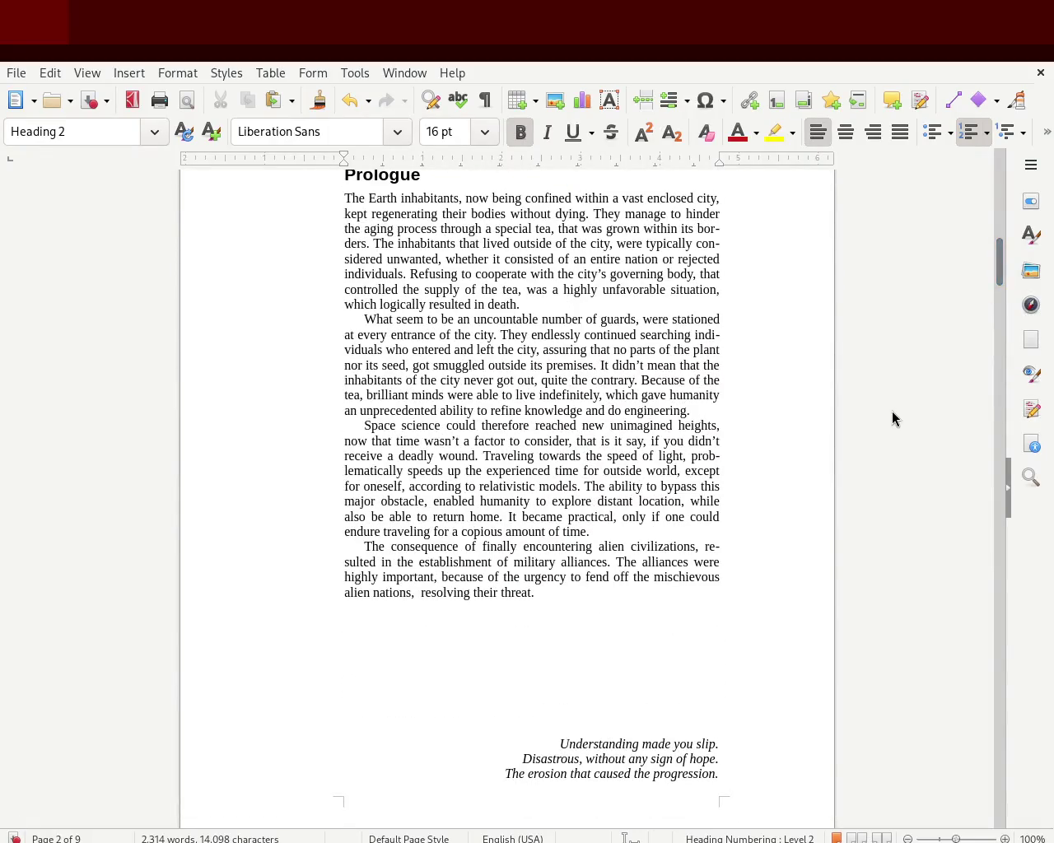
{"action": "left_click", "coordinate": [857, 421]}
{"action": "key", "text": "ctrl+s"}
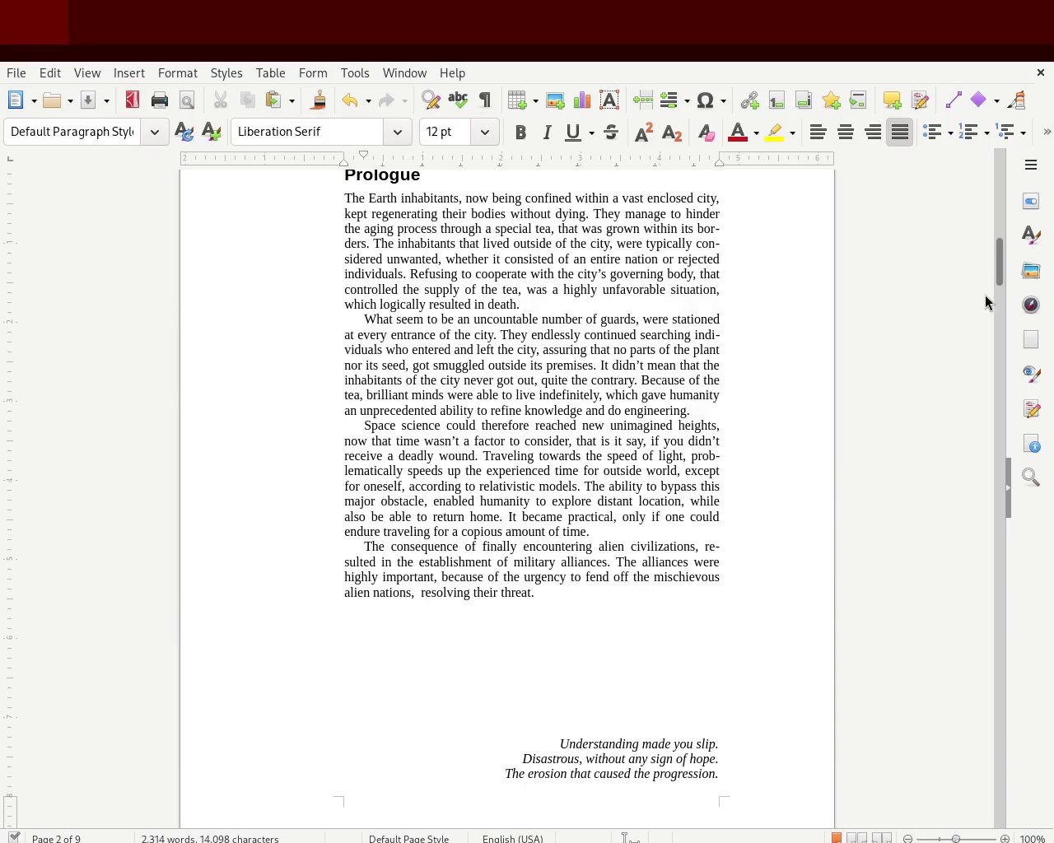
{"action": "mouse_move", "coordinate": [999, 269]}
{"action": "left_mouse_down"}
{"action": "mouse_move", "coordinate": [1000, 254]}
{"action": "mouse_move", "coordinate": [980, 304]}
{"action": "mouse_move", "coordinate": [979, 168]}
{"action": "mouse_move", "coordinate": [980, 343]}
{"action": "left_mouse_up"}
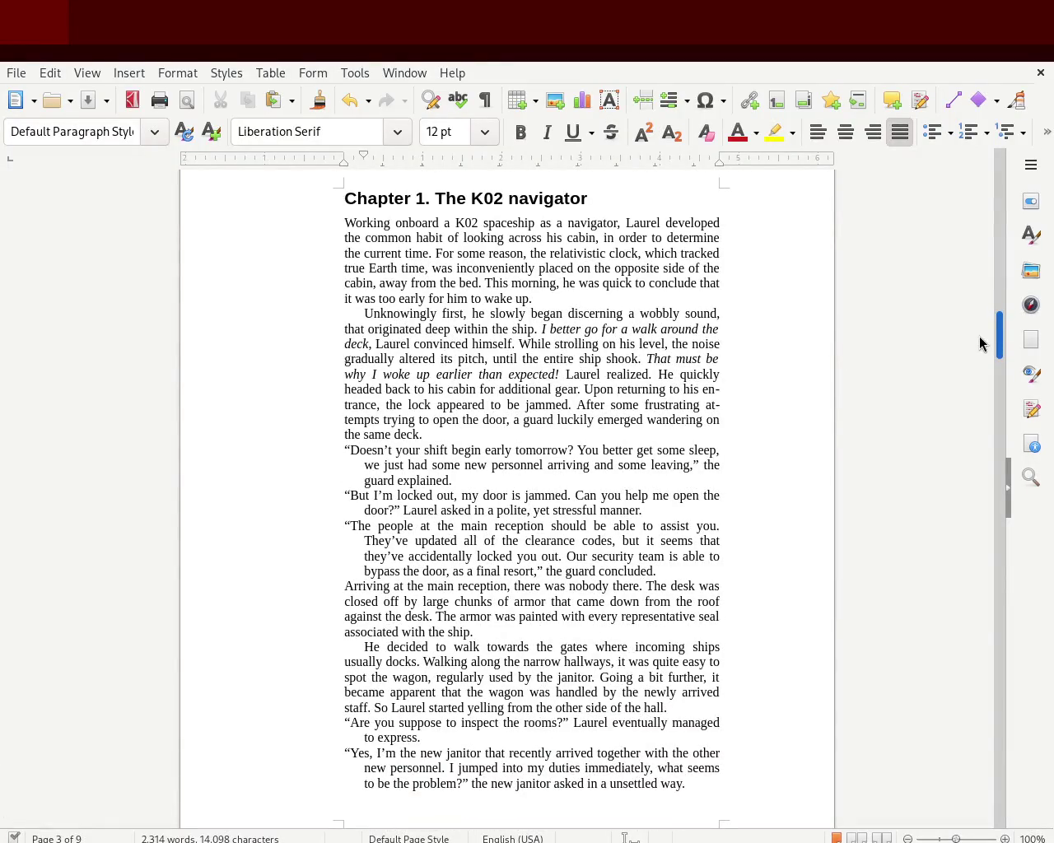
{"action": "left_click_drag", "start_coordinate": [979, 343], "coordinate": [979, 355]}
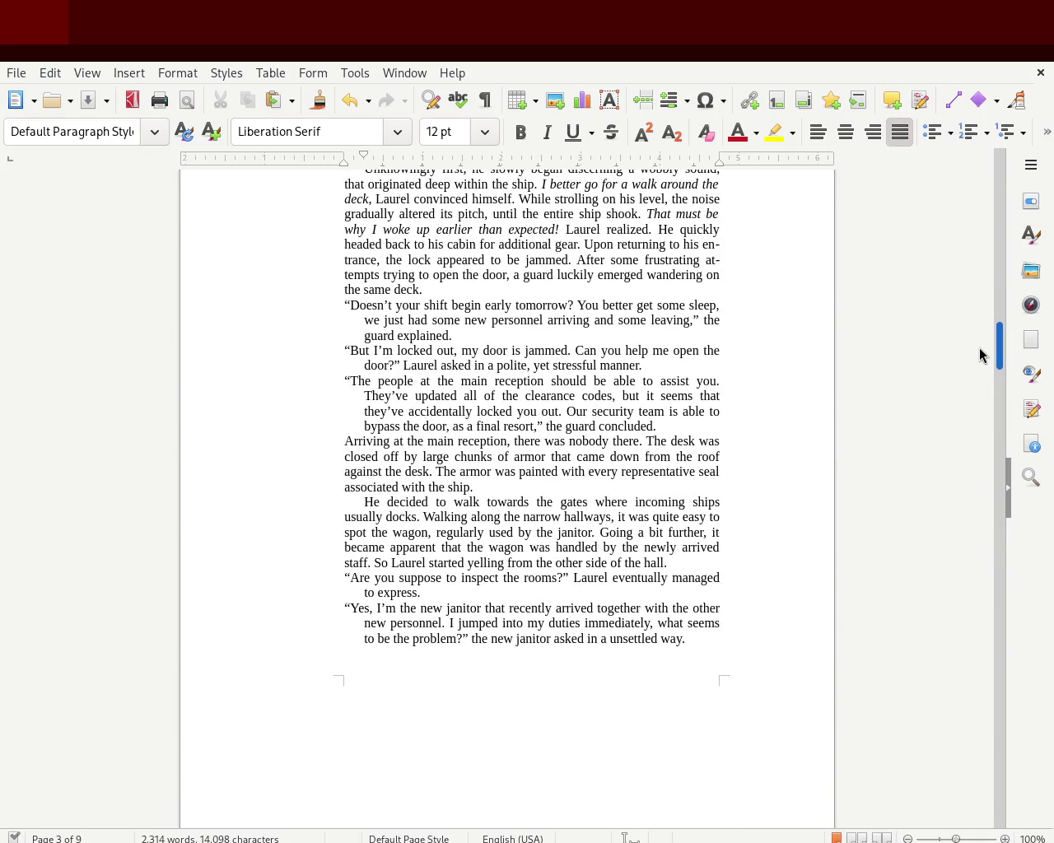
{"action": "mouse_move", "coordinate": [979, 355]}
{"action": "left_mouse_down"}
{"action": "mouse_move", "coordinate": [980, 440]}
{"action": "mouse_move", "coordinate": [983, 358]}
{"action": "mouse_move", "coordinate": [972, 344]}
{"action": "left_mouse_up"}
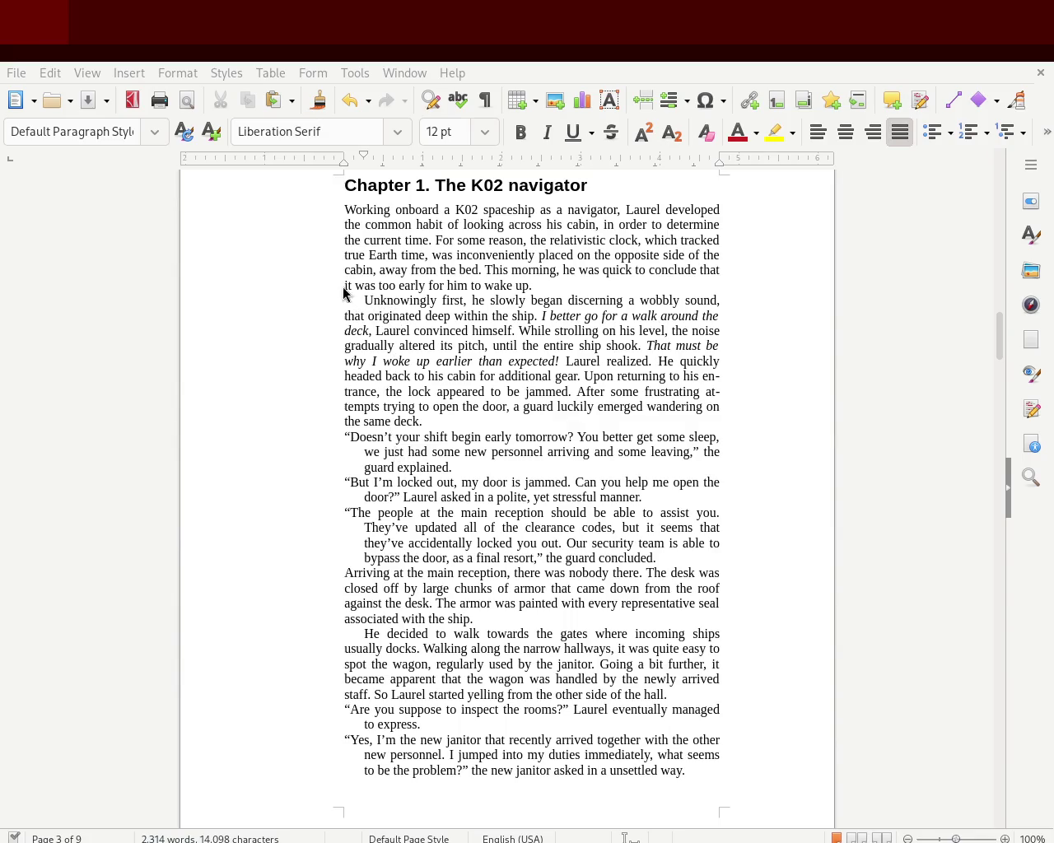
{"action": "left_click_drag", "start_coordinate": [347, 435], "coordinate": [458, 557]}
{"action": "left_click", "coordinate": [541, 558]}
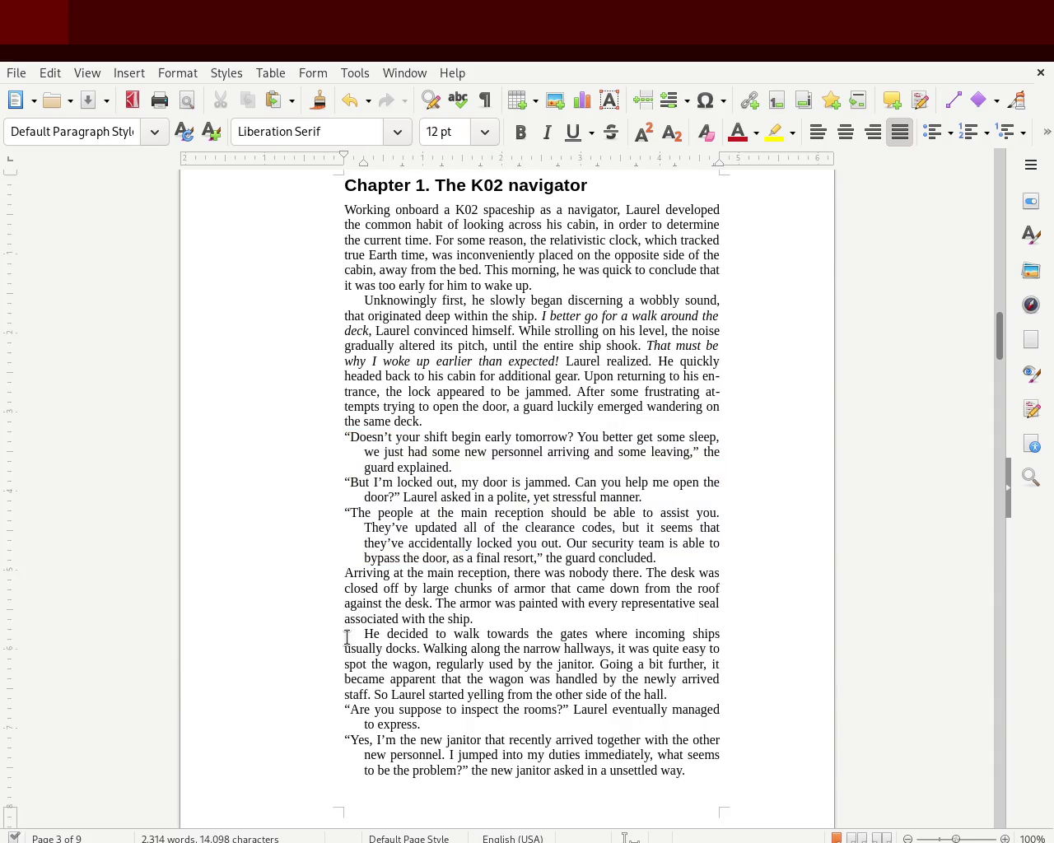
{"action": "left_click", "coordinate": [346, 587]}
{"action": "left_click", "coordinate": [365, 637]}
{"action": "left_click_drag", "start_coordinate": [328, 703], "coordinate": [387, 741]}
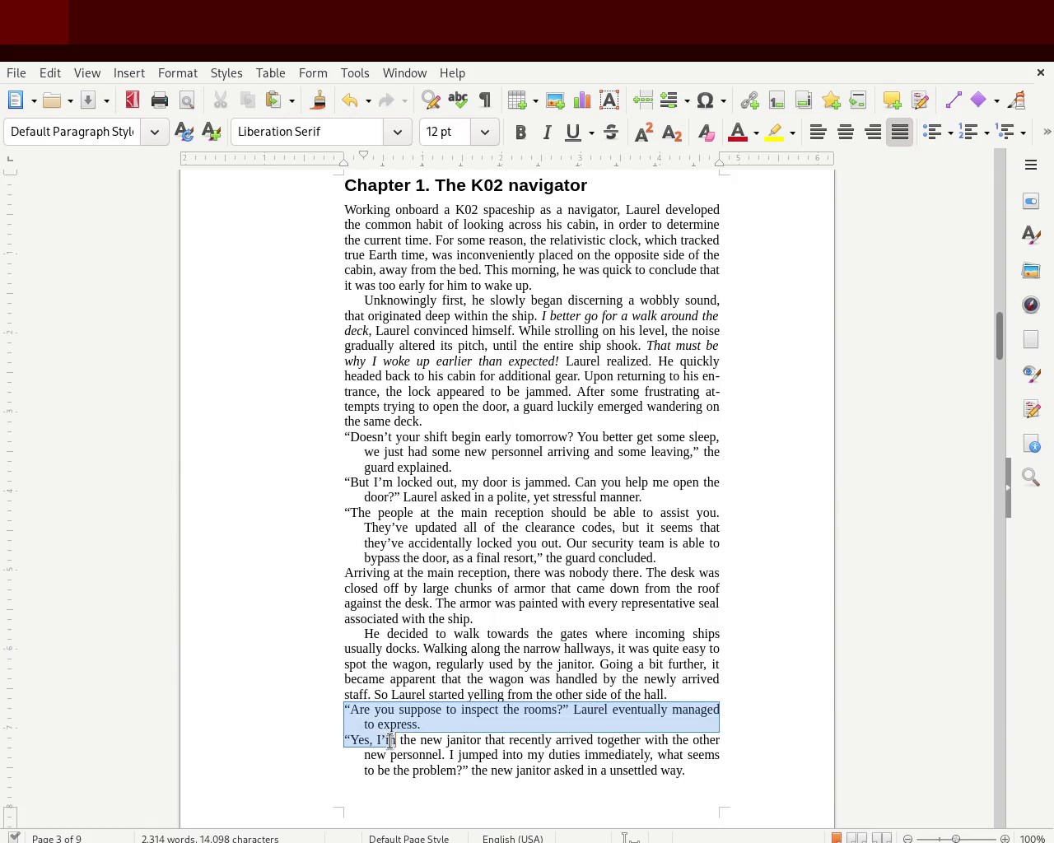
{"action": "left_click", "coordinate": [583, 598]}
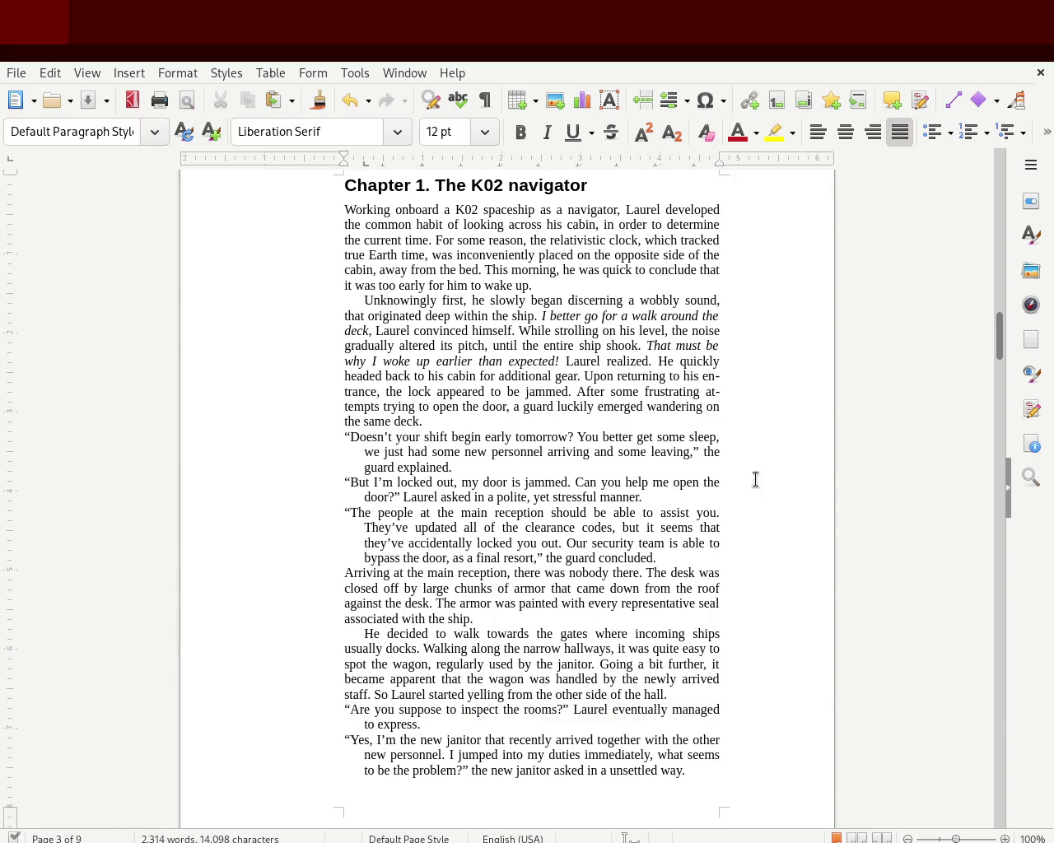
{"action": "mouse_move", "coordinate": [1002, 345]}
{"action": "left_mouse_down"}
{"action": "mouse_move", "coordinate": [972, 185]}
{"action": "mouse_move", "coordinate": [973, 347]}
{"action": "left_mouse_up"}
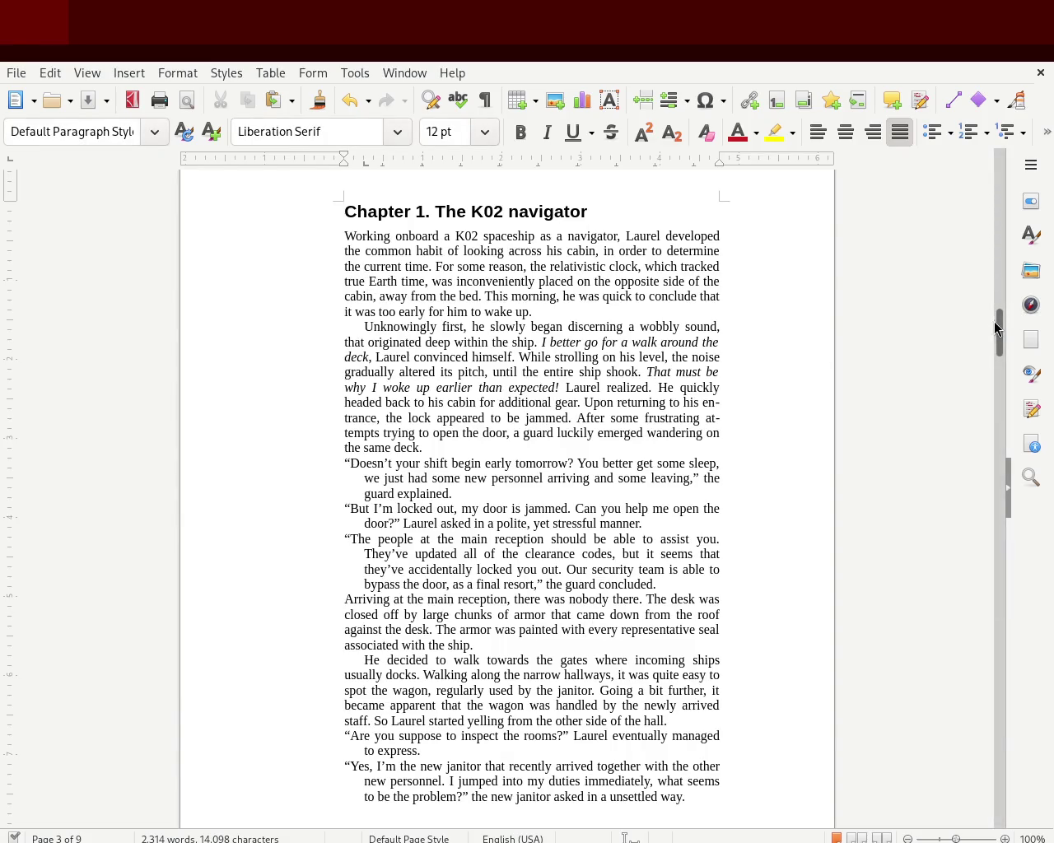
Step: Inspect page 4's opening dialogue sentence and a narrative paragraph's indent
{"action": "left_click_drag", "start_coordinate": [996, 331], "coordinate": [993, 400]}
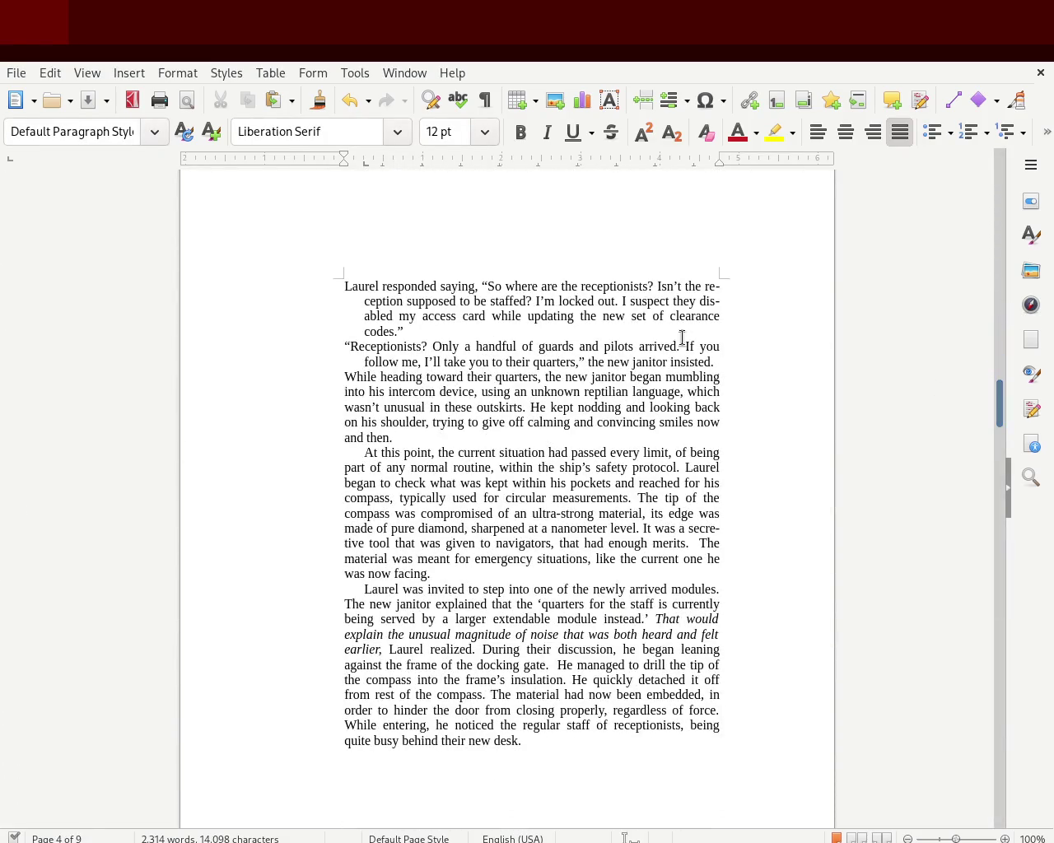
{"action": "triple_click", "coordinate": [370, 286]}
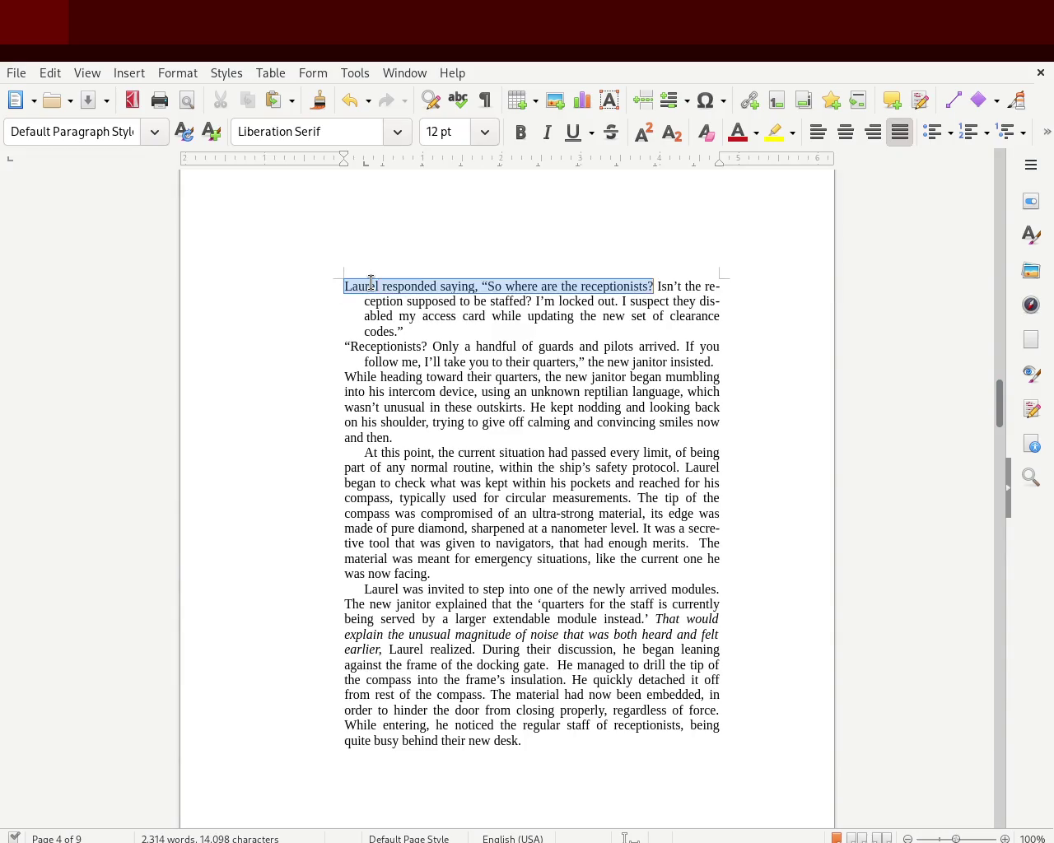
{"action": "left_click", "coordinate": [483, 286]}
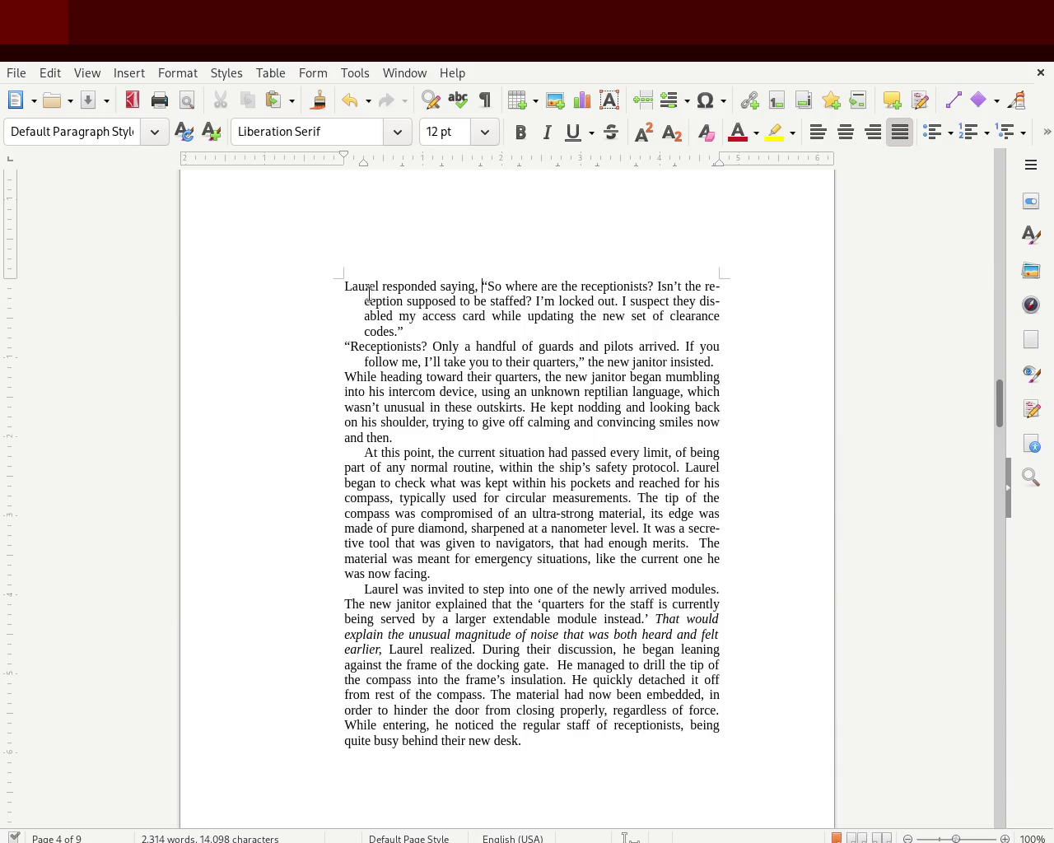
{"action": "mouse_move", "coordinate": [993, 404]}
{"action": "left_mouse_down"}
{"action": "mouse_move", "coordinate": [991, 360]}
{"action": "mouse_move", "coordinate": [997, 407]}
{"action": "left_mouse_up"}
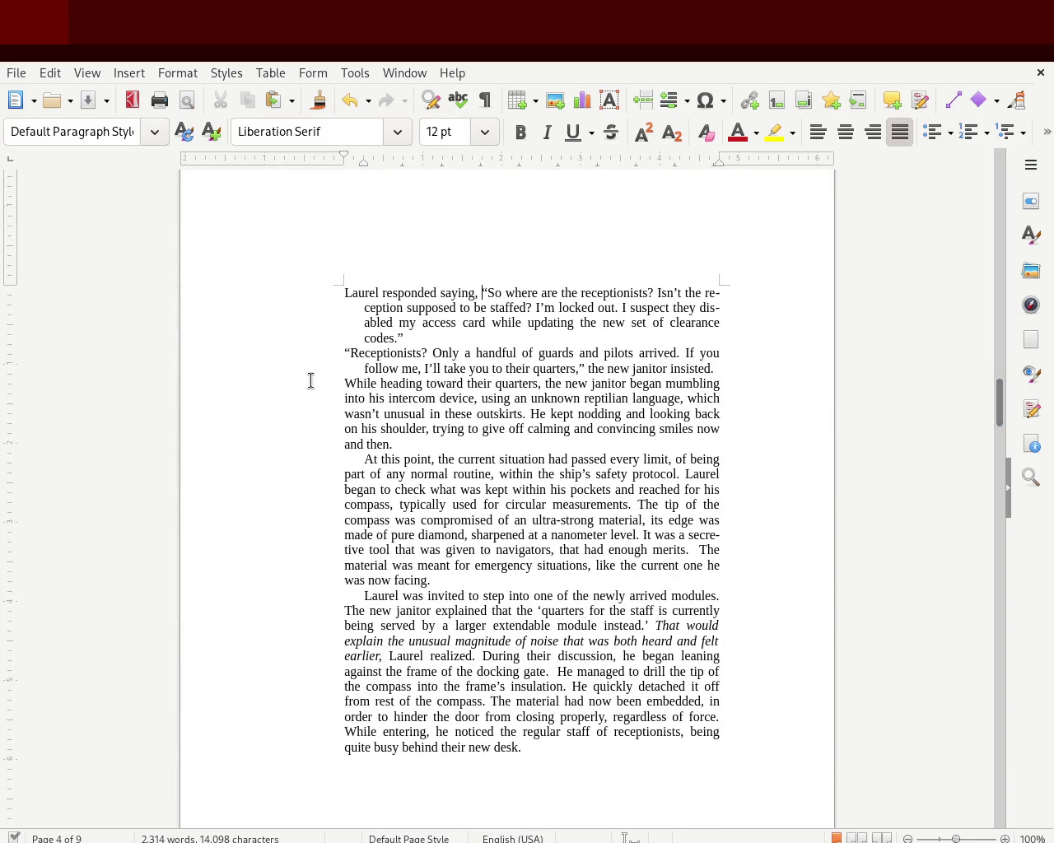
{"action": "left_click", "coordinate": [378, 551]}
Step: Scroll down to the 'Inside the module' Chapter 2 heading on page 5
{"action": "scroll", "coordinate": [1002, 422], "scroll_direction": "down", "scroll_amount": 1}
{"action": "left_click_drag", "start_coordinate": [1002, 422], "coordinate": [1002, 406]}
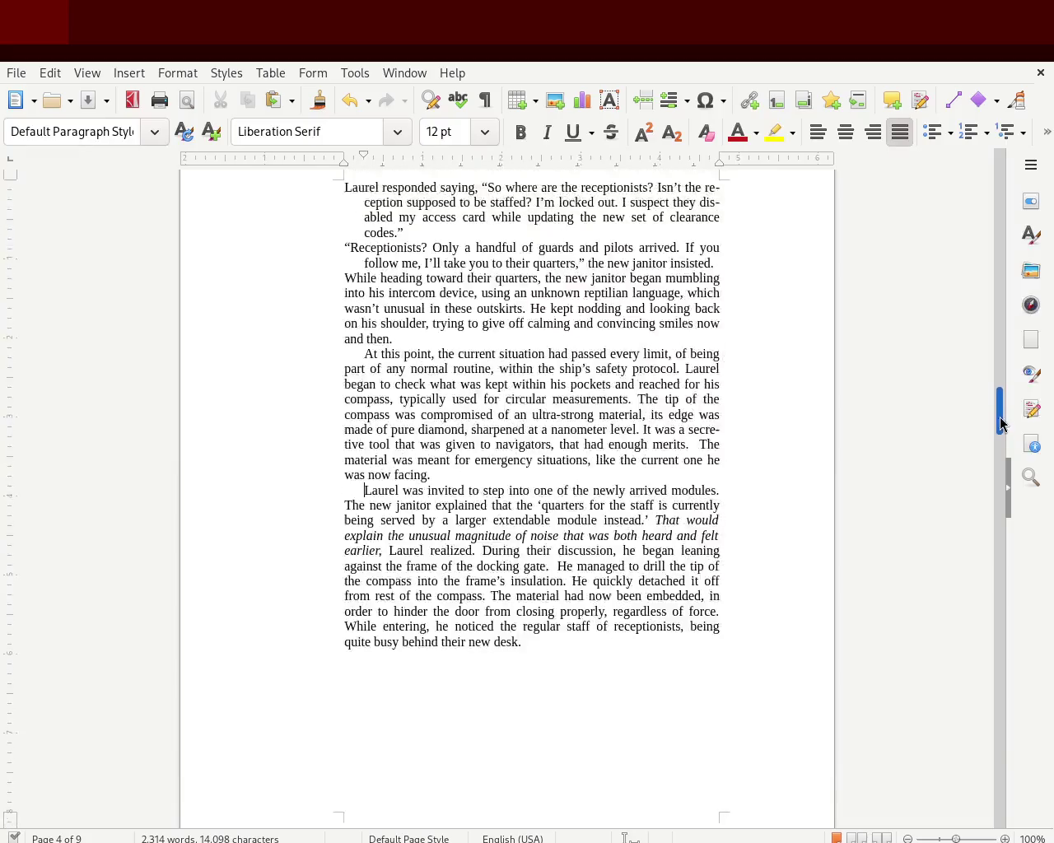
{"action": "left_click_drag", "start_coordinate": [1002, 406], "coordinate": [993, 342]}
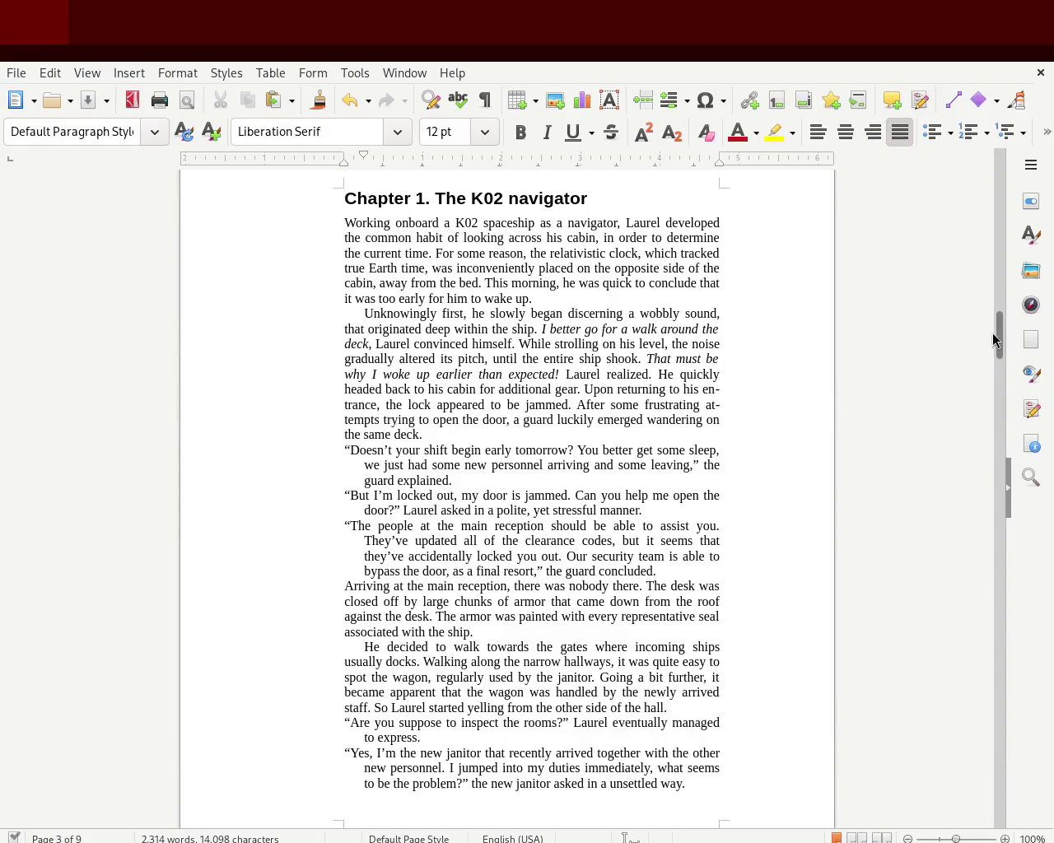
{"action": "mouse_move", "coordinate": [997, 346]}
{"action": "left_mouse_down"}
{"action": "mouse_move", "coordinate": [991, 165]}
{"action": "mouse_move", "coordinate": [978, 368]}
{"action": "mouse_move", "coordinate": [957, 494]}
{"action": "left_mouse_up"}
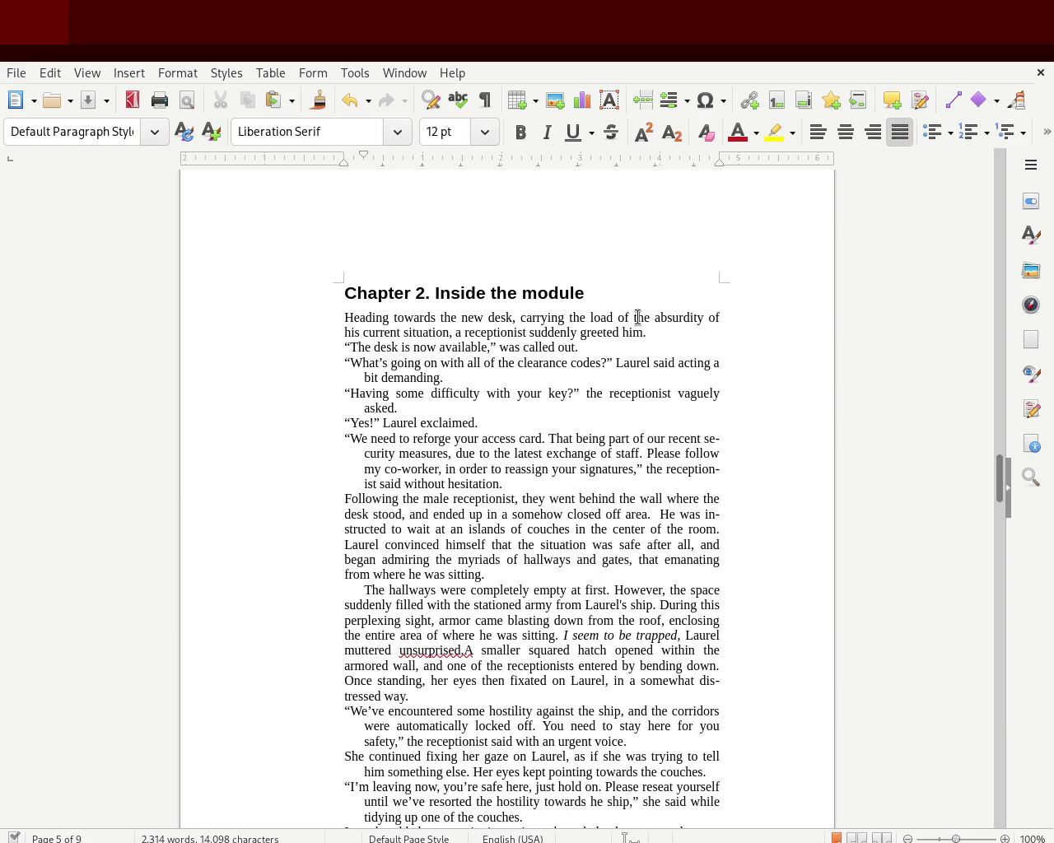
Step: Replace 'the' with 'seemingly' and delete 'ity of his current' after 'absurd'
{"action": "double_click", "coordinate": [638, 318]}
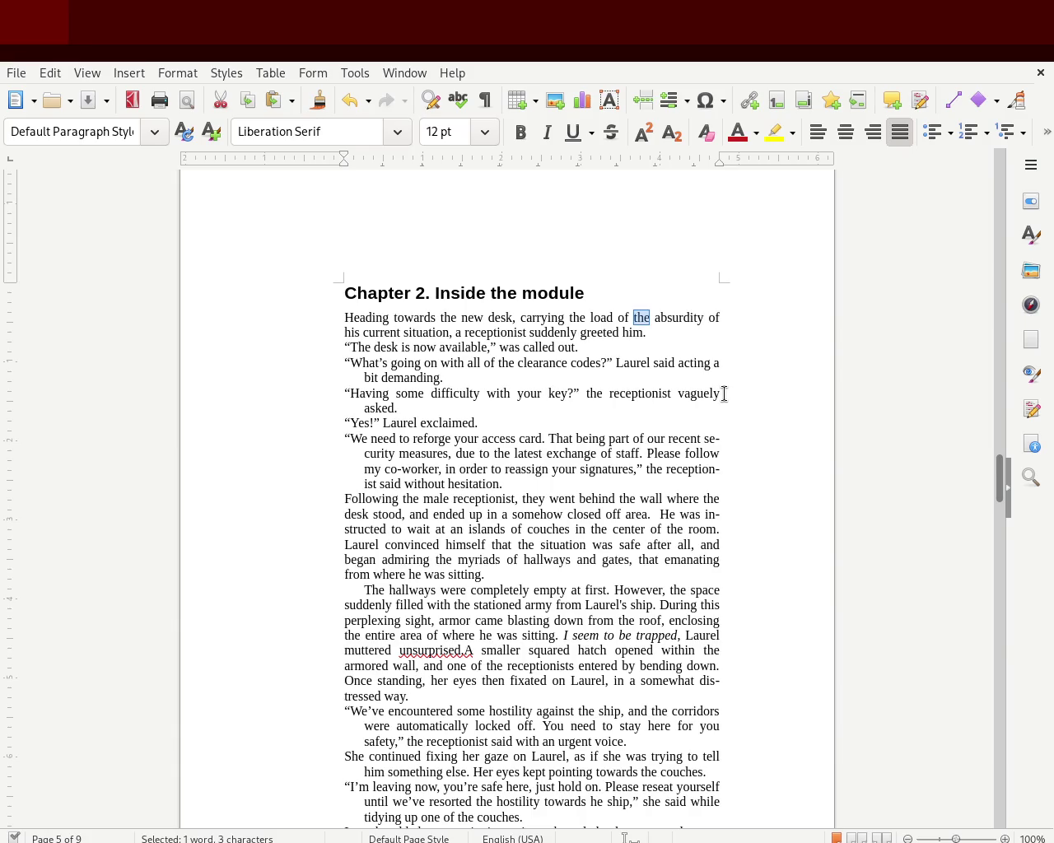
{"action": "type", "text": "seemingly"}
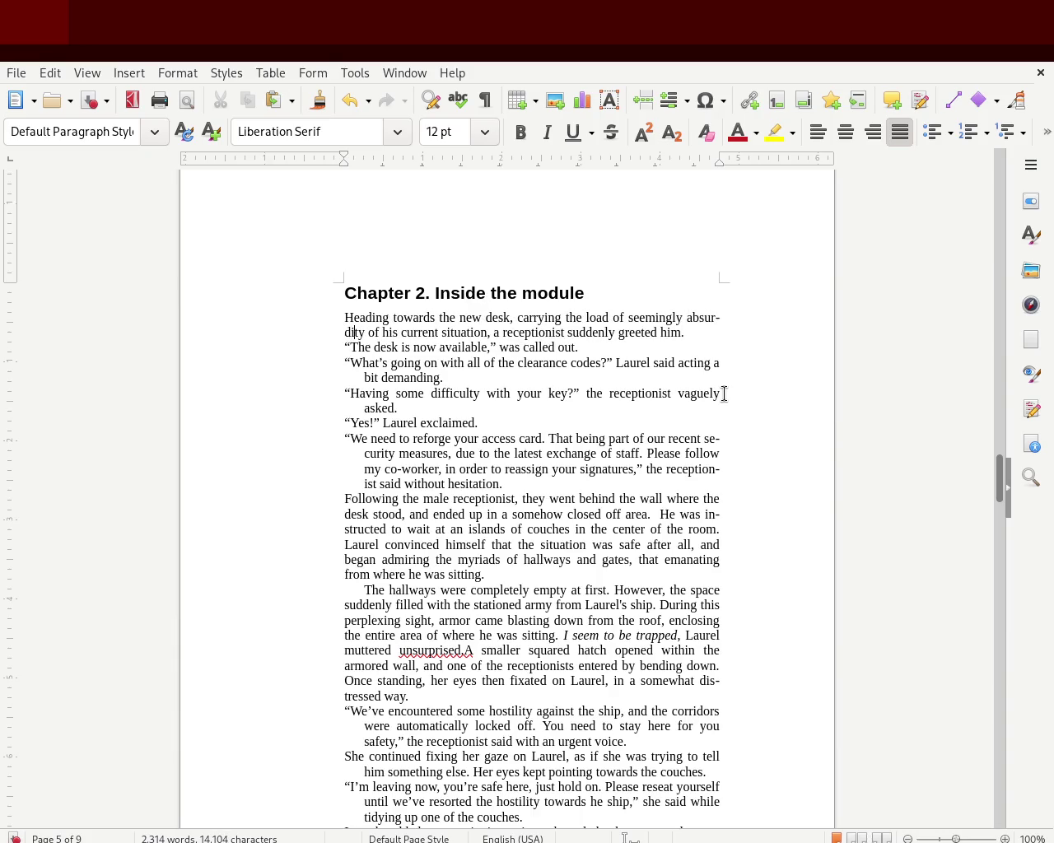
{"action": "key", "text": "Delete"}
{"action": "key", "text": "Delete"}
{"action": "key", "text": "Delete"}
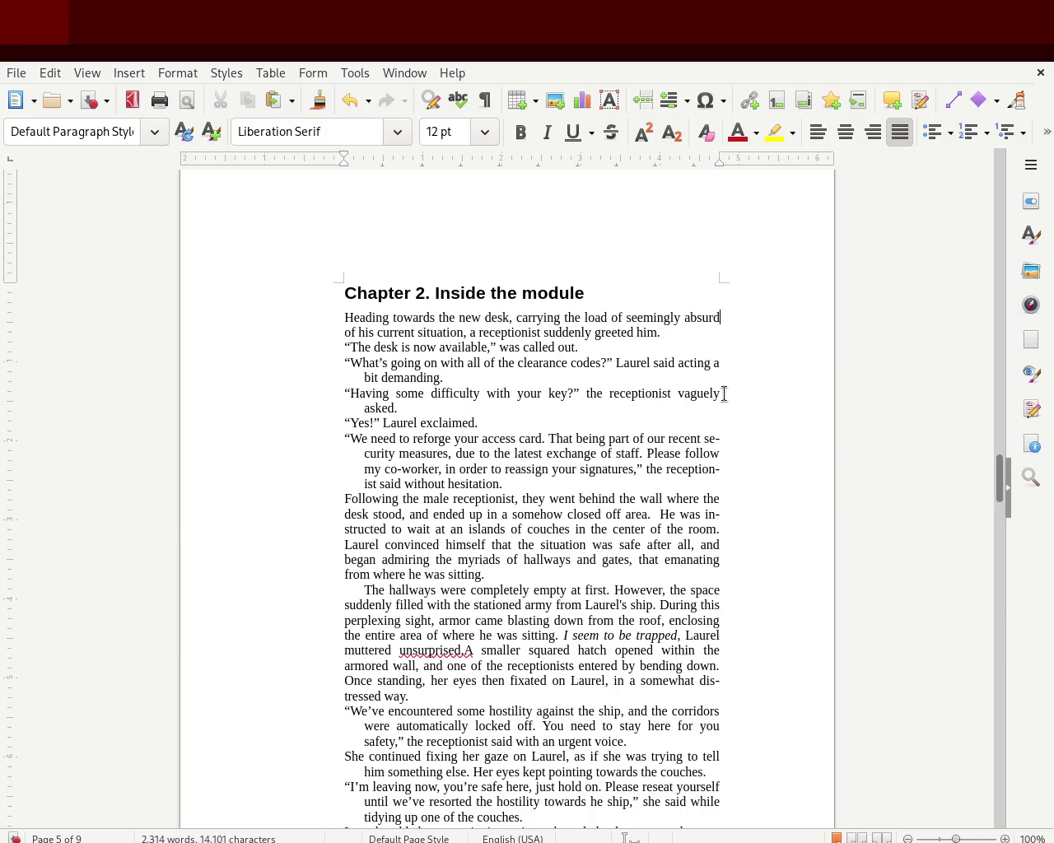
{"action": "key", "text": "Delete"}
{"action": "key", "text": "Delete"}
{"action": "key", "text": "Delete"}
{"action": "key", "text": "Delete"}
{"action": "key", "text": "Delete"}
{"action": "key", "text": "Delete"}
{"action": "key", "text": "Delete"}
{"action": "key", "text": "Delete"}
{"action": "key", "text": "Delete"}
{"action": "key", "text": "Delete"}
{"action": "key", "text": "Delete"}
{"action": "key", "text": "Delete"}
{"action": "key", "text": "Delete"}
{"action": "key", "text": "Delete"}
{"action": "key", "text": "Delete"}
{"action": "key", "text": "Delete"}
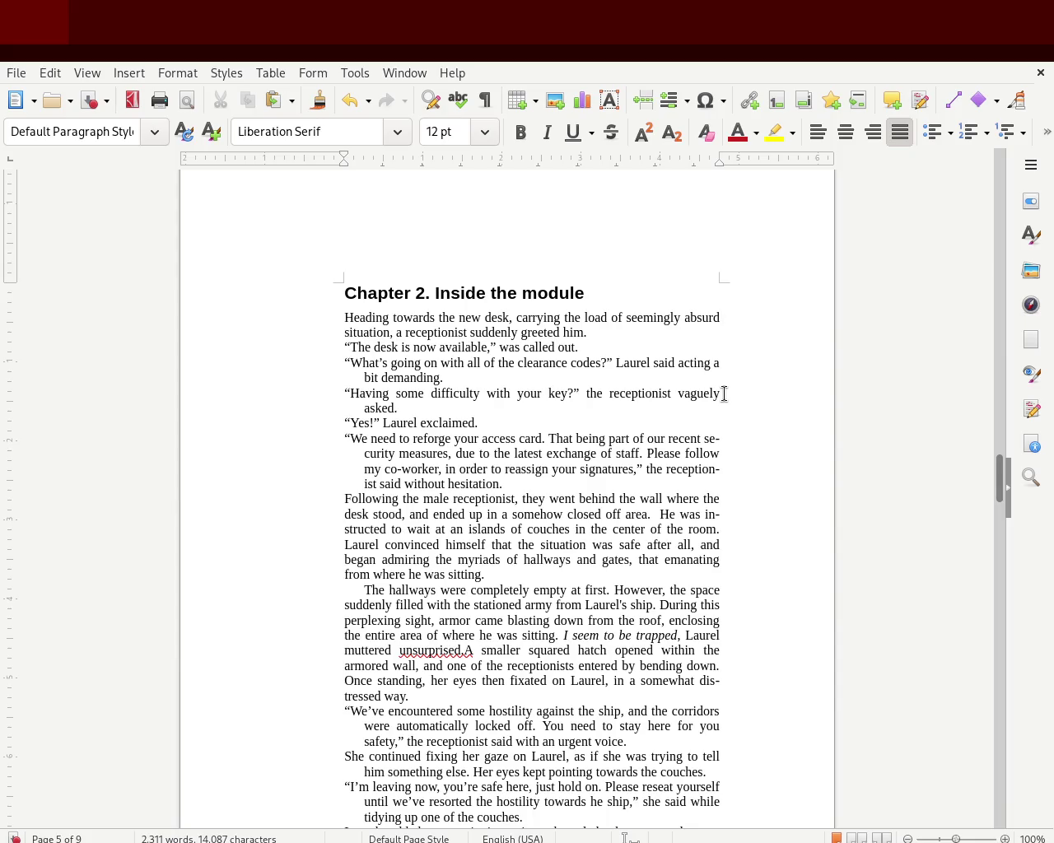
{"action": "key", "text": "Delete"}
Step: Save the manuscript and enlarge the page view to 152% zoom
{"action": "key", "text": "ctrl+s"}
{"action": "left_click", "coordinate": [343, 346]}
{"action": "left_click_drag", "start_coordinate": [956, 838], "coordinate": [960, 838]}
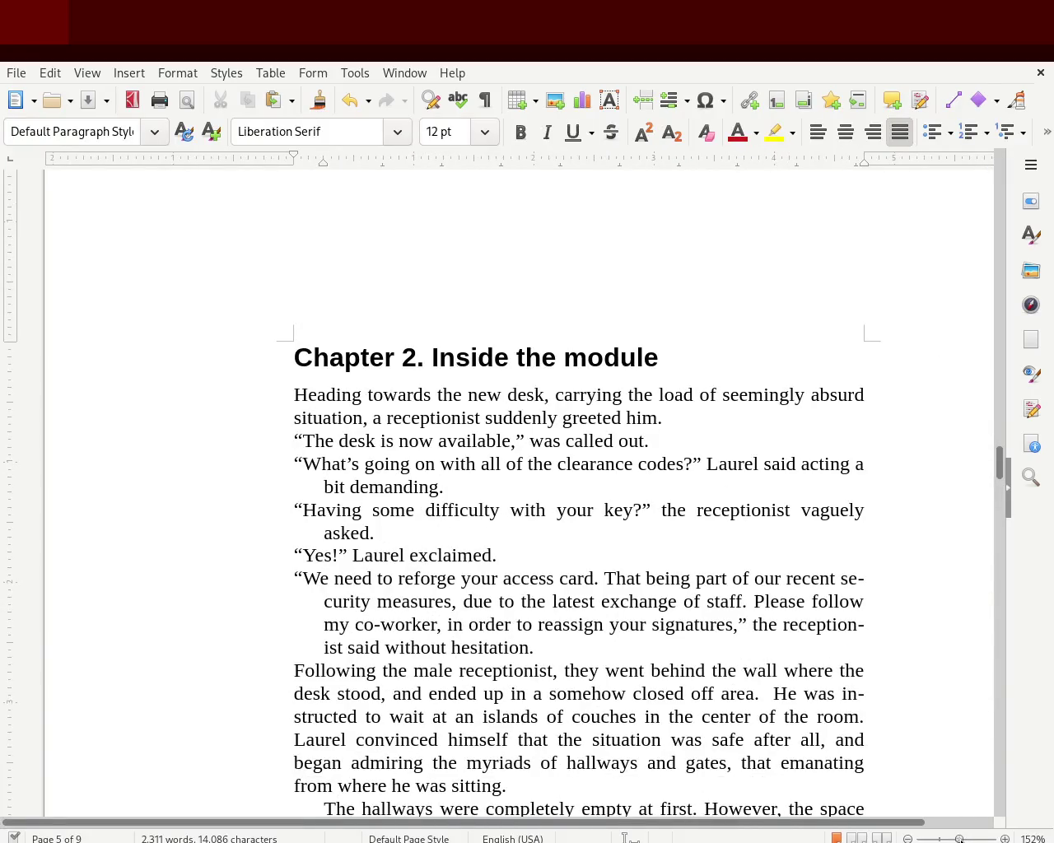
{"action": "left_click_drag", "start_coordinate": [961, 838], "coordinate": [959, 840]}
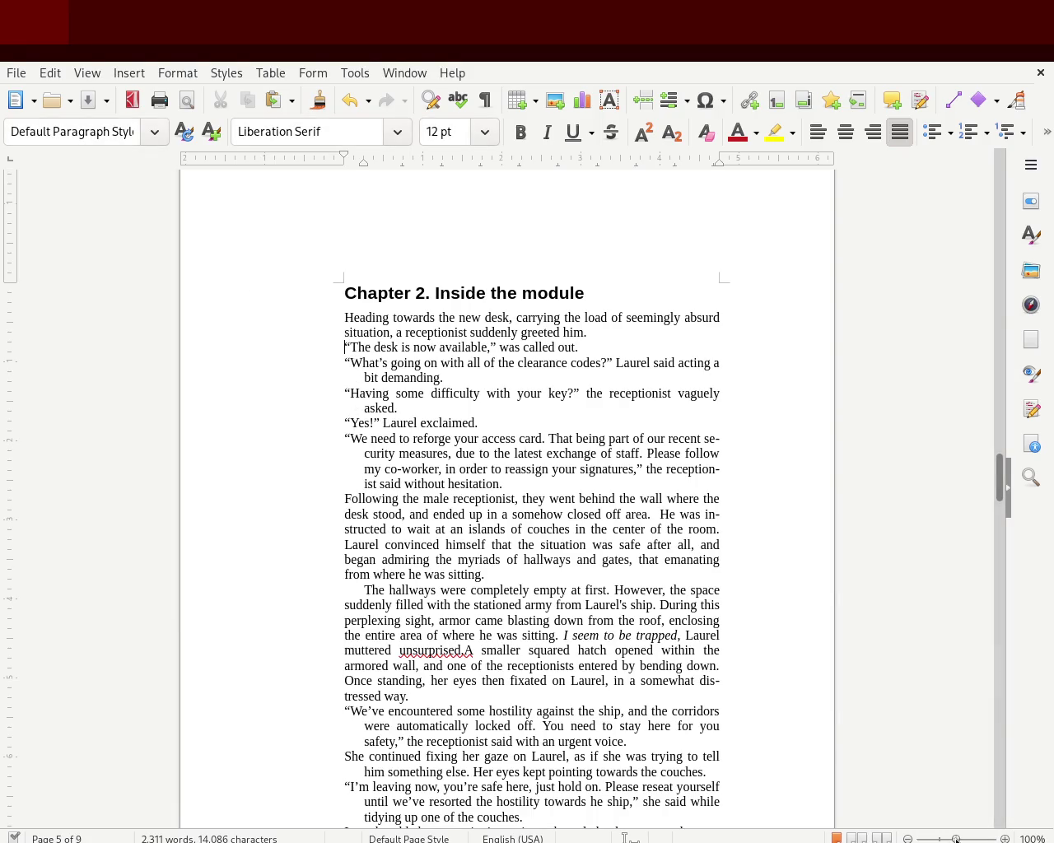
{"action": "left_click_drag", "start_coordinate": [956, 839], "coordinate": [961, 838]}
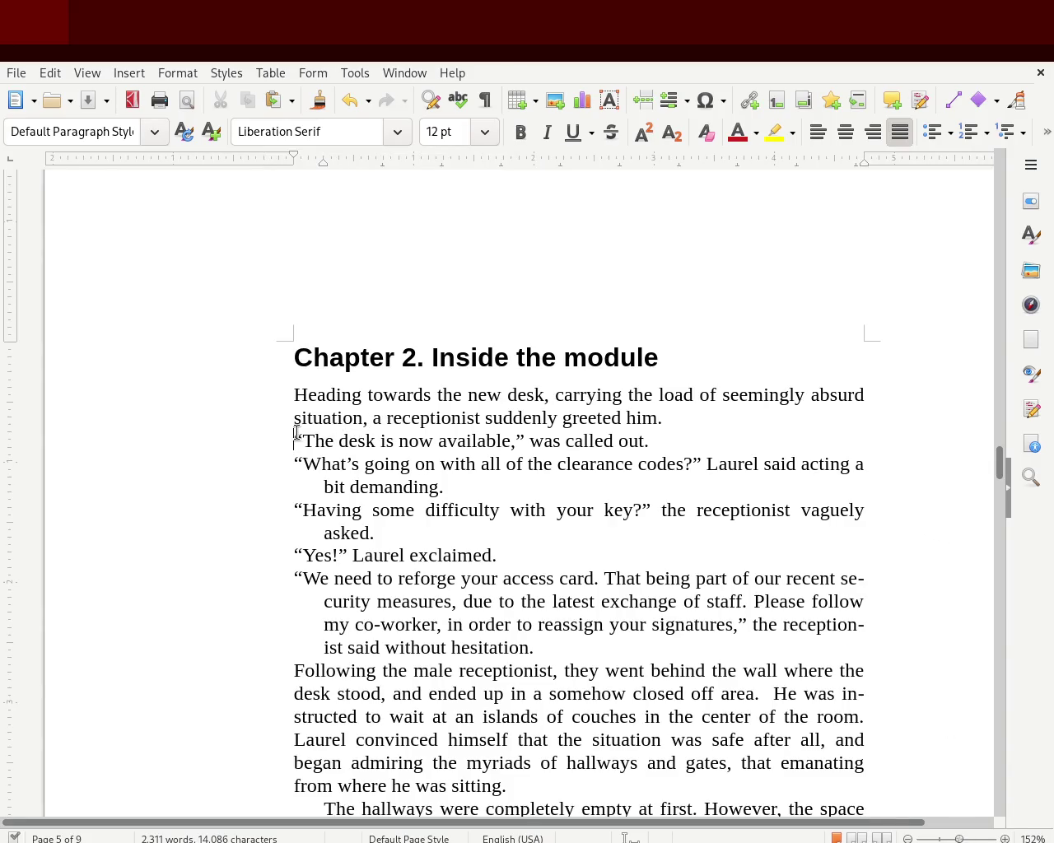
Step: Select and deselect 'The desk' dialogue paragraphs while scrolling through Chapter 2
{"action": "mouse_move", "coordinate": [280, 431]}
{"action": "left_mouse_down"}
{"action": "mouse_move", "coordinate": [611, 434]}
{"action": "mouse_move", "coordinate": [290, 466]}
{"action": "mouse_move", "coordinate": [429, 487]}
{"action": "left_mouse_up"}
{"action": "left_click", "coordinate": [333, 532]}
{"action": "left_click_drag", "start_coordinate": [1002, 474], "coordinate": [1000, 486]}
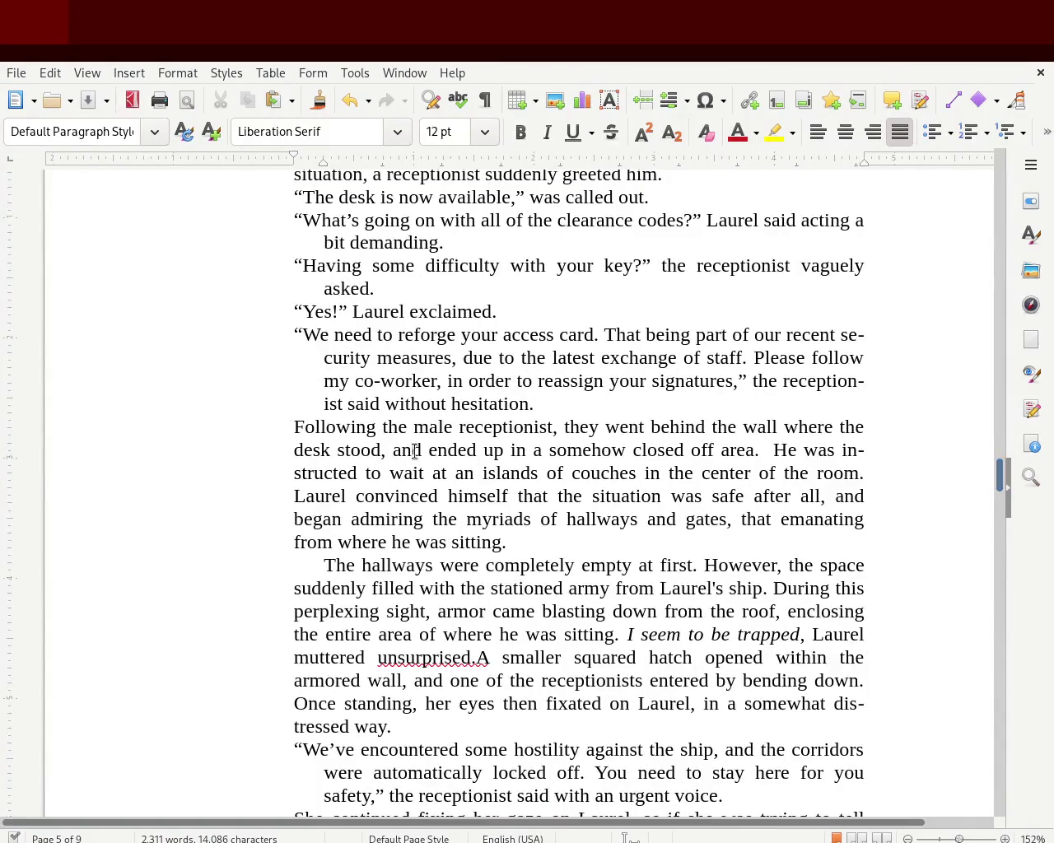
{"action": "left_click_drag", "start_coordinate": [293, 427], "coordinate": [513, 542]}
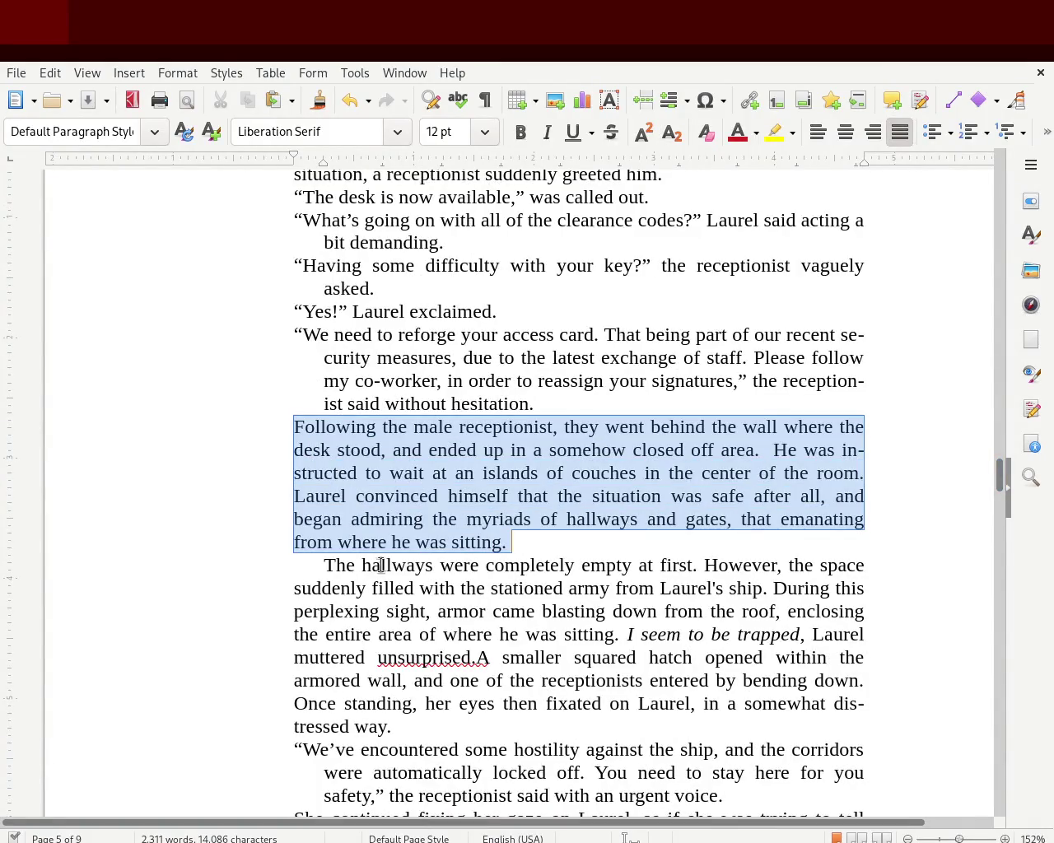
{"action": "left_click", "coordinate": [362, 565]}
{"action": "left_click_drag", "start_coordinate": [1000, 474], "coordinate": [1002, 497]}
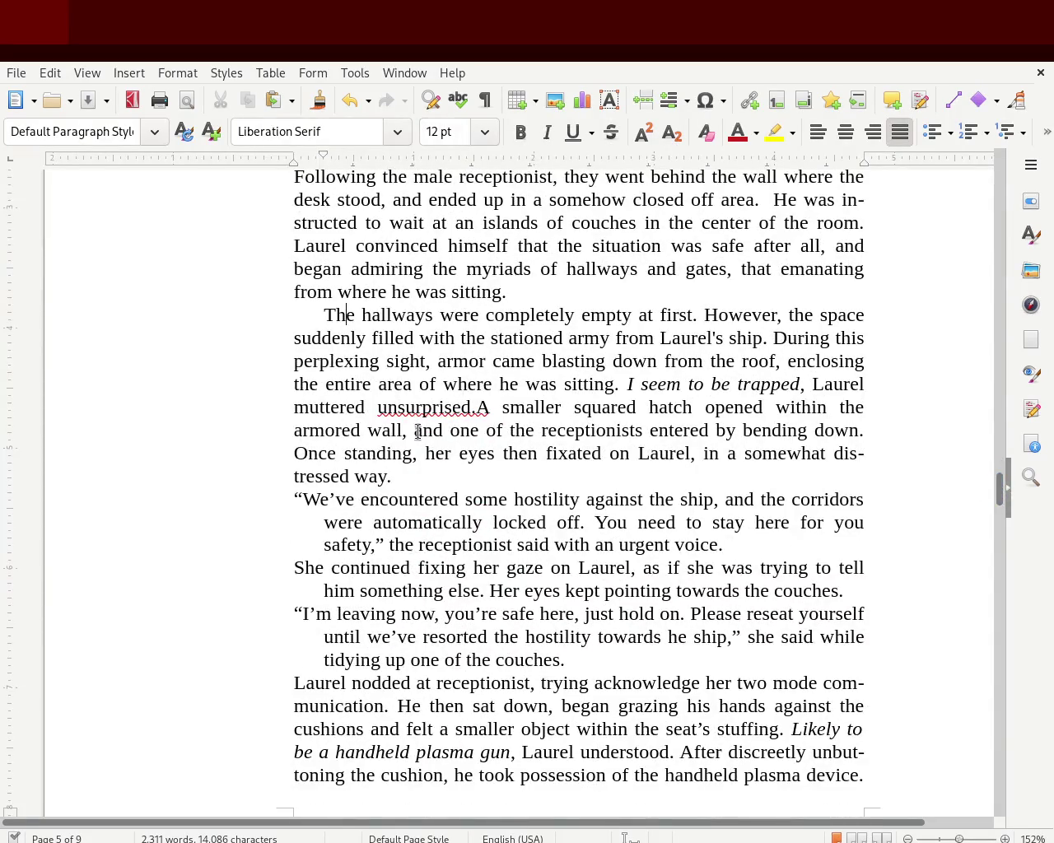
{"action": "double_click", "coordinate": [425, 409]}
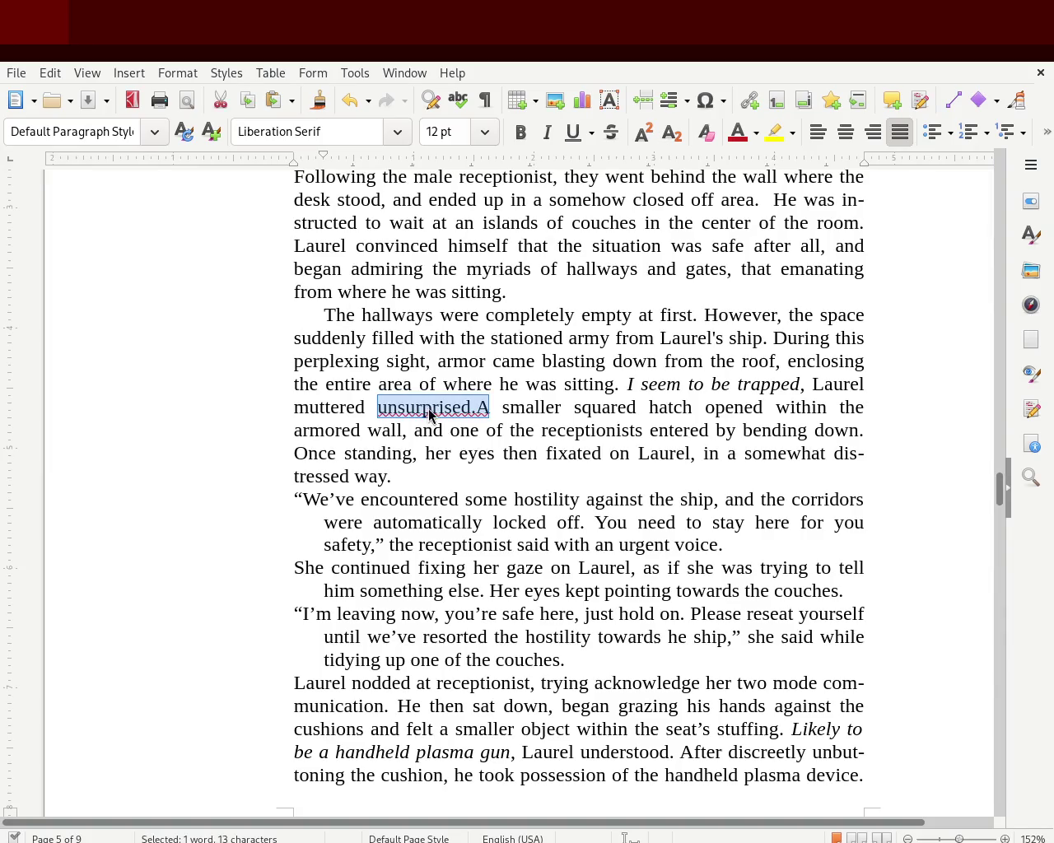
{"action": "left_click", "coordinate": [423, 407]}
{"action": "left_click", "coordinate": [472, 409]}
{"action": "type", "text": "."}
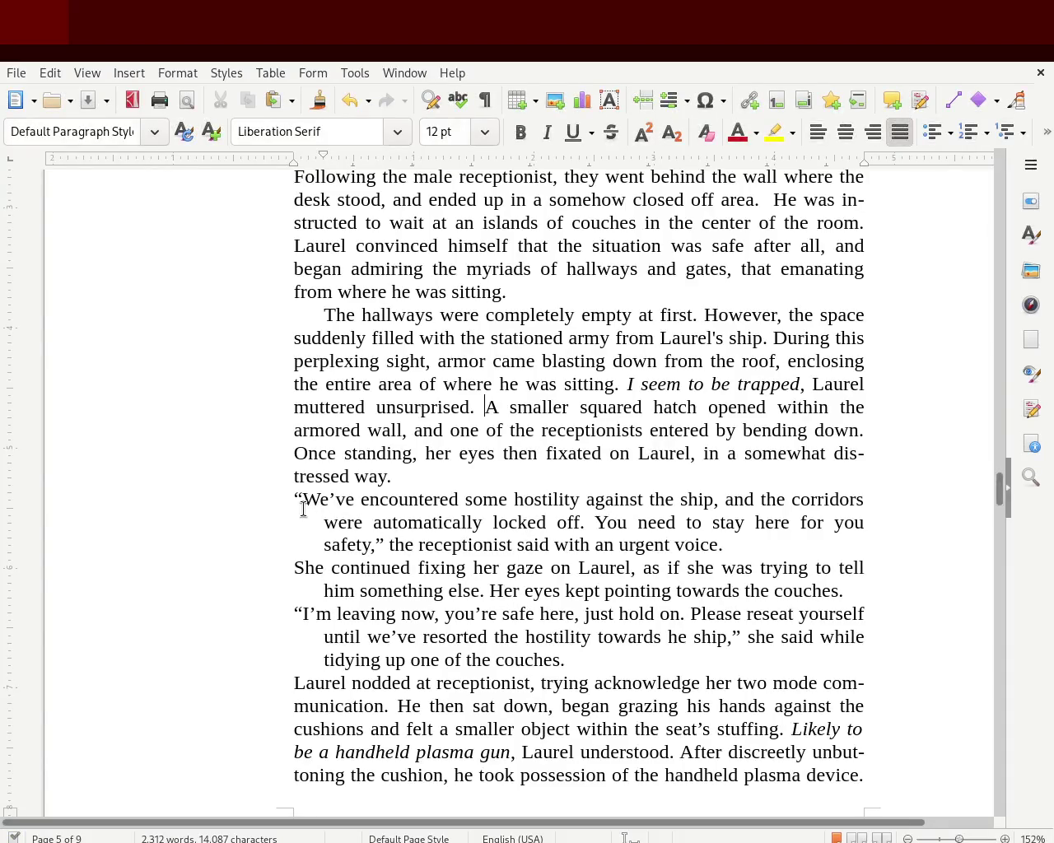
{"action": "left_click_drag", "start_coordinate": [290, 496], "coordinate": [464, 612]}
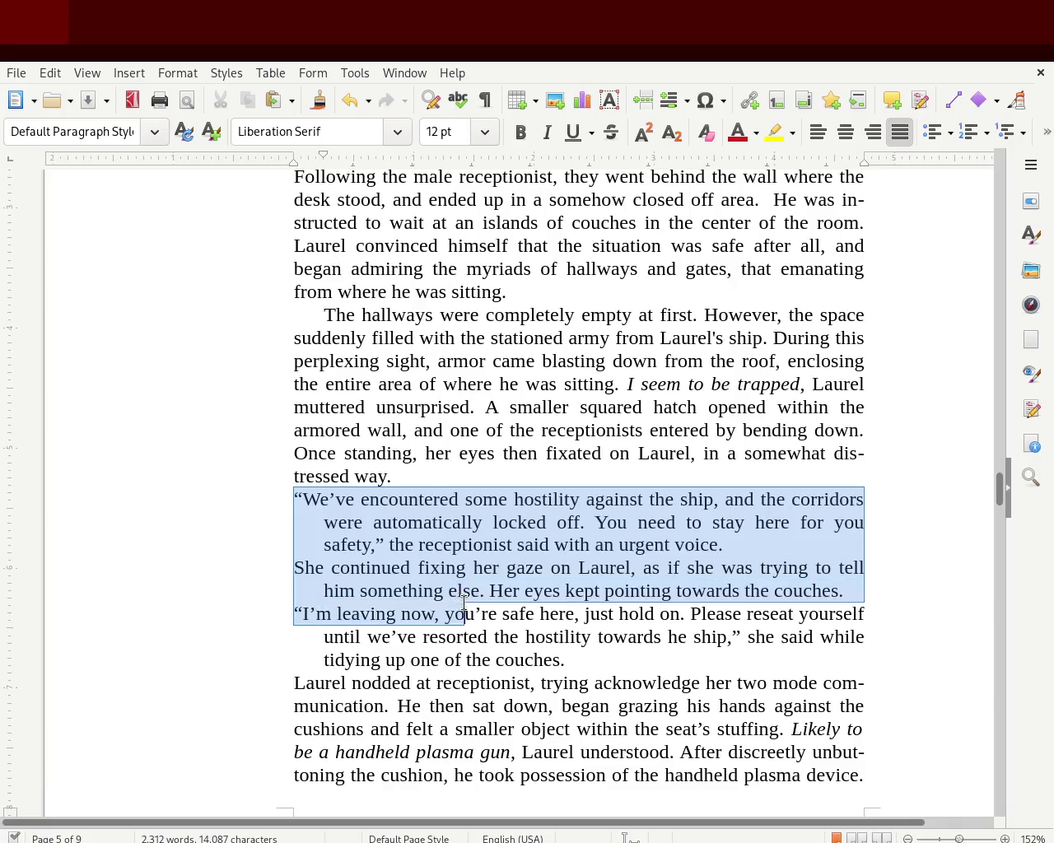
{"action": "left_click", "coordinate": [465, 614]}
{"action": "mouse_move", "coordinate": [282, 567]}
{"action": "left_mouse_down"}
{"action": "mouse_move", "coordinate": [792, 543]}
{"action": "mouse_move", "coordinate": [871, 579]}
{"action": "left_mouse_up"}
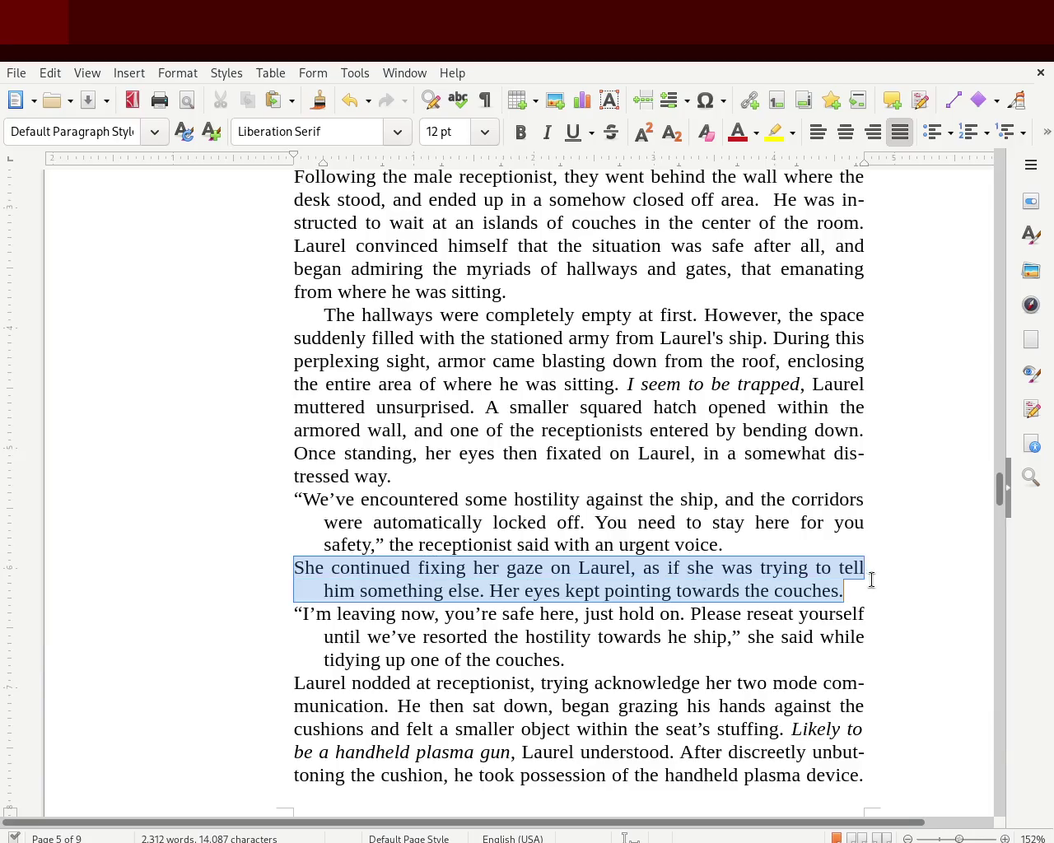
{"action": "left_click", "coordinate": [873, 585]}
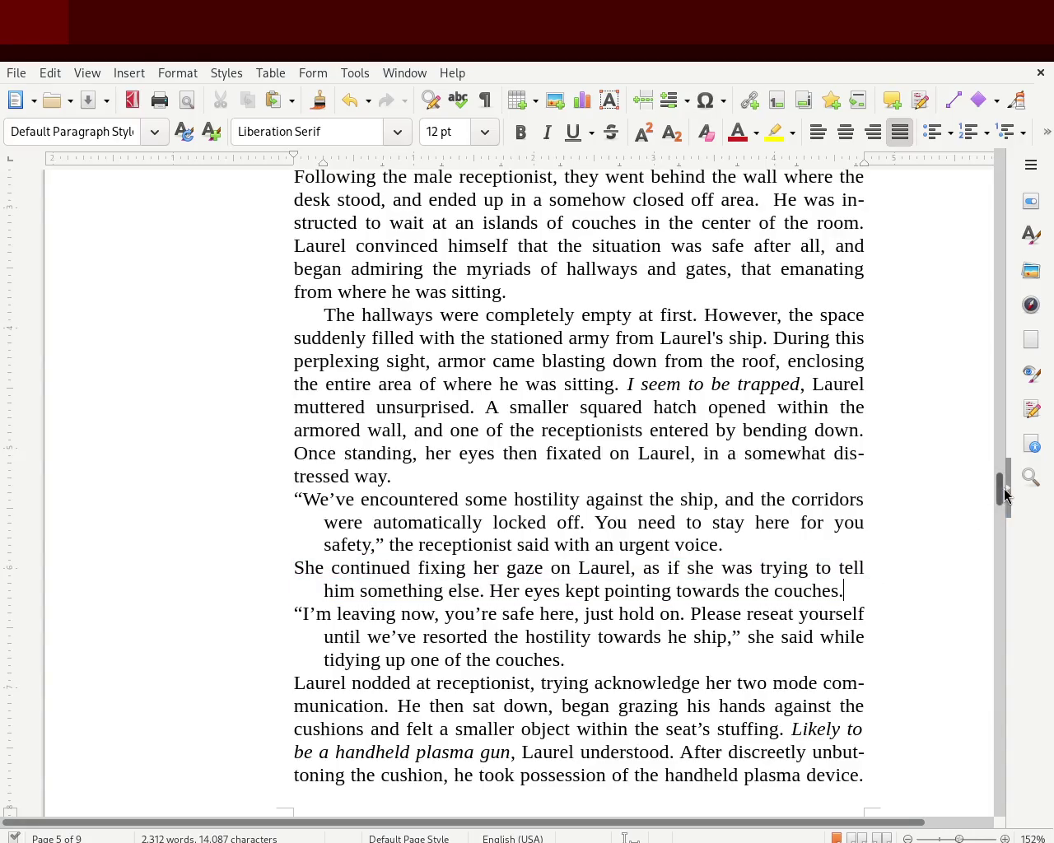
{"action": "mouse_move", "coordinate": [1000, 493]}
{"action": "left_mouse_down"}
{"action": "mouse_move", "coordinate": [999, 567]}
{"action": "mouse_move", "coordinate": [990, 228]}
{"action": "mouse_move", "coordinate": [990, 254]}
{"action": "left_mouse_up"}
{"action": "left_click", "coordinate": [498, 451]}
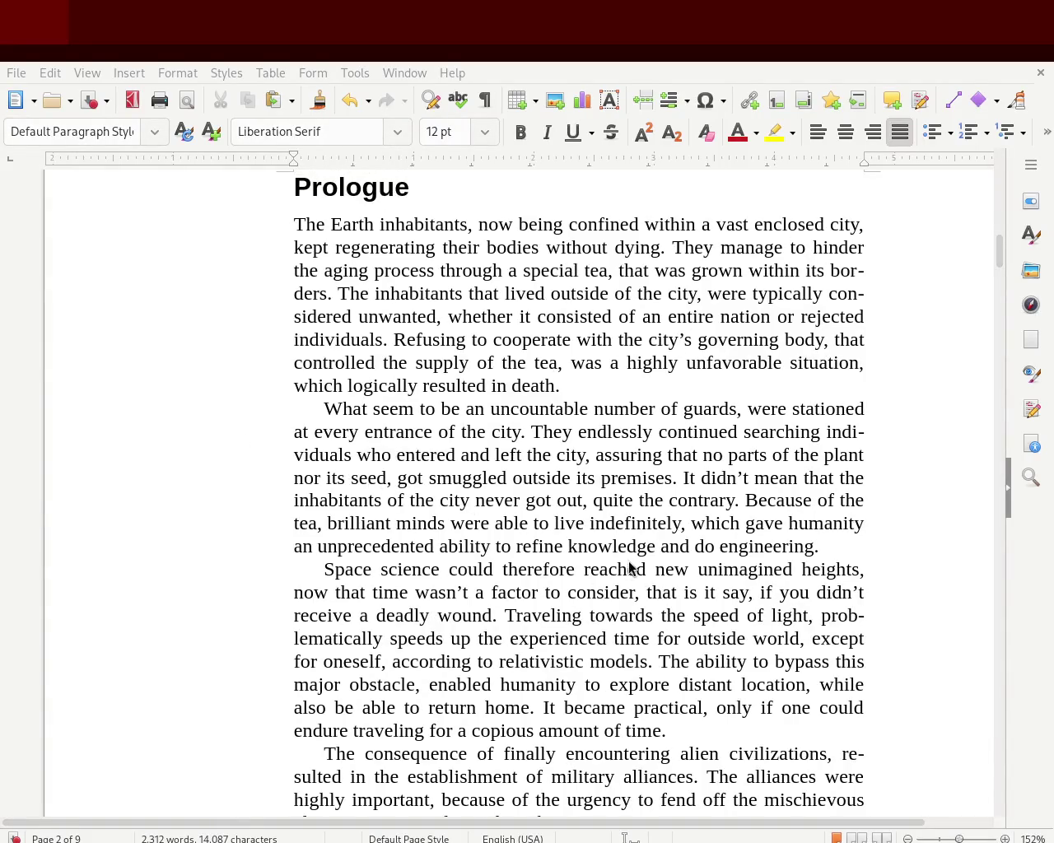
{"action": "left_click_drag", "start_coordinate": [998, 260], "coordinate": [1009, 334]}
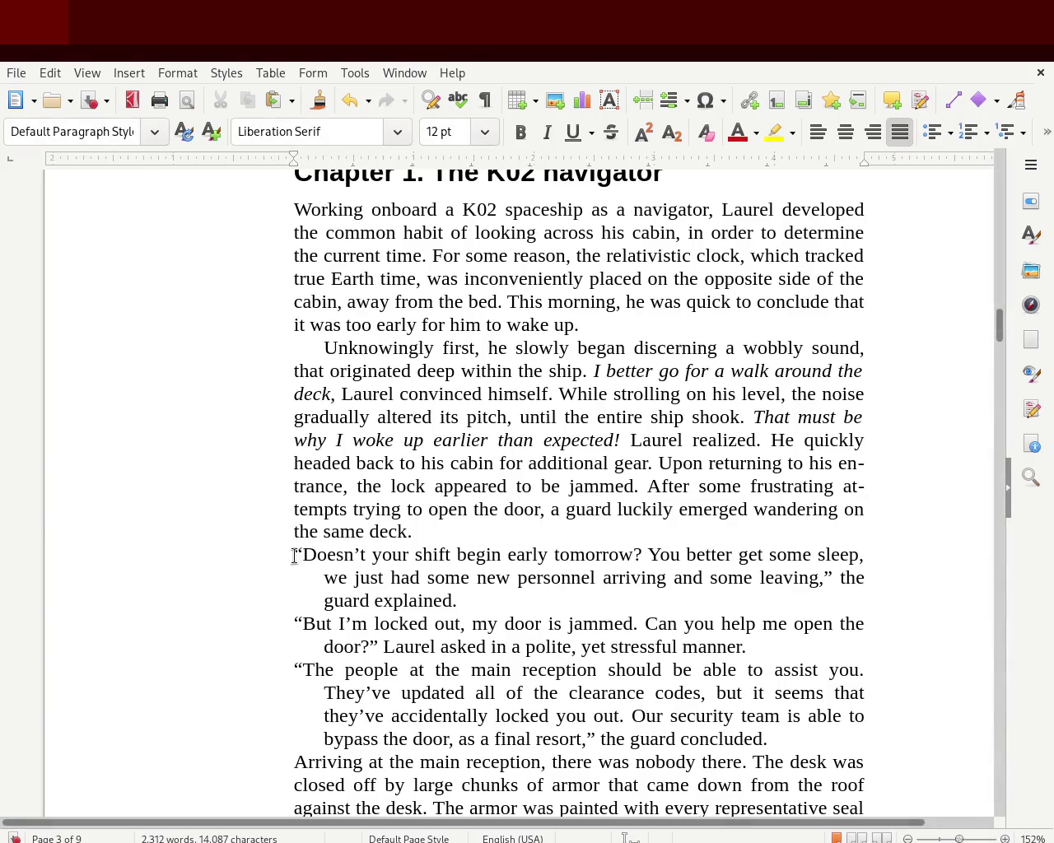
Step: Select the opening quote before 'Doesn't' and the surrounding Chapter 1 dialogue lines to check them
{"action": "left_click_drag", "start_coordinate": [292, 555], "coordinate": [302, 555]}
{"action": "left_click", "coordinate": [439, 618]}
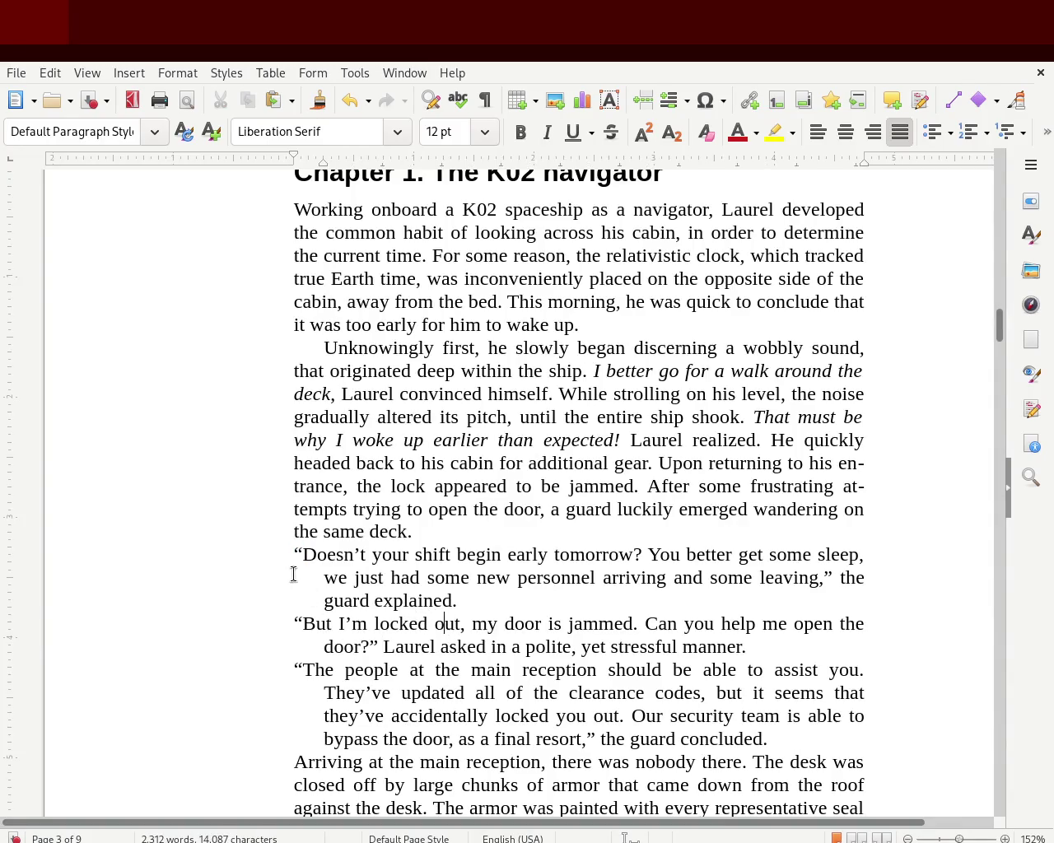
{"action": "mouse_move", "coordinate": [280, 539]}
{"action": "left_mouse_down"}
{"action": "mouse_move", "coordinate": [311, 571]}
{"action": "mouse_move", "coordinate": [302, 567]}
{"action": "mouse_move", "coordinate": [808, 721]}
{"action": "left_mouse_up"}
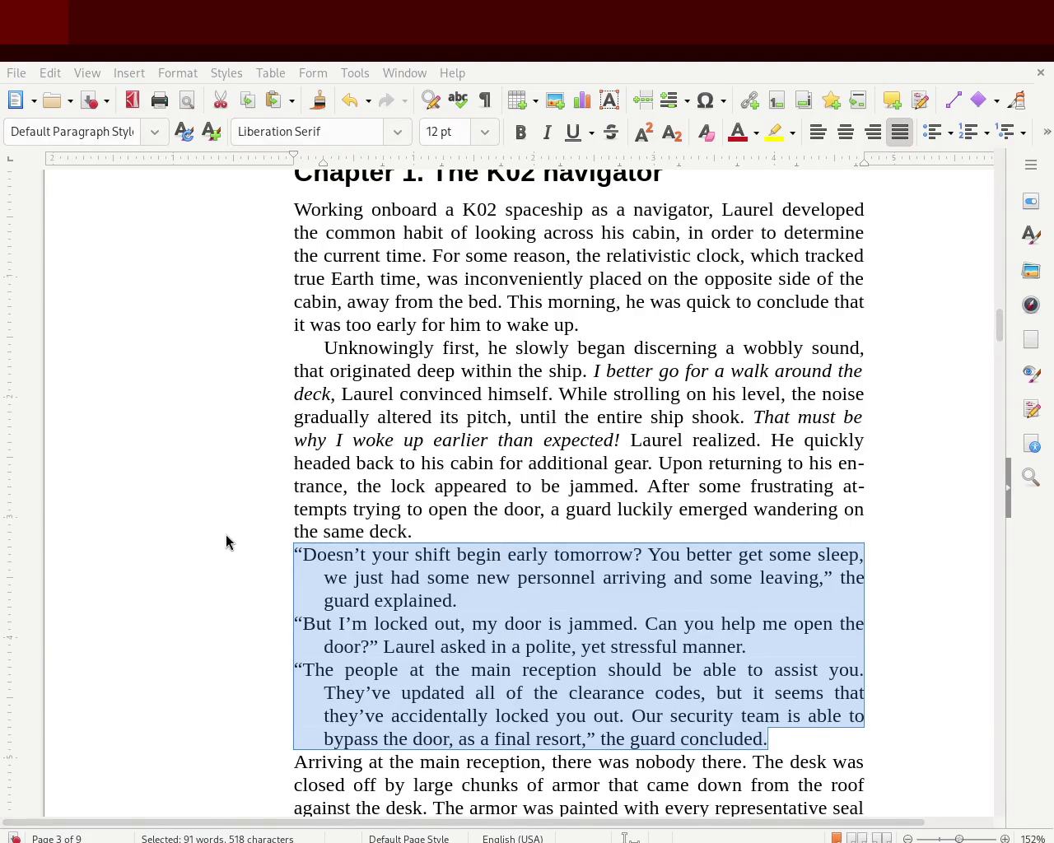
{"action": "left_click", "coordinate": [916, 412]}
Step: Scroll through page 3 and save the manuscript
{"action": "mouse_move", "coordinate": [1000, 326]}
{"action": "left_mouse_down"}
{"action": "mouse_move", "coordinate": [1004, 180]}
{"action": "mouse_move", "coordinate": [1001, 253]}
{"action": "left_mouse_up"}
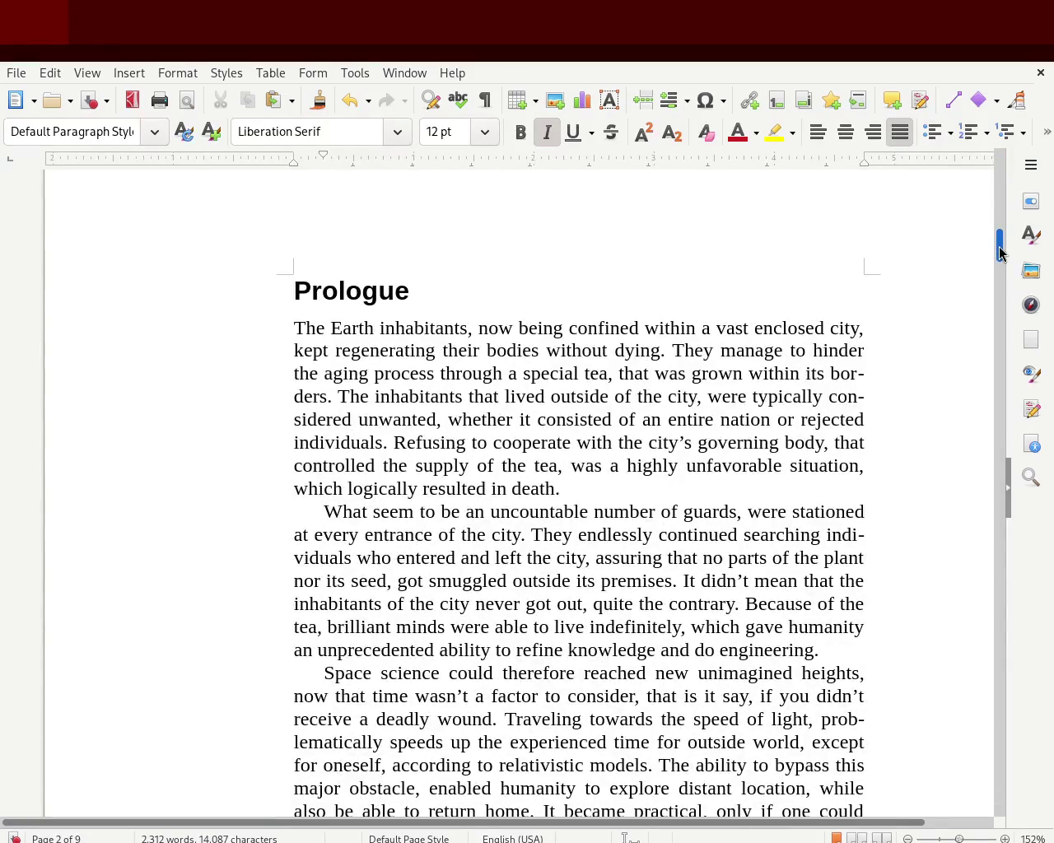
{"action": "left_click_drag", "start_coordinate": [1001, 253], "coordinate": [985, 344]}
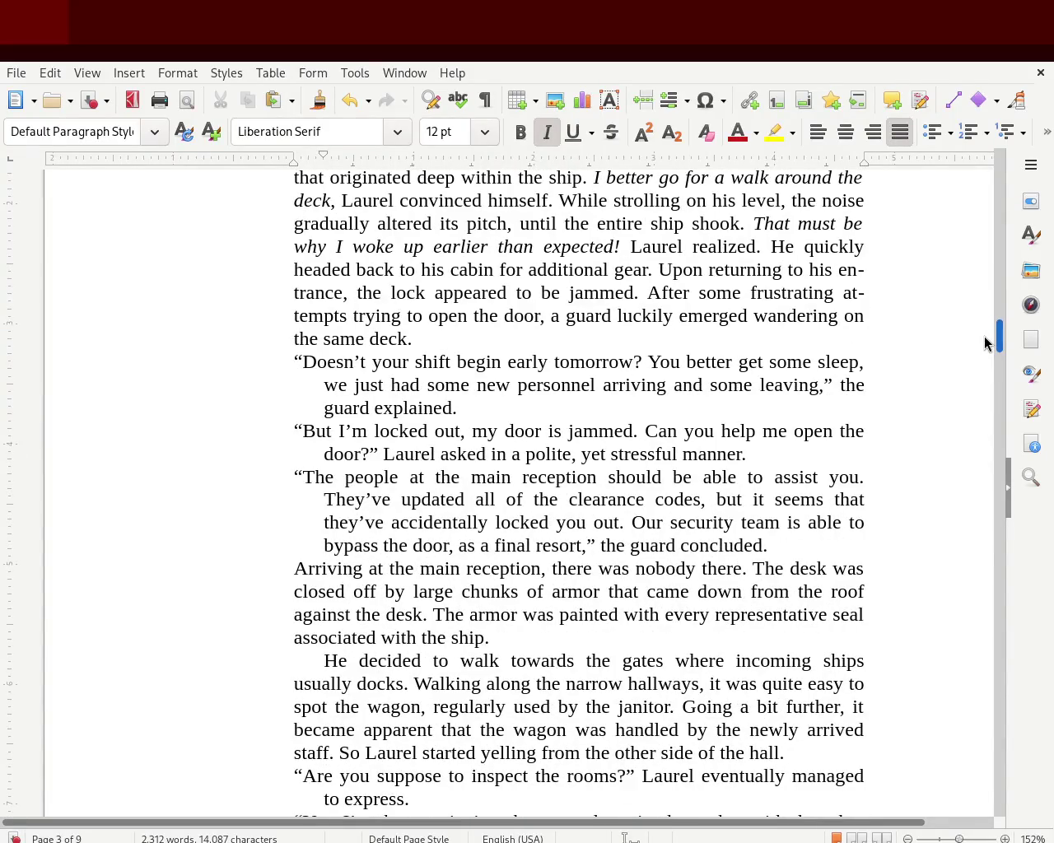
{"action": "left_click_drag", "start_coordinate": [986, 344], "coordinate": [985, 352]}
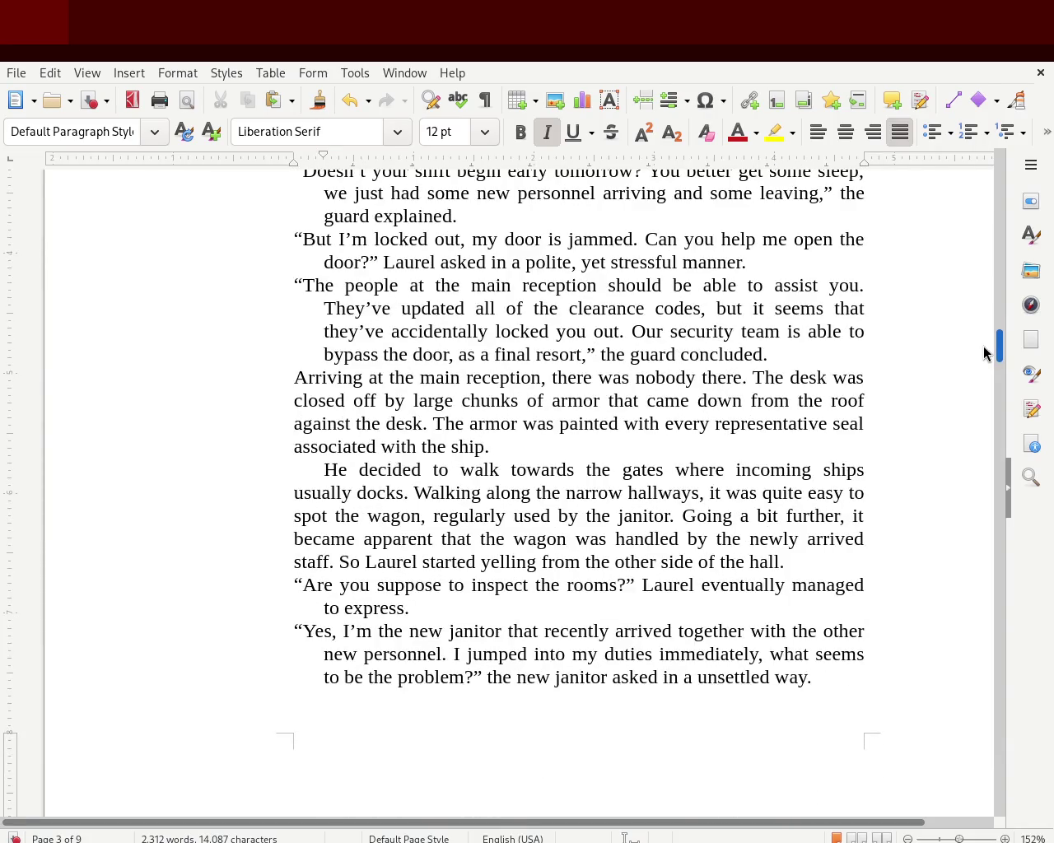
{"action": "mouse_move", "coordinate": [985, 352]}
{"action": "left_mouse_down"}
{"action": "mouse_move", "coordinate": [985, 313]}
{"action": "mouse_move", "coordinate": [1000, 436]}
{"action": "mouse_move", "coordinate": [1000, 377]}
{"action": "mouse_move", "coordinate": [1000, 469]}
{"action": "left_mouse_up"}
{"action": "key", "text": "ctrl+s"}
{"action": "mouse_move", "coordinate": [762, 823]}
{"action": "left_mouse_down"}
{"action": "mouse_move", "coordinate": [839, 826]}
{"action": "mouse_move", "coordinate": [804, 828]}
{"action": "left_mouse_up"}
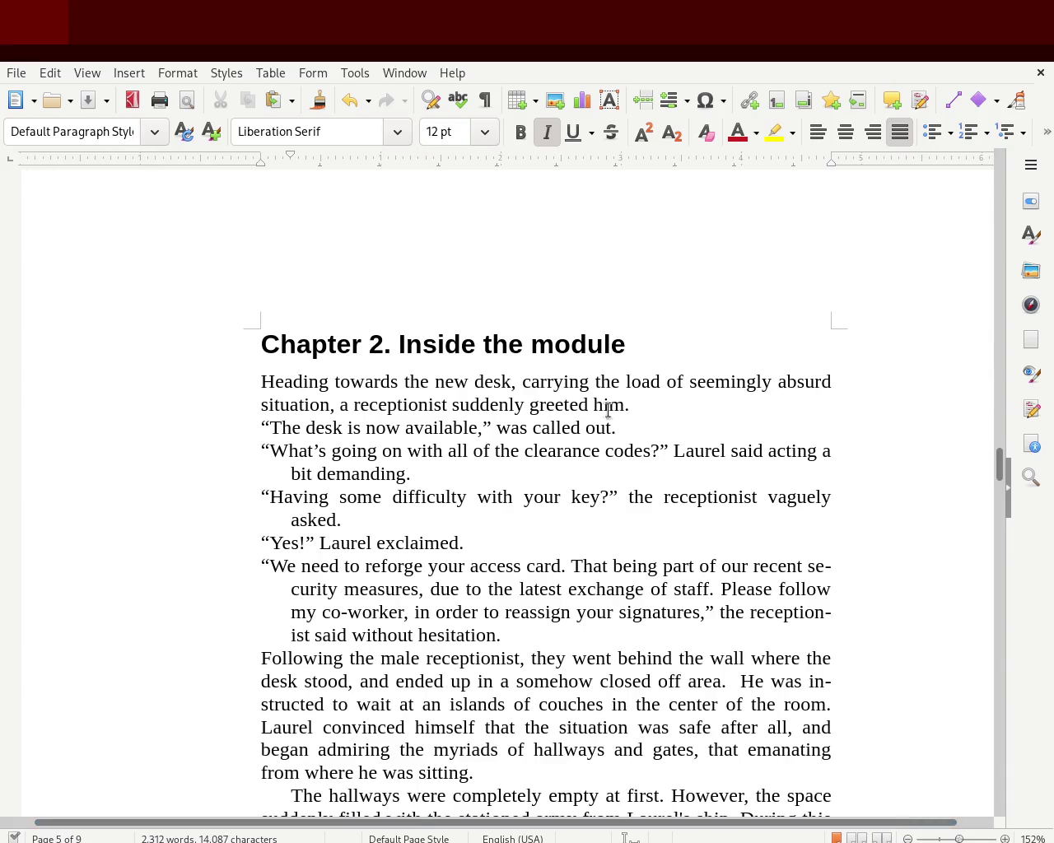
Step: Insert 'of the' before 'seemingly' so Chapter 2 opens 'carrying the load of the seemingly absurd situation'
{"action": "left_click", "coordinate": [724, 397]}
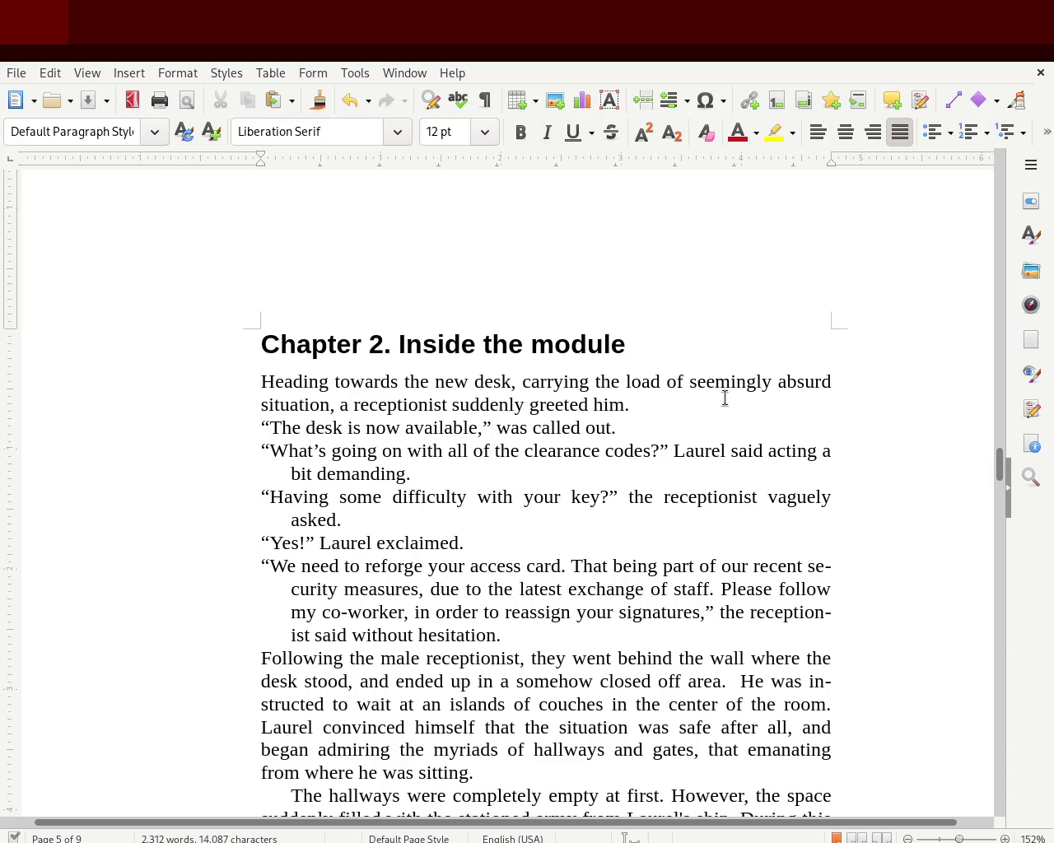
{"action": "key", "text": "BackSpace"}
{"action": "key", "text": "BackSpace"}
{"action": "key", "text": "BackSpace"}
{"action": "type", "text": "t"}
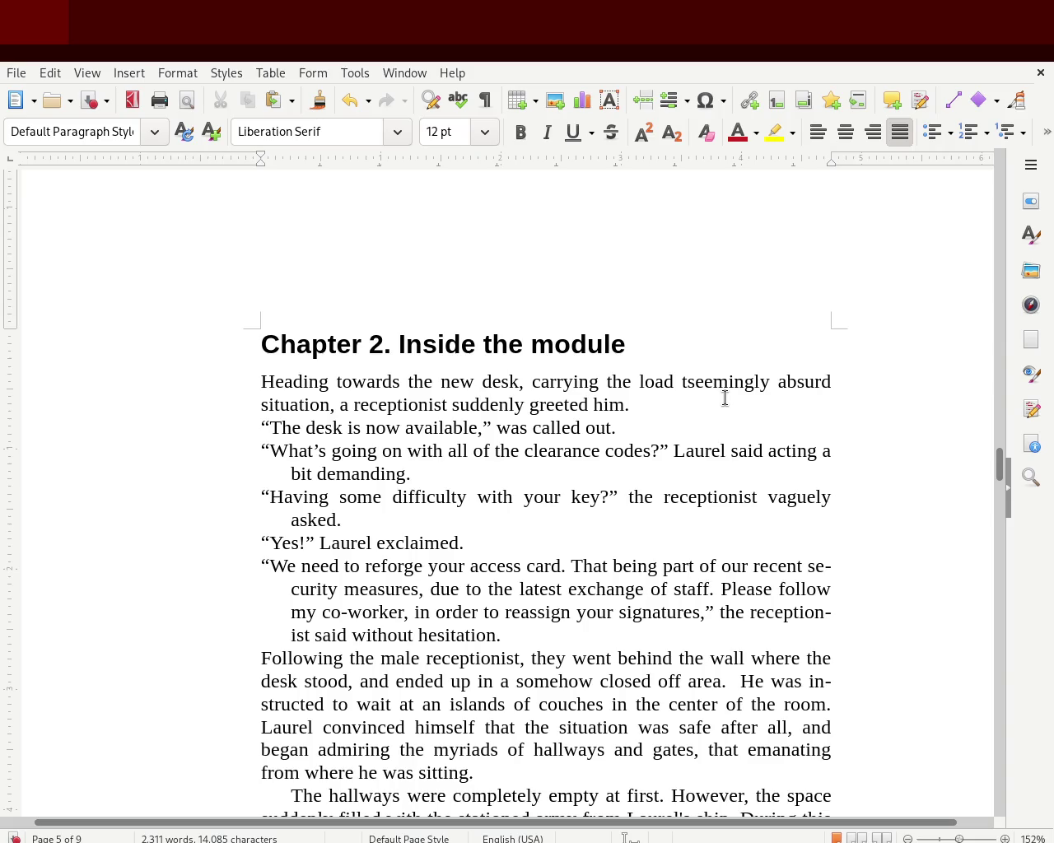
{"action": "key", "text": "BackSpace"}
{"action": "type", "text": "of"}
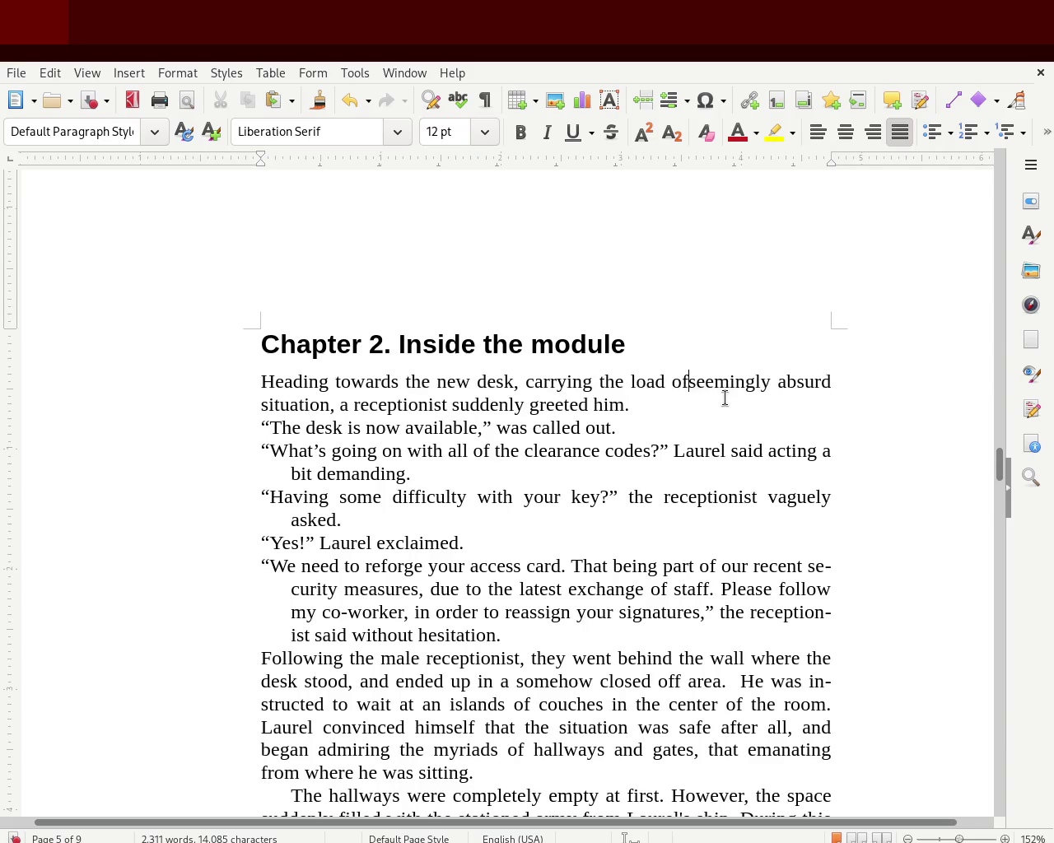
{"action": "type", "text": " the"}
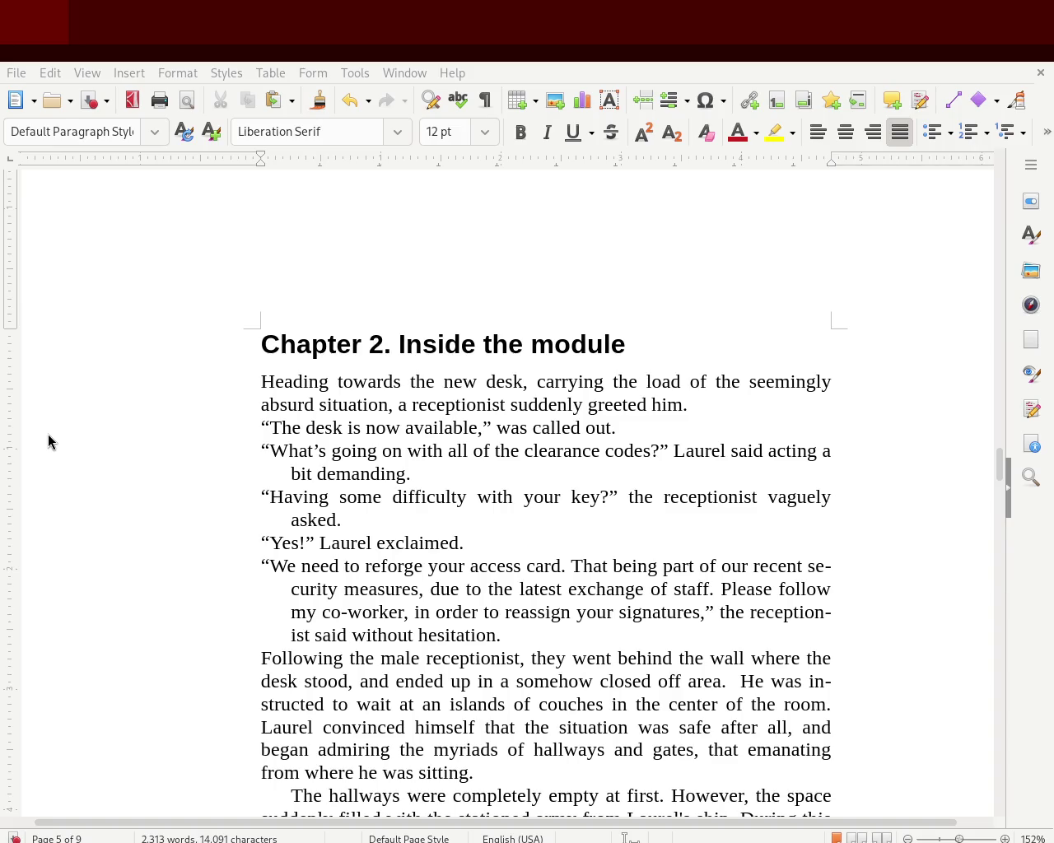
{"action": "left_click", "coordinate": [293, 252]}
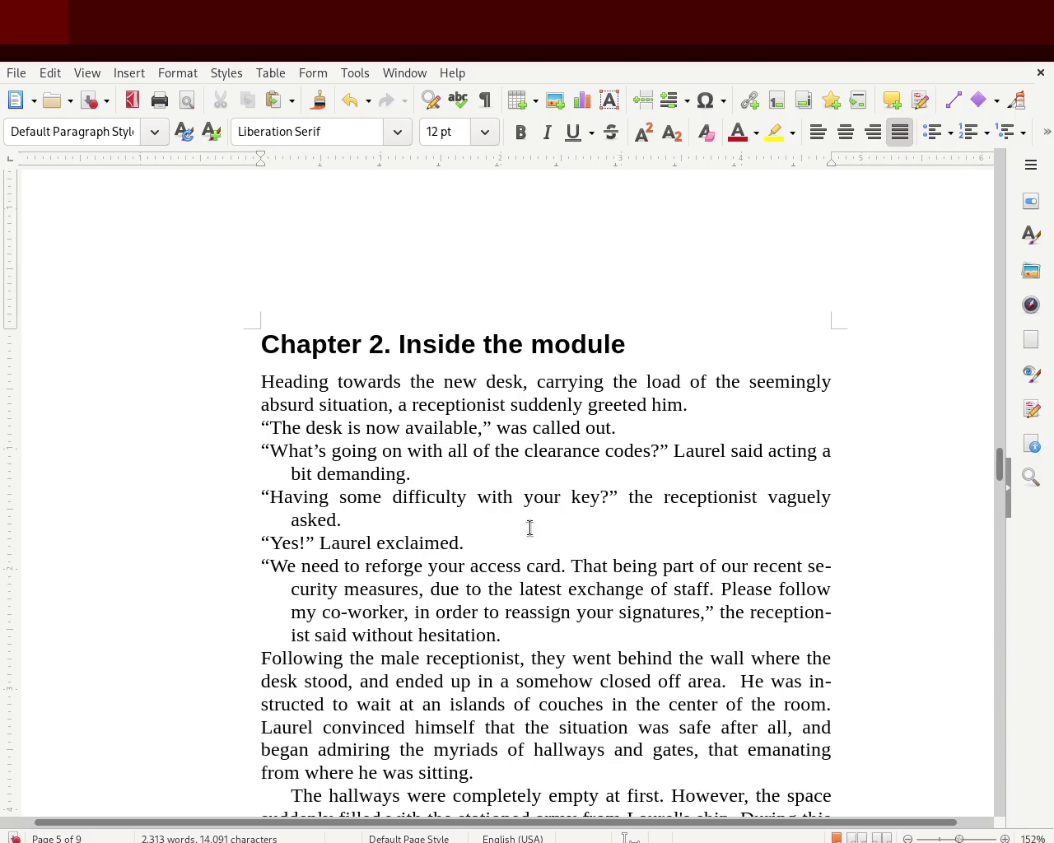
{"action": "left_click_drag", "start_coordinate": [999, 470], "coordinate": [997, 488]}
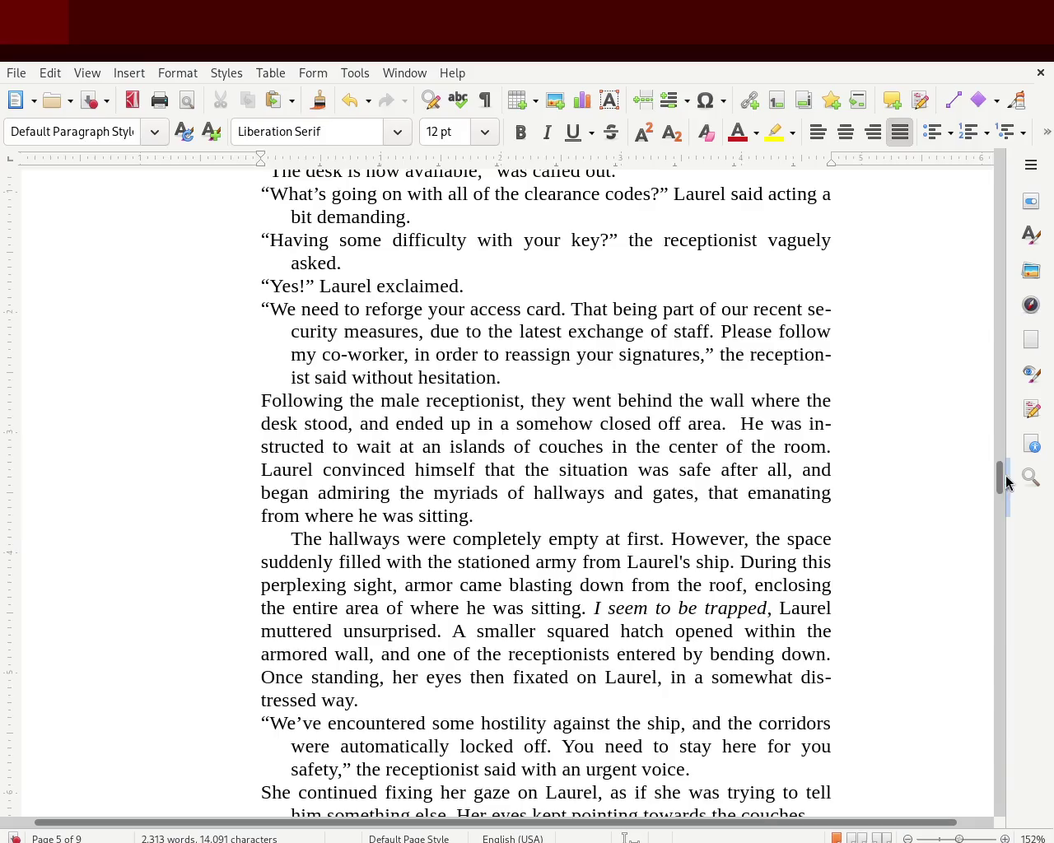
Step: On page 6, merge the 'As soon as the hatch' paragraph into the one ending 'within Laurel.'
{"action": "scroll", "coordinate": [1001, 481], "scroll_direction": "down", "scroll_amount": 1}
{"action": "scroll", "coordinate": [1002, 480], "scroll_direction": "down", "scroll_amount": 1}
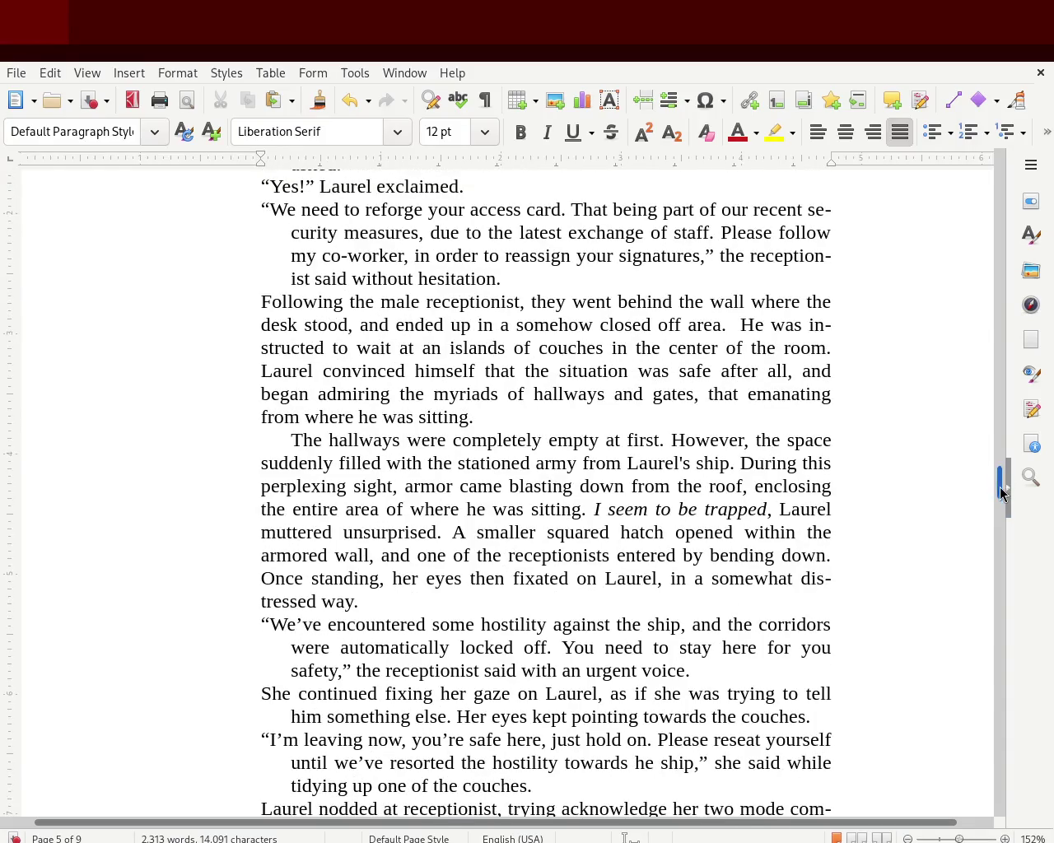
{"action": "scroll", "coordinate": [1001, 505], "scroll_direction": "down", "scroll_amount": 3}
{"action": "scroll", "coordinate": [1001, 505], "scroll_direction": "down", "scroll_amount": 1}
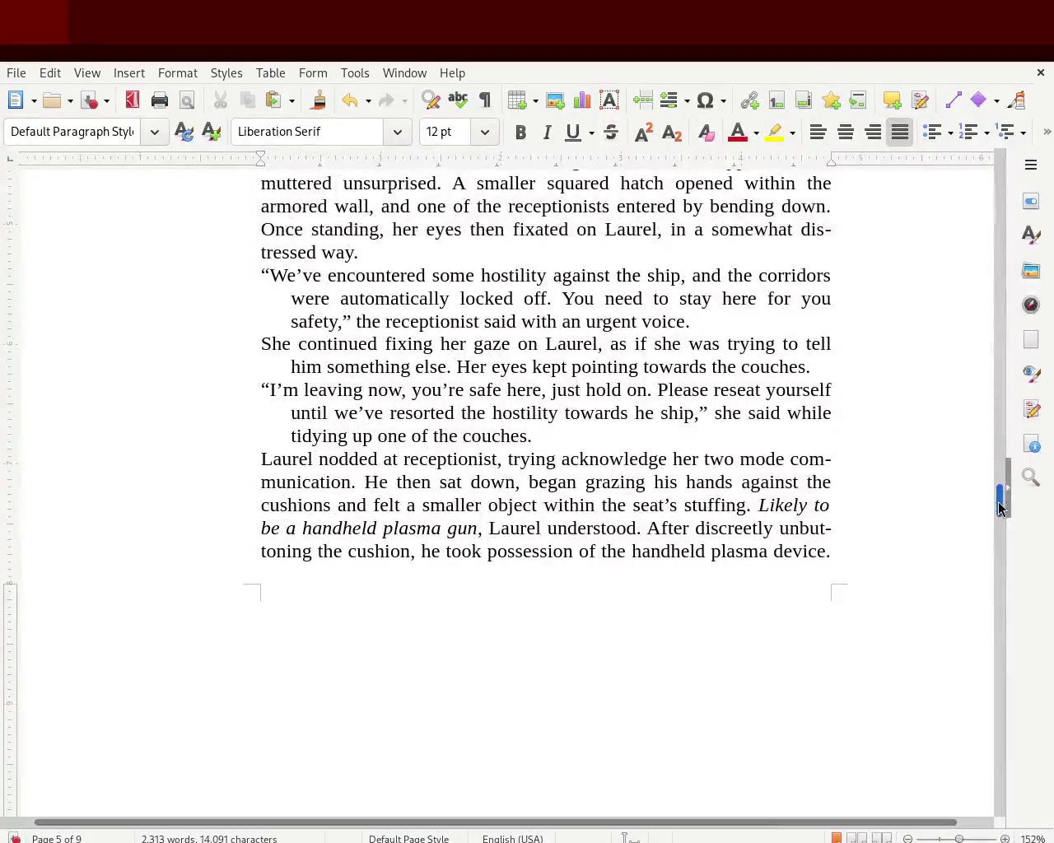
{"action": "left_click_drag", "start_coordinate": [1001, 505], "coordinate": [1003, 550]}
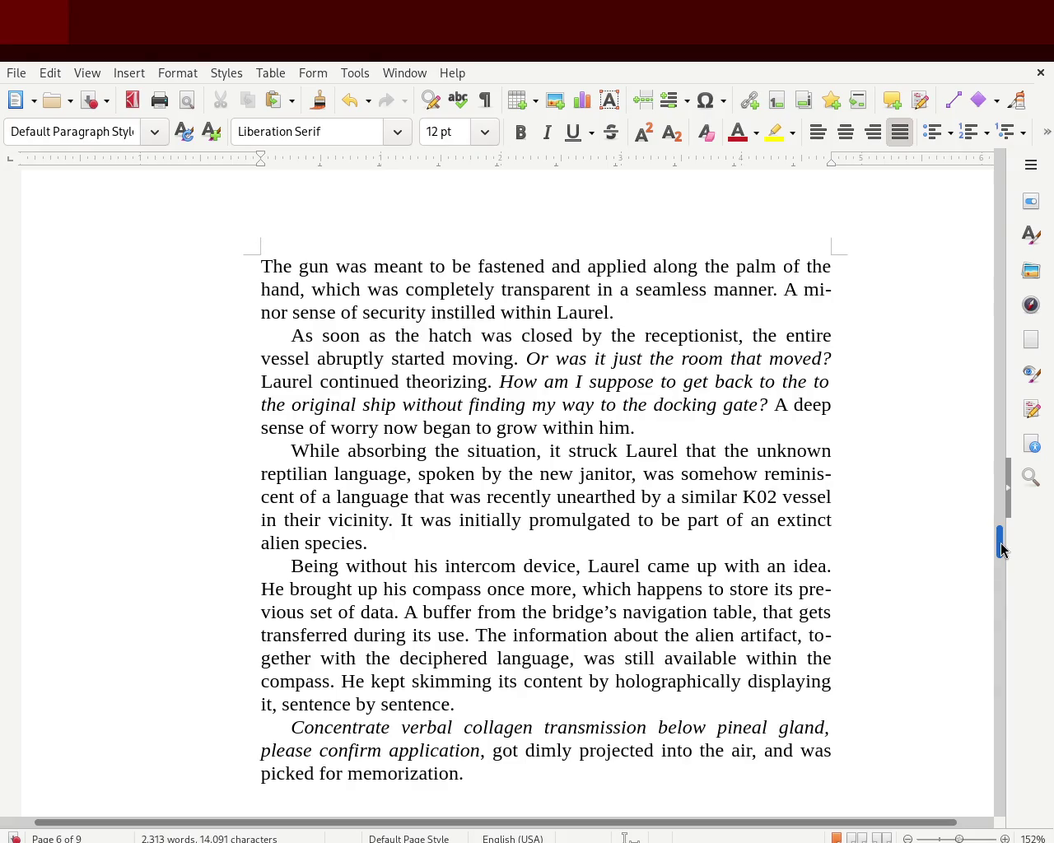
{"action": "left_click", "coordinate": [648, 306]}
{"action": "key", "text": "Delete"}
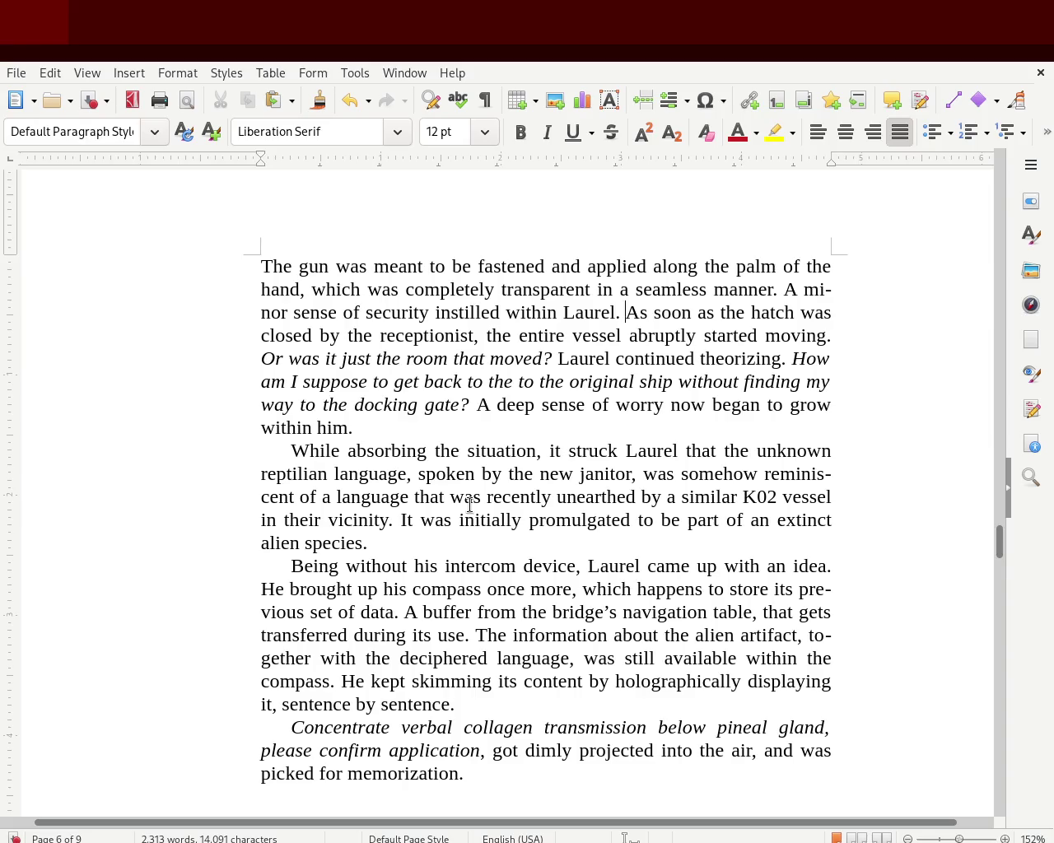
Step: Insert a line break so 'As soon as the hatch was closed' starts its own unindented line
{"action": "left_click_drag", "start_coordinate": [1000, 537], "coordinate": [1006, 494]}
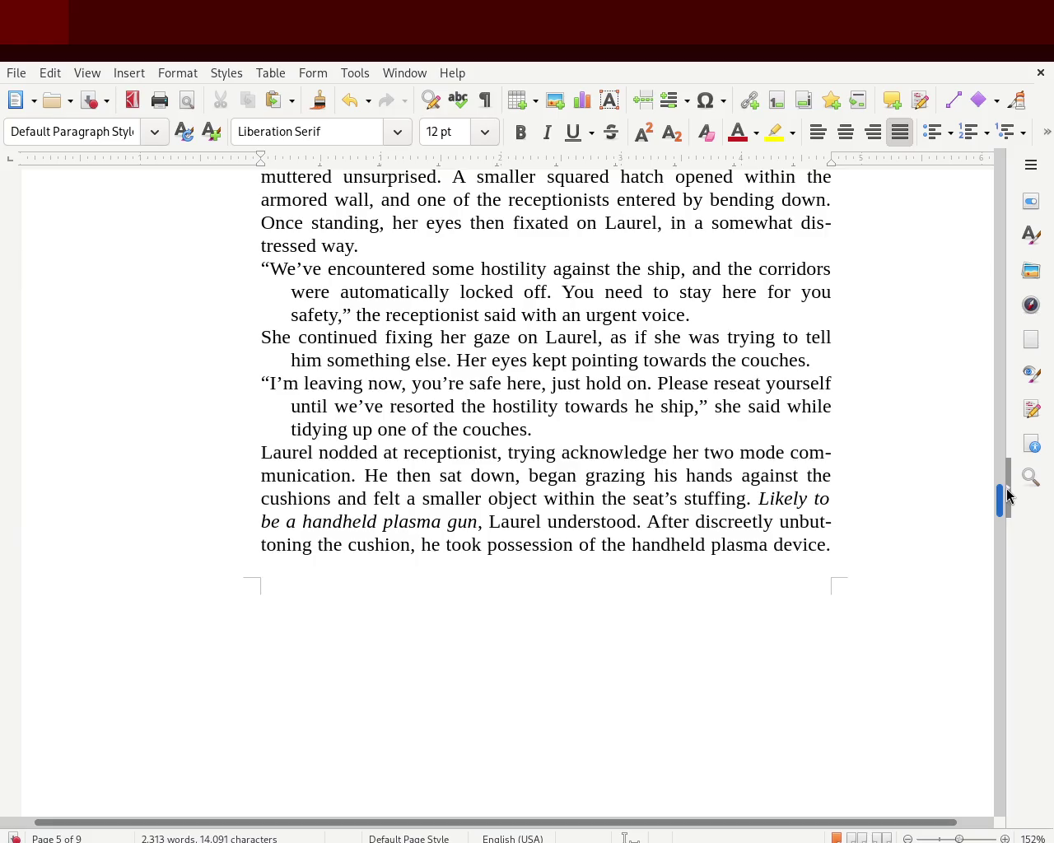
{"action": "left_click_drag", "start_coordinate": [1006, 494], "coordinate": [1000, 529]}
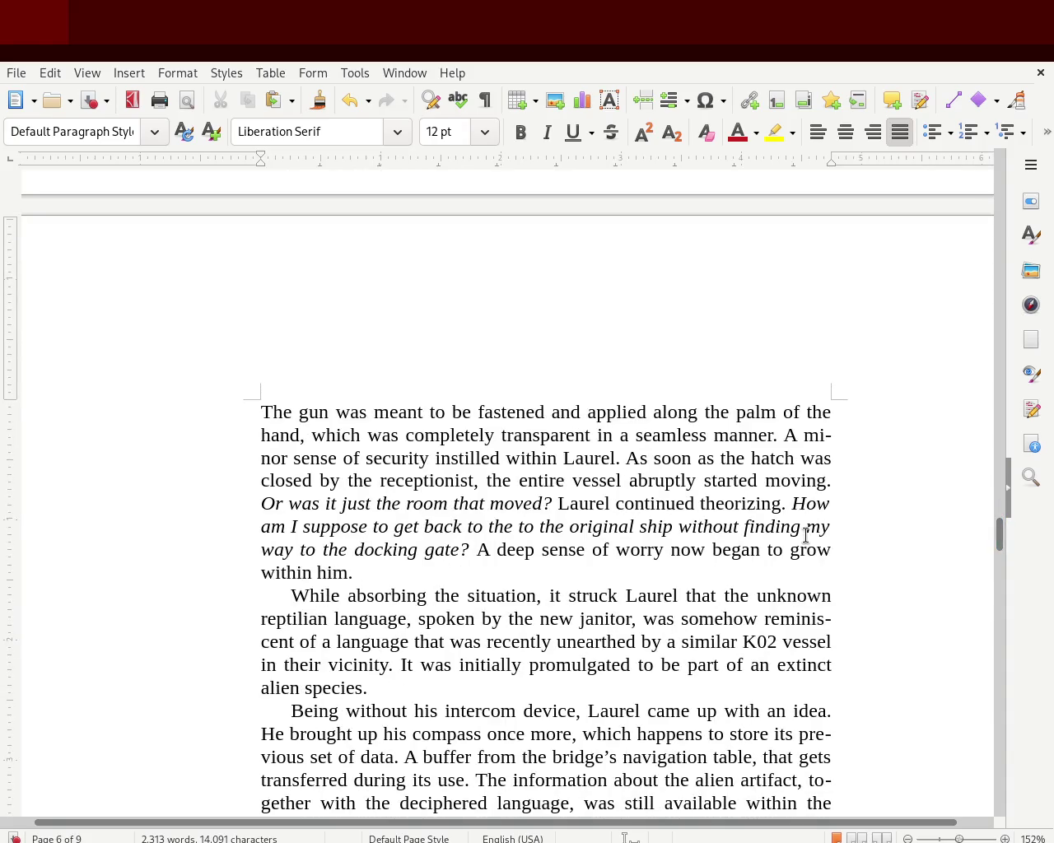
{"action": "key", "text": "shift+Return"}
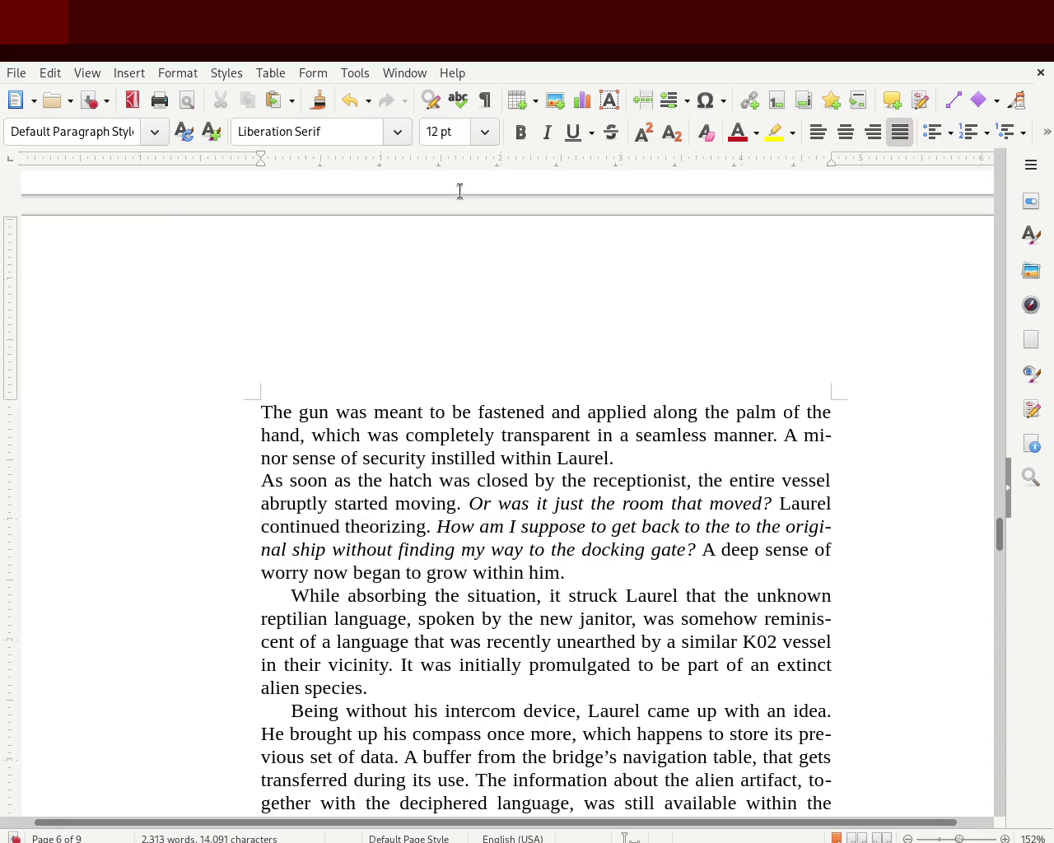
Step: Give the paragraph a first-line indent and join 'Being without' to the paragraph ending 'alien species.'
{"action": "left_click_drag", "start_coordinate": [262, 156], "coordinate": [288, 158]}
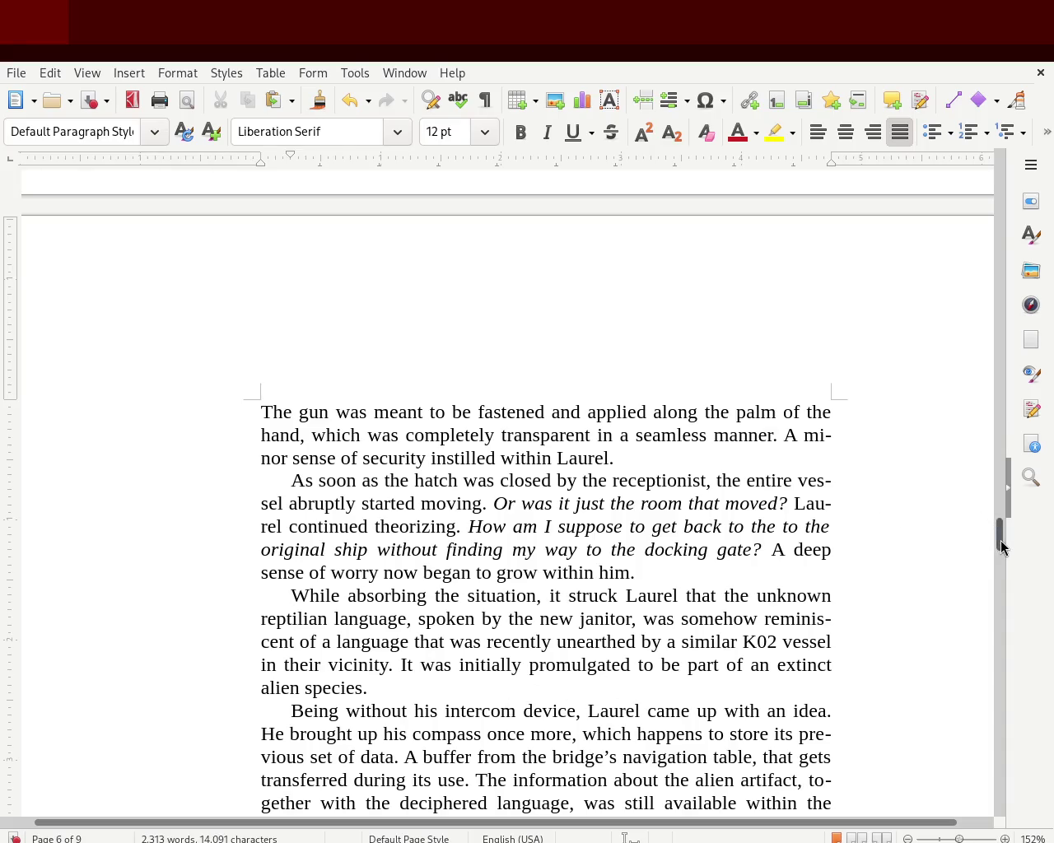
{"action": "scroll", "coordinate": [1001, 547], "scroll_direction": "down", "scroll_amount": 5}
{"action": "left_click", "coordinate": [398, 417]}
{"action": "key", "text": "Delete"}
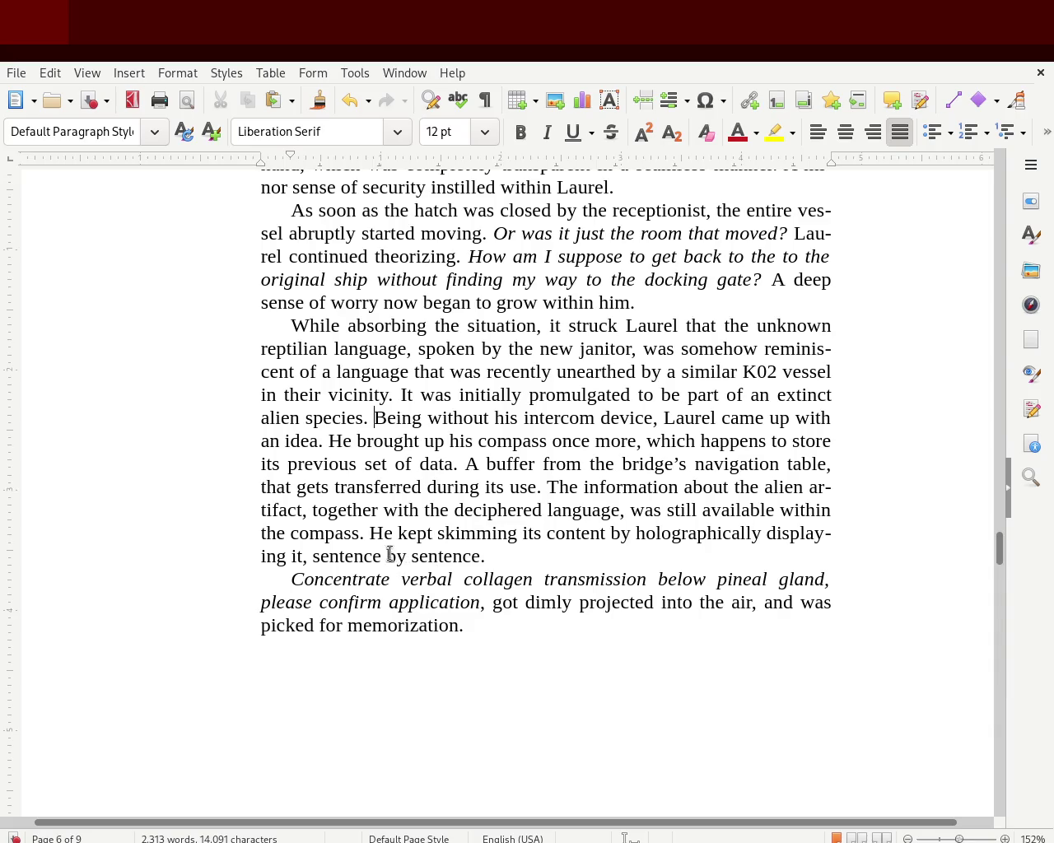
Step: Start a new paragraph at 'He kept', merge the 'Concentrate' line onto it, and save
{"action": "left_click", "coordinate": [372, 534]}
{"action": "key", "text": "Return"}
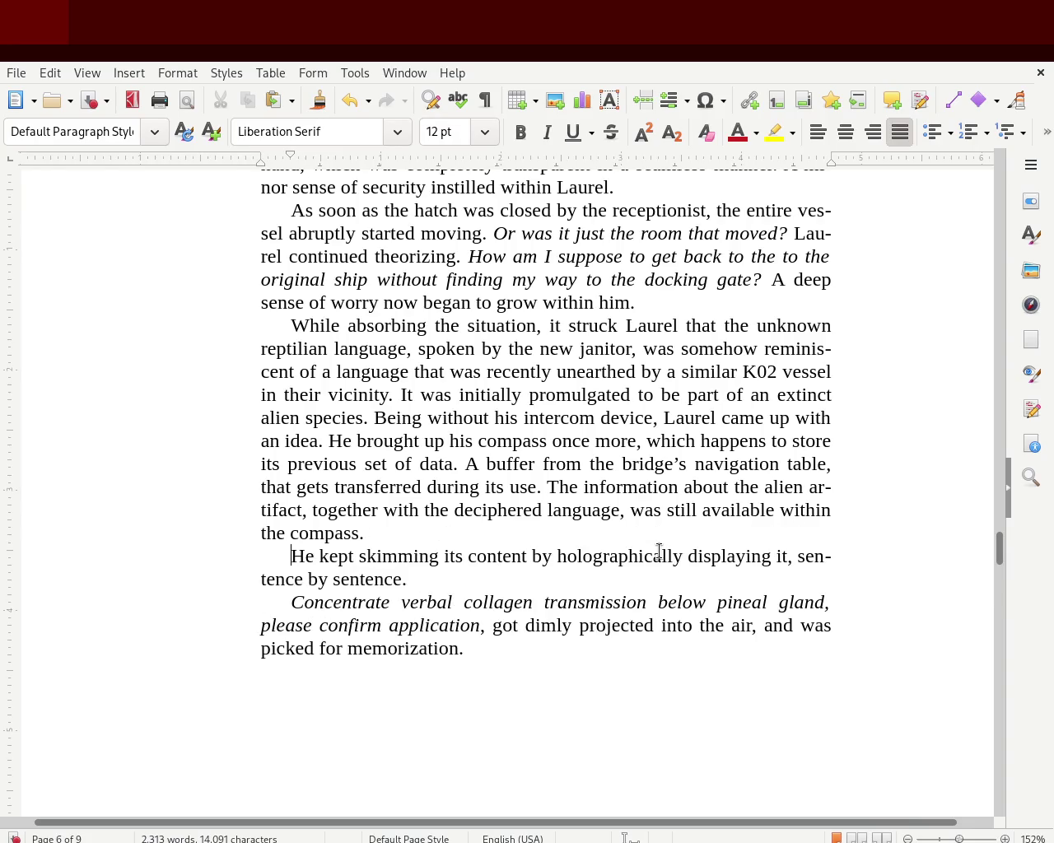
{"action": "key", "text": "Down"}
{"action": "key", "text": "Down"}
{"action": "key", "text": "BackSpace"}
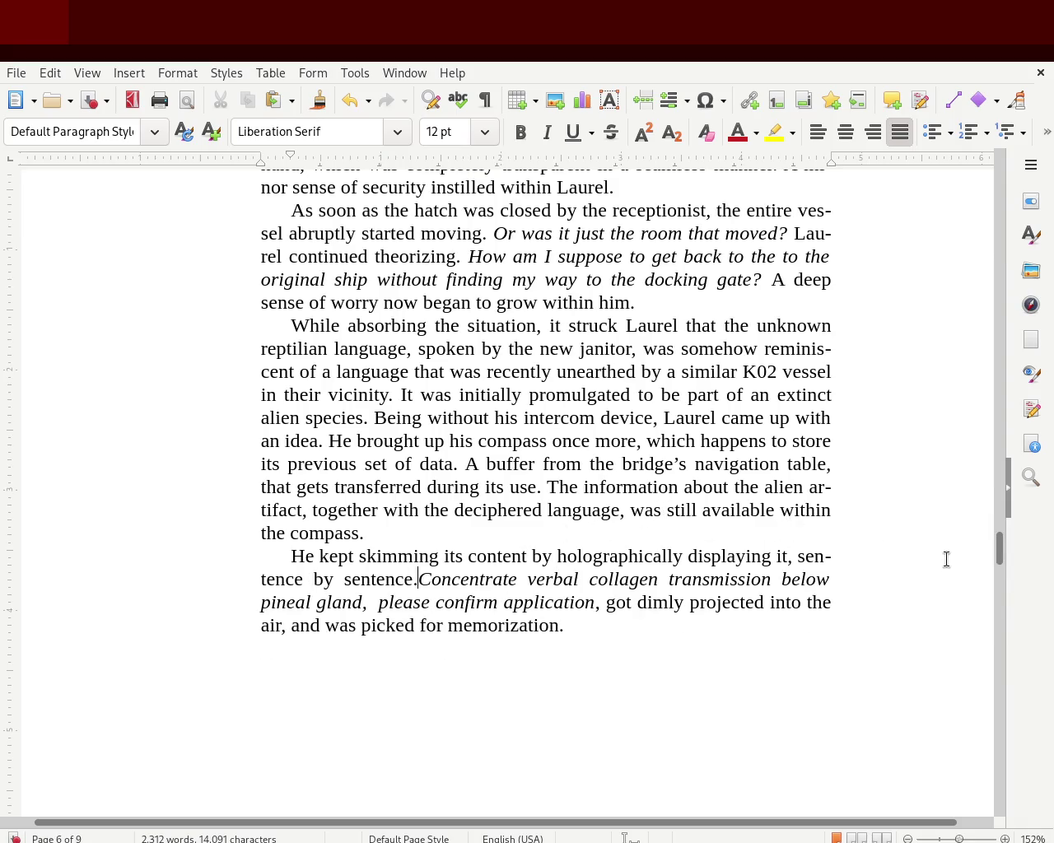
{"action": "key", "text": "ctrl+s"}
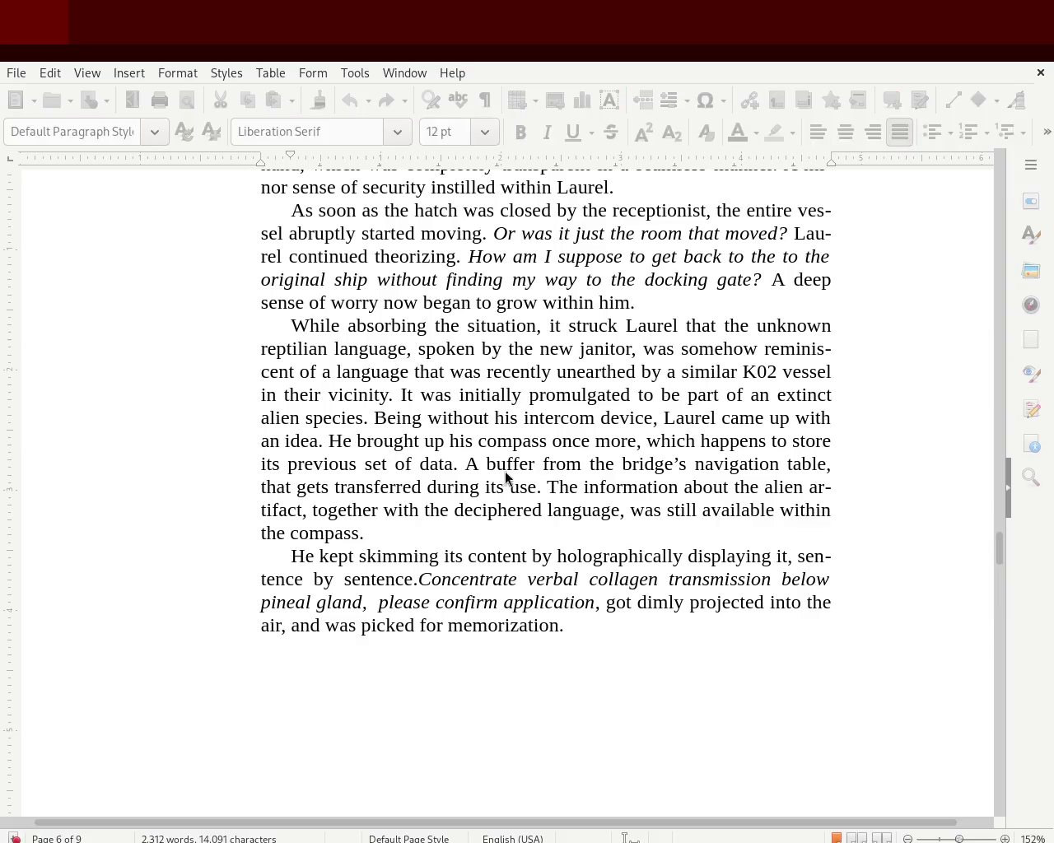
Step: Split 'Being without his intercom device' into its own paragraph and save
{"action": "scroll", "coordinate": [999, 546], "scroll_direction": "up", "scroll_amount": 3}
{"action": "scroll", "coordinate": [999, 546], "scroll_direction": "up", "scroll_amount": 2}
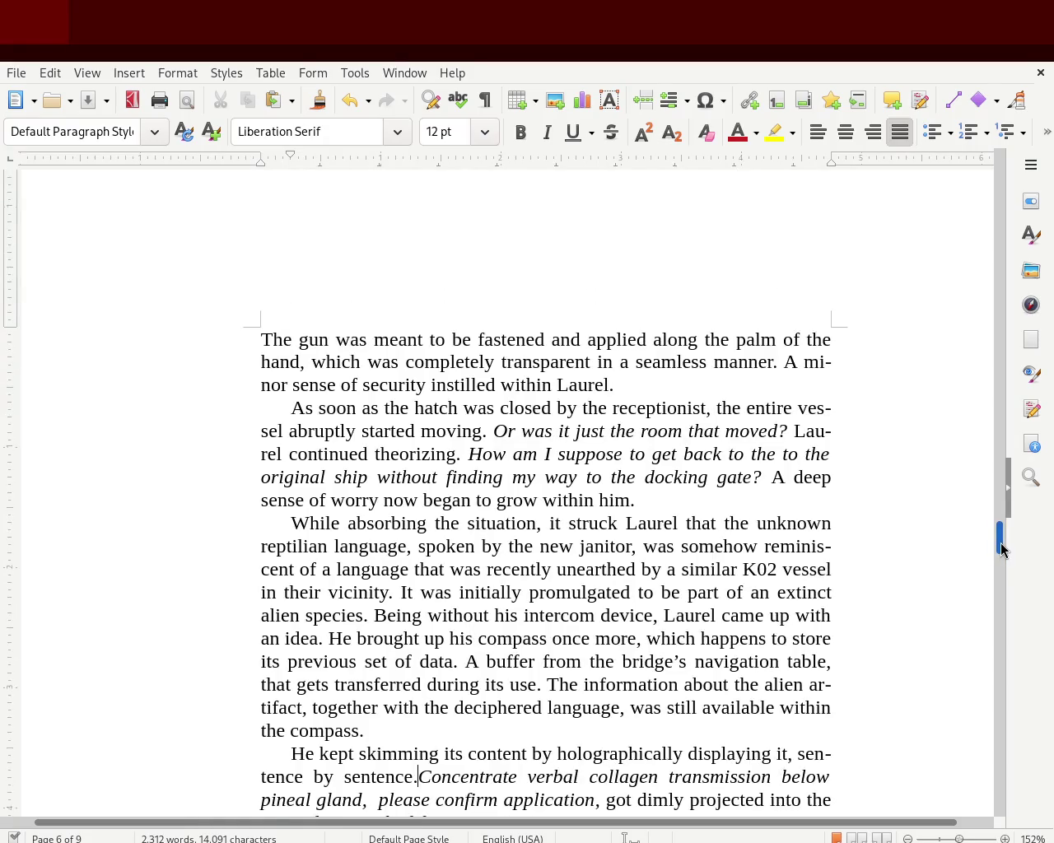
{"action": "scroll", "coordinate": [1000, 546], "scroll_direction": "up", "scroll_amount": 1}
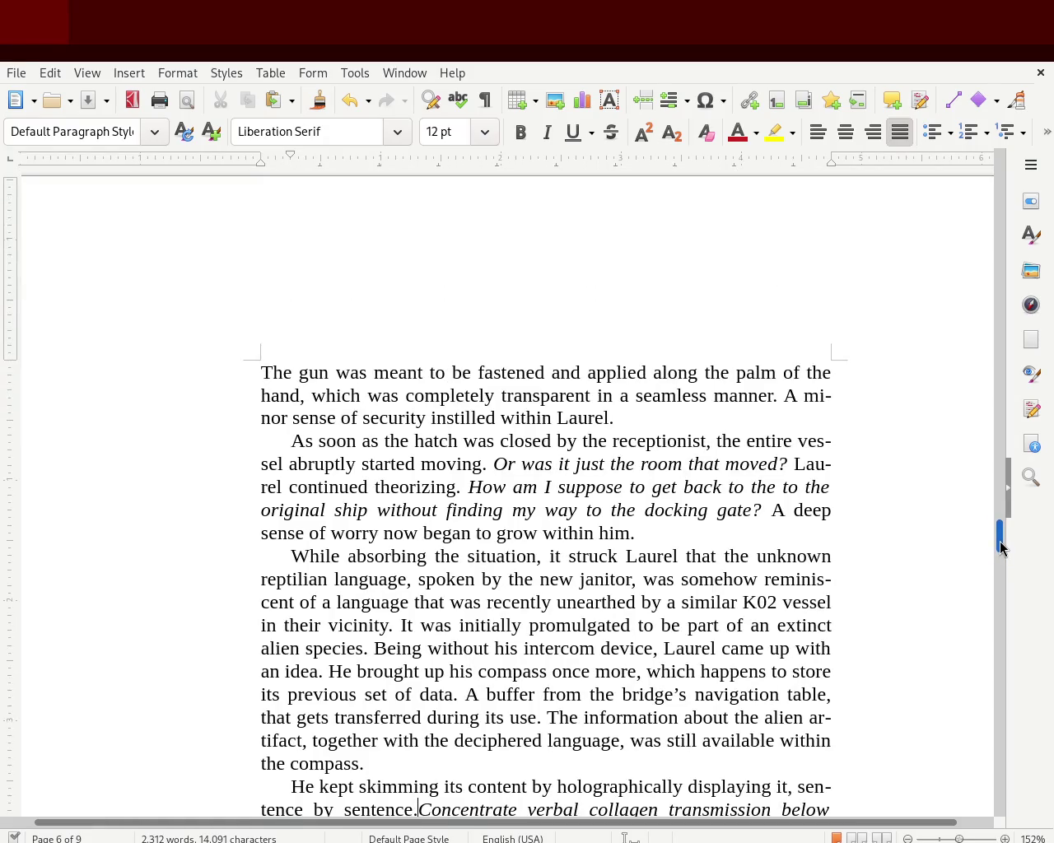
{"action": "left_click_drag", "start_coordinate": [999, 546], "coordinate": [999, 552]}
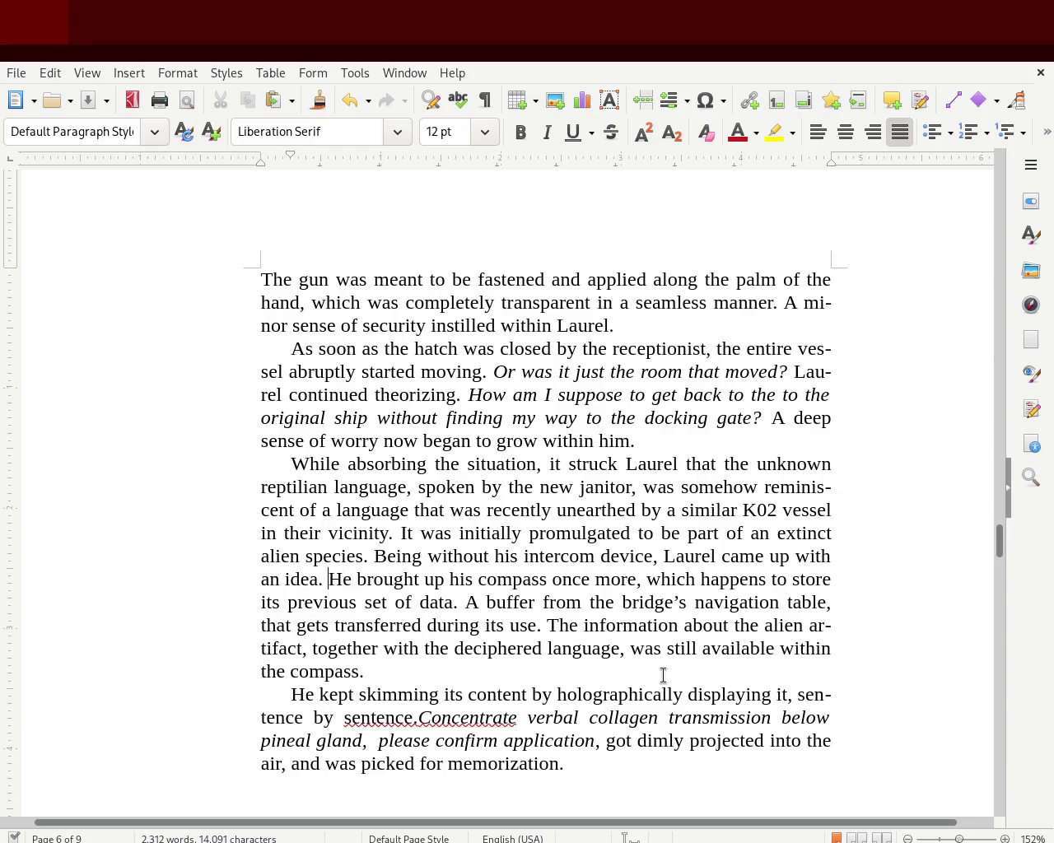
{"action": "key", "text": "Right"}
{"action": "key", "text": "Right"}
{"action": "key", "text": "Right"}
{"action": "key", "text": "Right"}
{"action": "key", "text": "Right"}
{"action": "key", "text": "Right"}
{"action": "key", "text": "Return"}
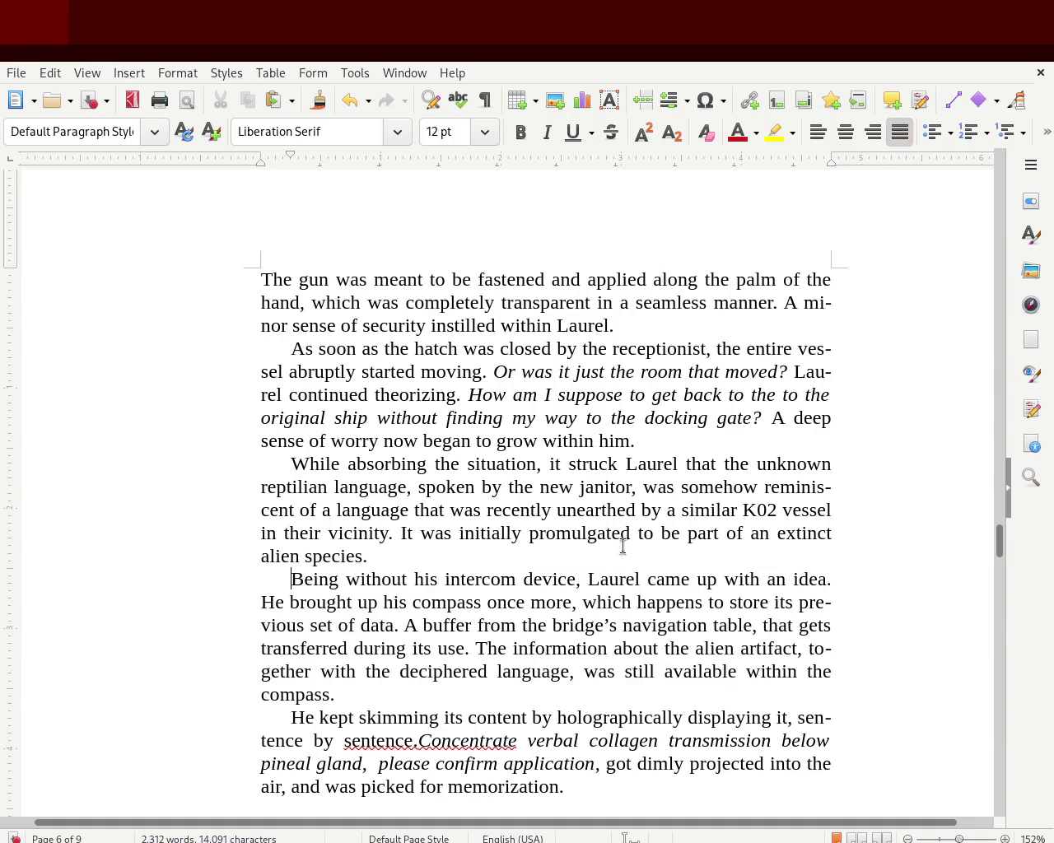
{"action": "key", "text": "ctrl+s"}
Step: Join 'He kept skimming' onto the paragraph ending 'compass.', start 'Concentrate' anew, and save
{"action": "scroll", "coordinate": [1003, 541], "scroll_direction": "down", "scroll_amount": 1}
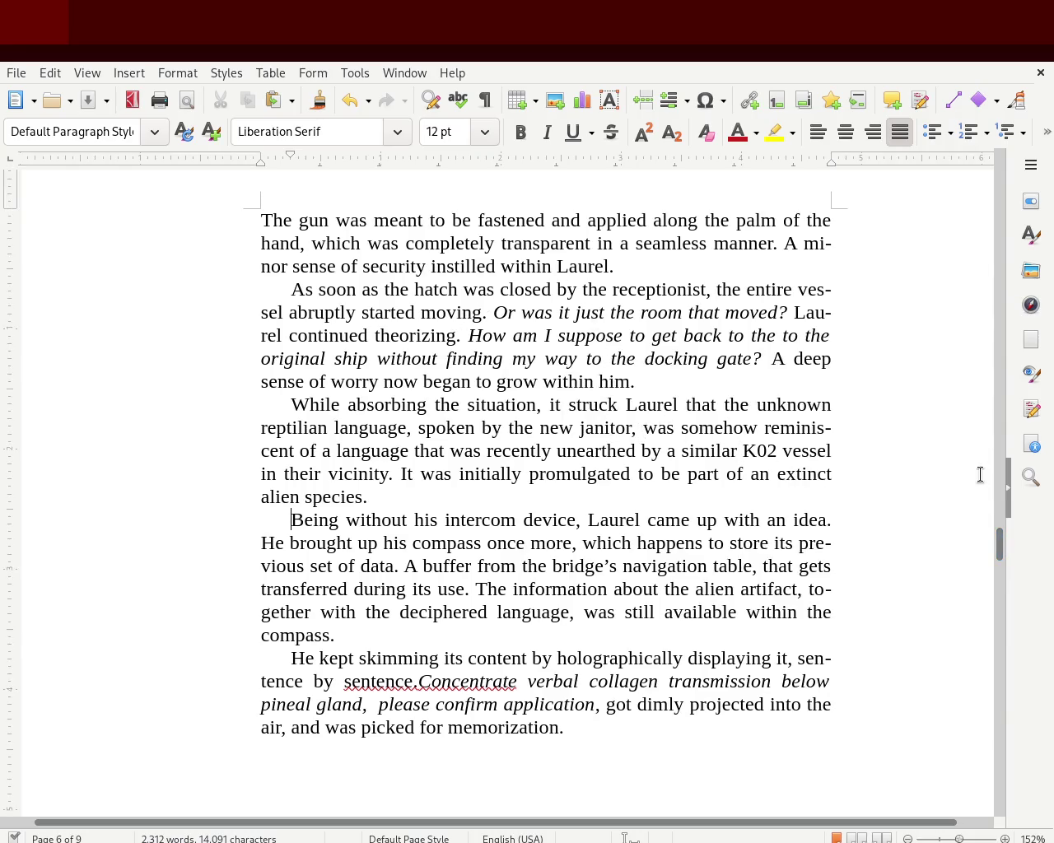
{"action": "scroll", "coordinate": [1003, 537], "scroll_direction": "up", "scroll_amount": 3}
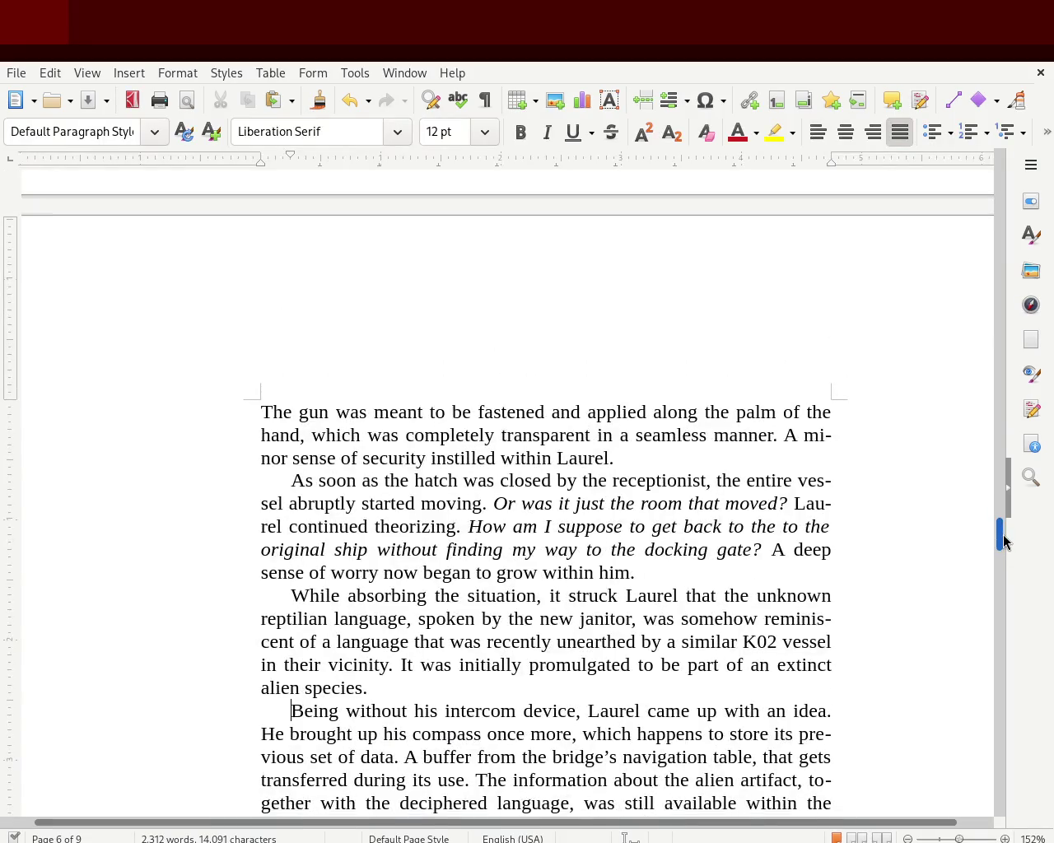
{"action": "scroll", "coordinate": [1002, 553], "scroll_direction": "down", "scroll_amount": 4}
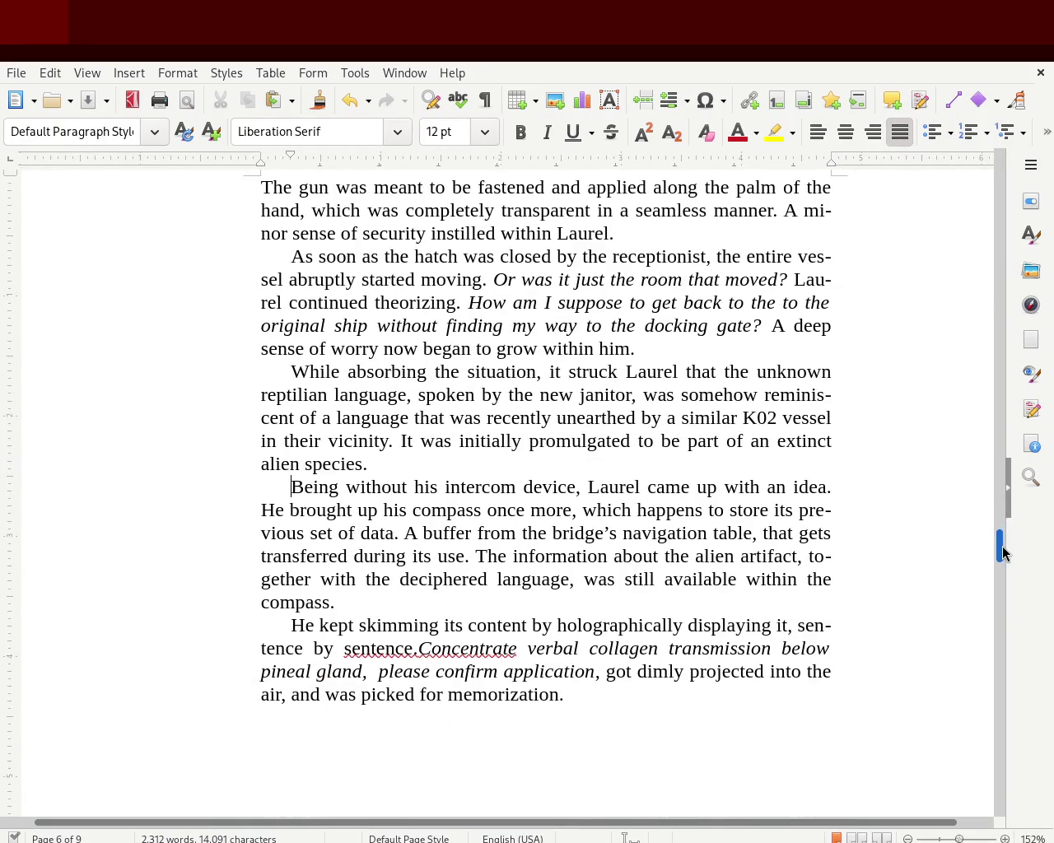
{"action": "left_click", "coordinate": [396, 607]}
{"action": "key", "text": "Delete"}
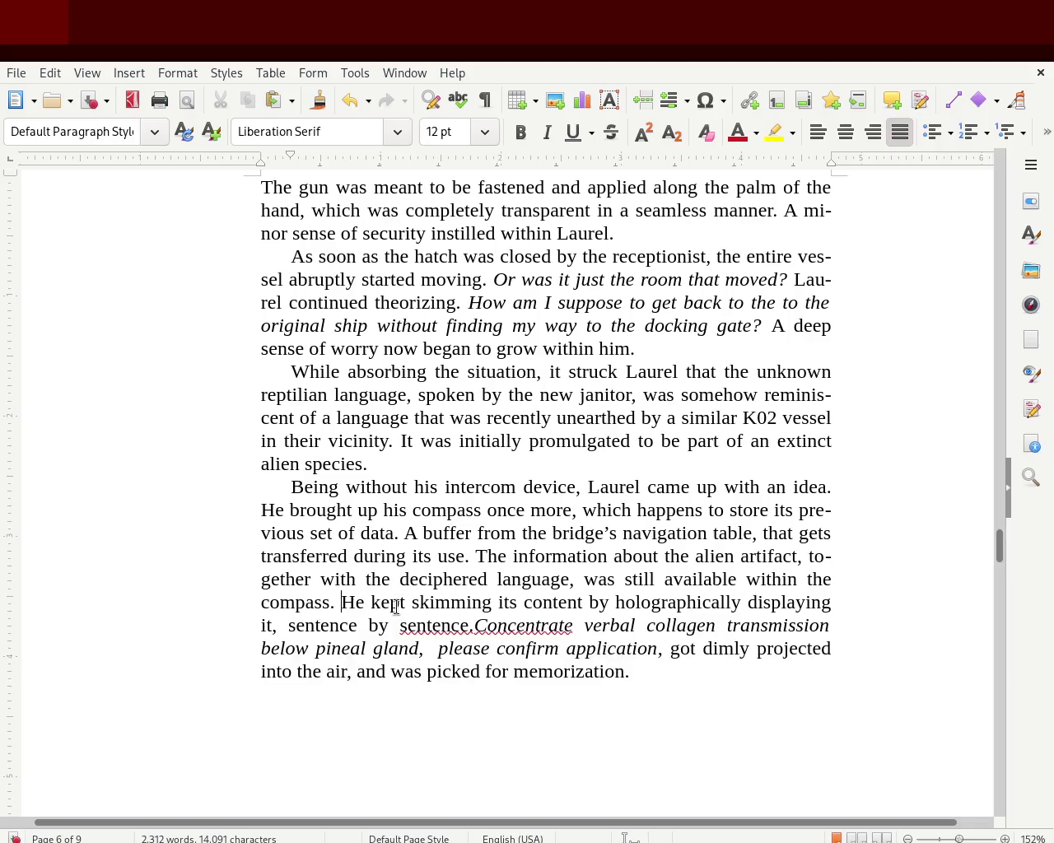
{"action": "left_click", "coordinate": [475, 626]}
{"action": "key", "text": "Return"}
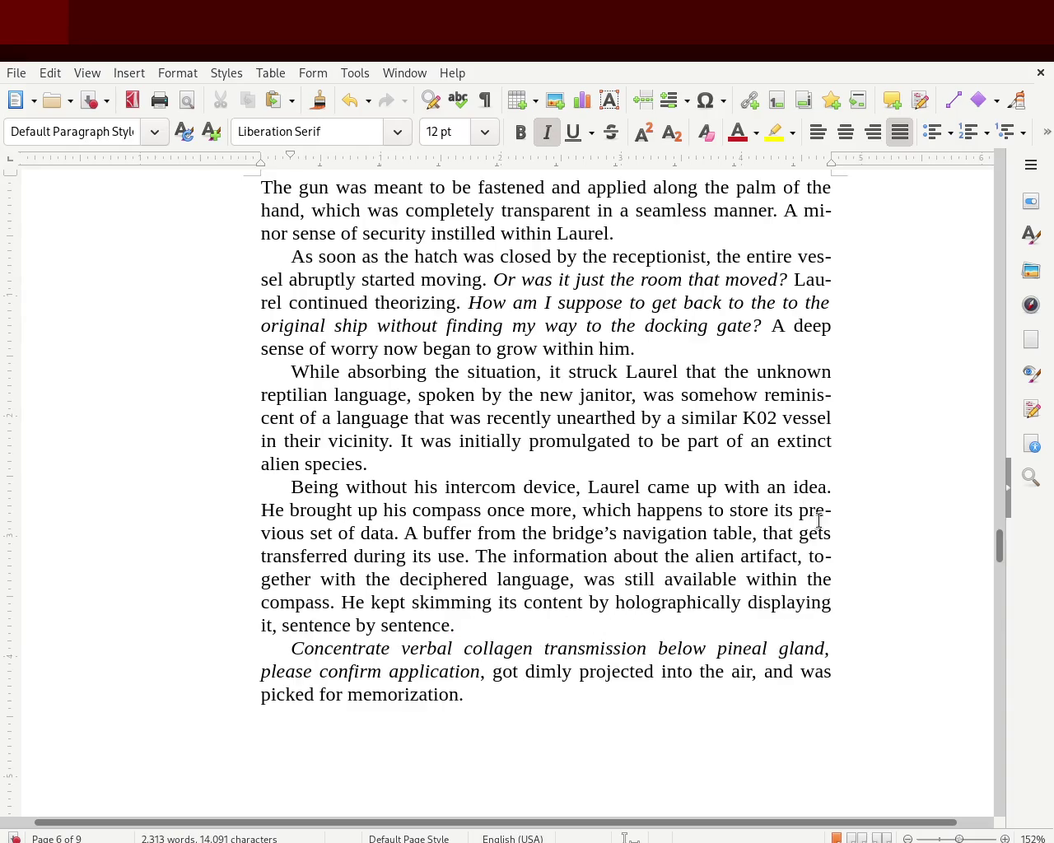
{"action": "key", "text": "ctrl+s"}
{"action": "left_click", "coordinate": [638, 351]}
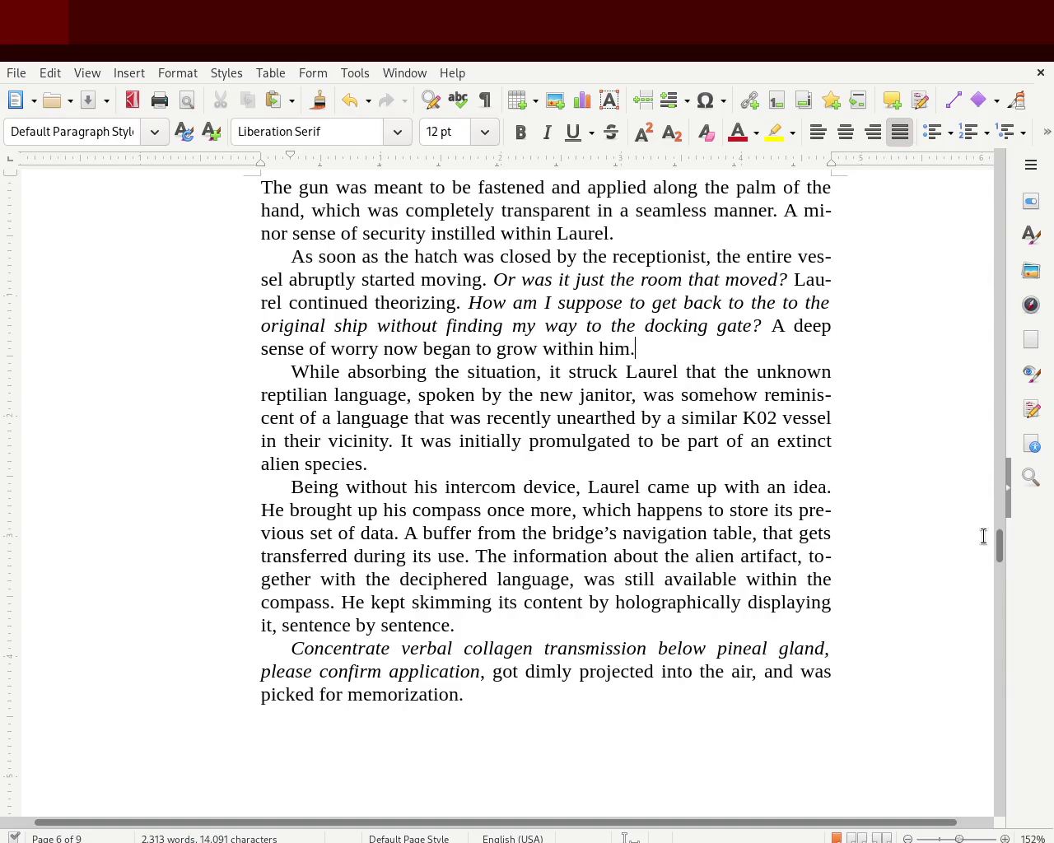
{"action": "left_click_drag", "start_coordinate": [999, 545], "coordinate": [998, 493]}
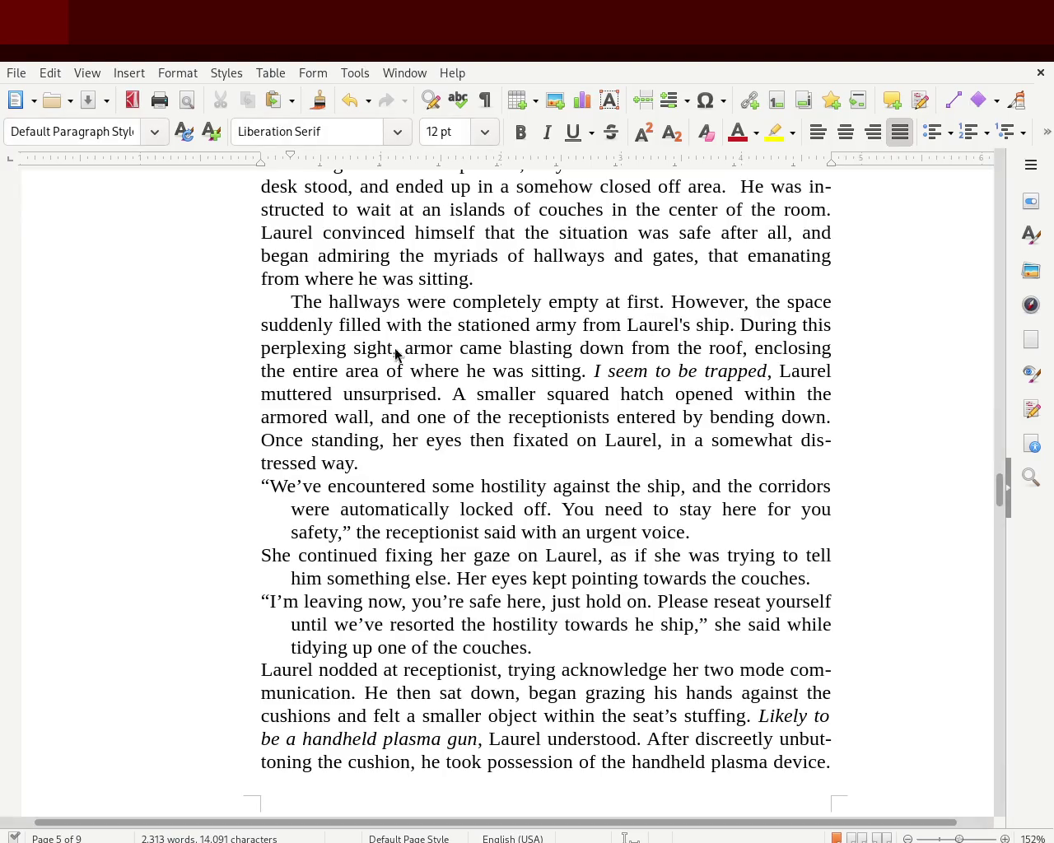
Step: Select the three receptionist dialogue paragraphs on page 5, then scroll back toward page 3
{"action": "left_click_drag", "start_coordinate": [549, 643], "coordinate": [491, 626]}
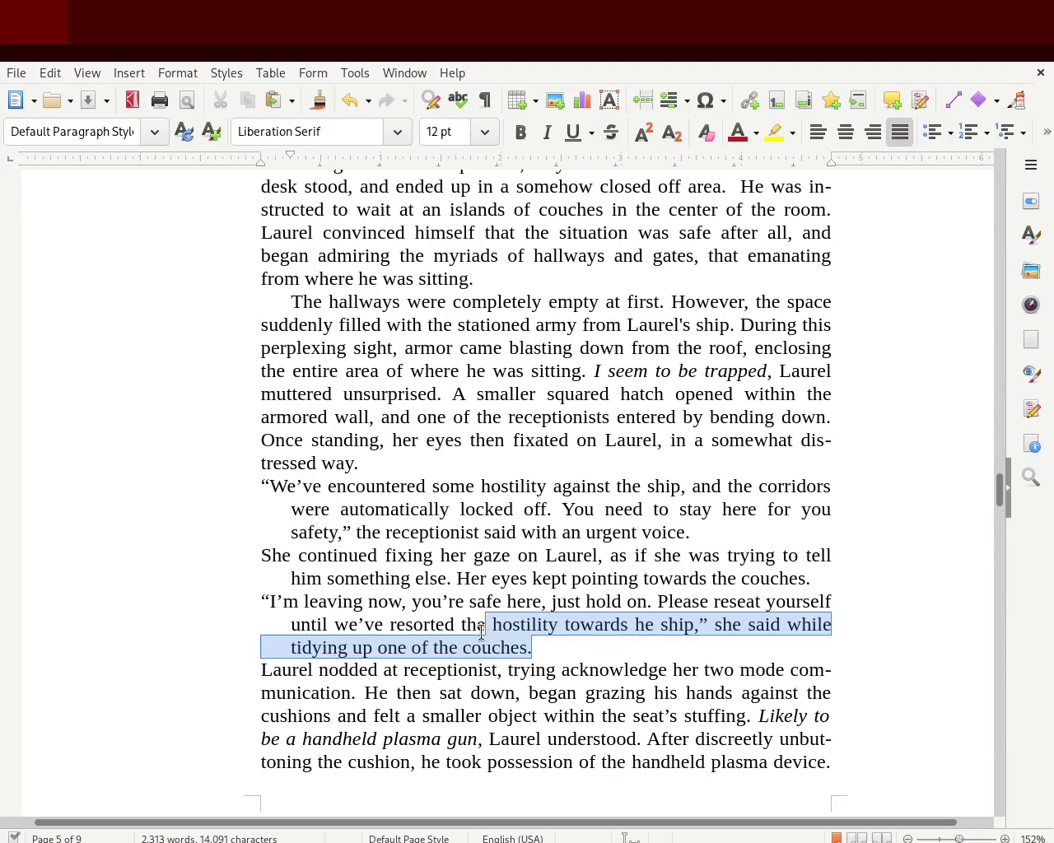
{"action": "left_click", "coordinate": [824, 669]}
{"action": "left_click", "coordinate": [564, 650]}
{"action": "left_click_drag", "start_coordinate": [564, 649], "coordinate": [261, 477]}
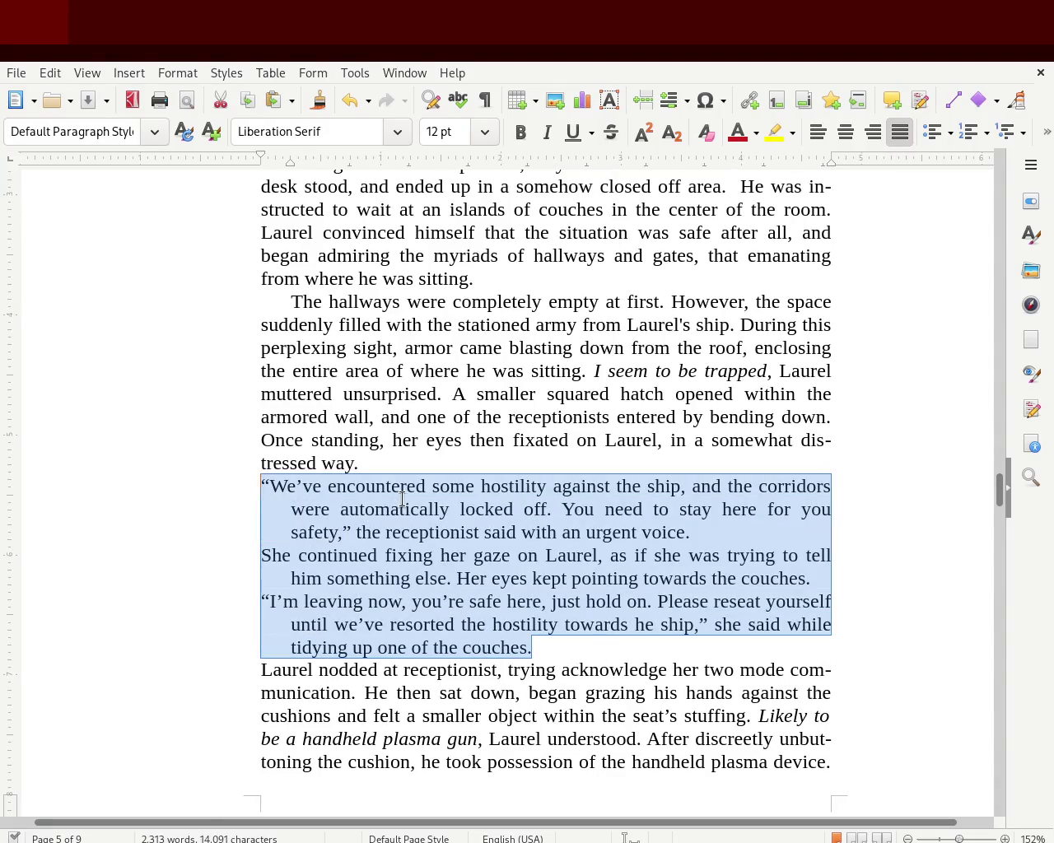
{"action": "mouse_move", "coordinate": [1003, 504]}
{"action": "left_mouse_down"}
{"action": "mouse_move", "coordinate": [985, 313]}
{"action": "mouse_move", "coordinate": [985, 335]}
{"action": "mouse_move", "coordinate": [986, 344]}
{"action": "mouse_move", "coordinate": [993, 311]}
{"action": "mouse_move", "coordinate": [987, 336]}
{"action": "left_mouse_up"}
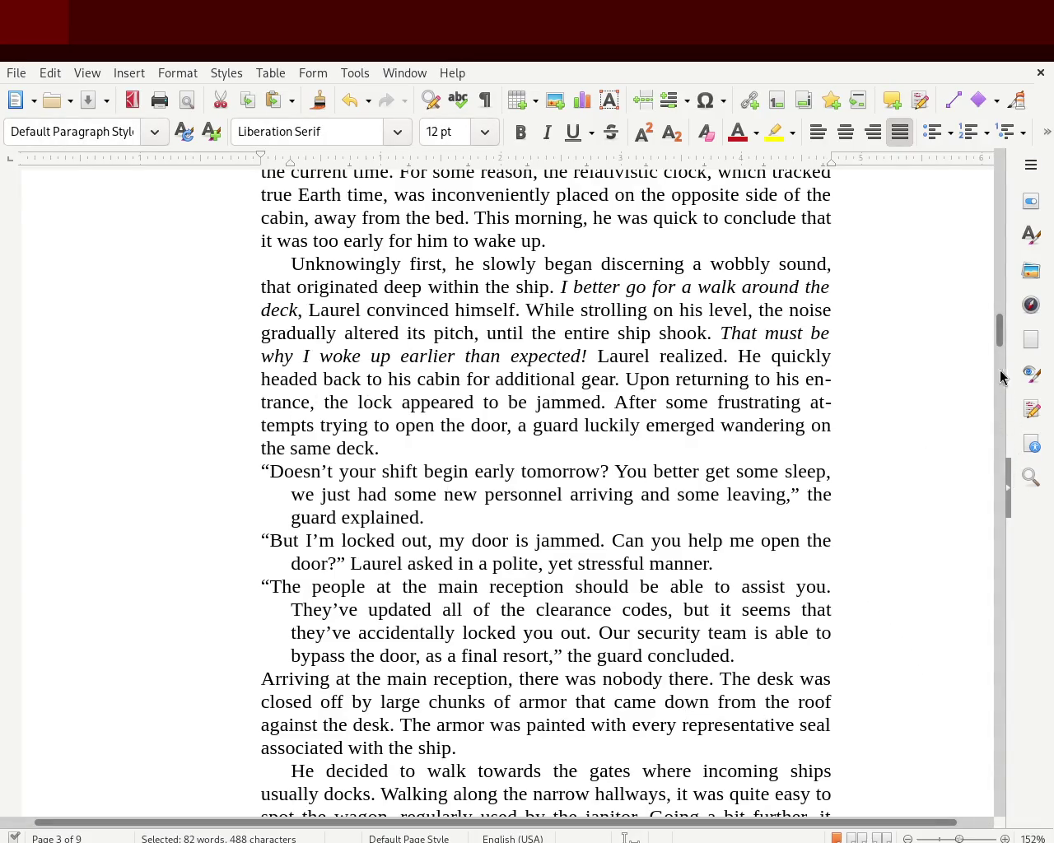
{"action": "scroll", "coordinate": [1000, 338], "scroll_direction": "up", "scroll_amount": 1}
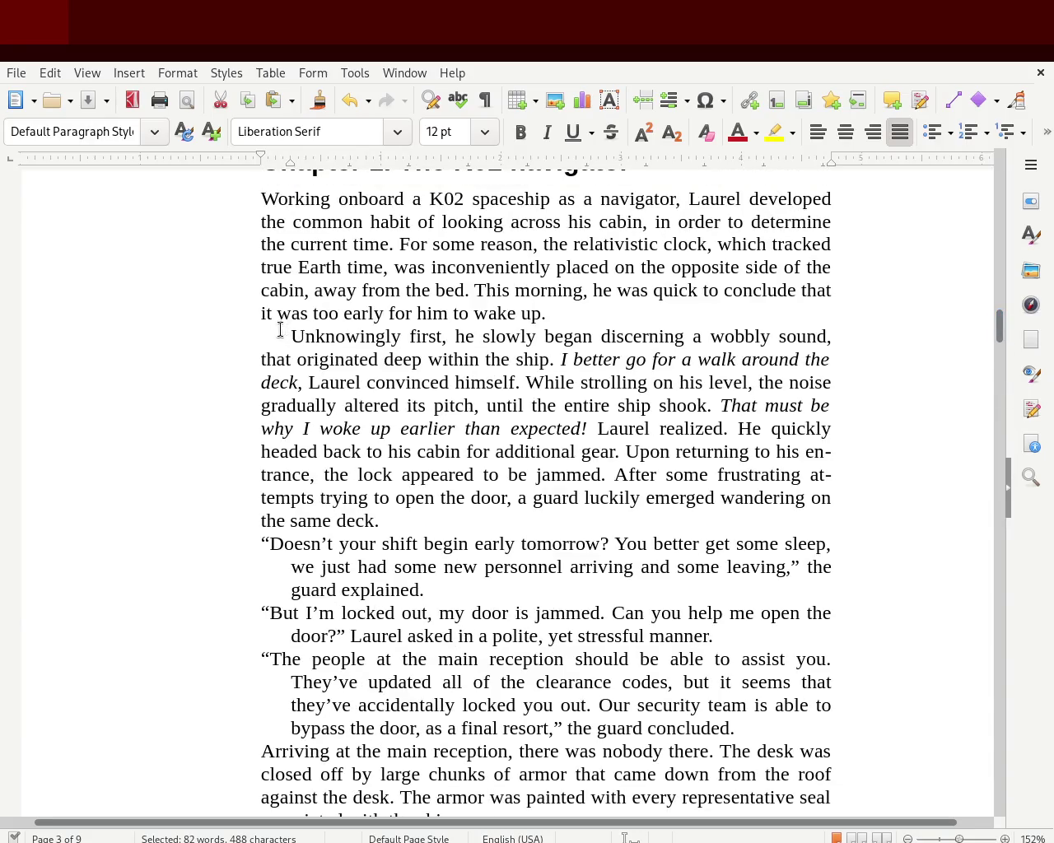
Step: Select the entire 'Unknowingly first' paragraph, then deselect it
{"action": "mouse_move", "coordinate": [264, 332]}
{"action": "left_mouse_down"}
{"action": "mouse_move", "coordinate": [322, 379]}
{"action": "mouse_move", "coordinate": [418, 514]}
{"action": "left_mouse_up"}
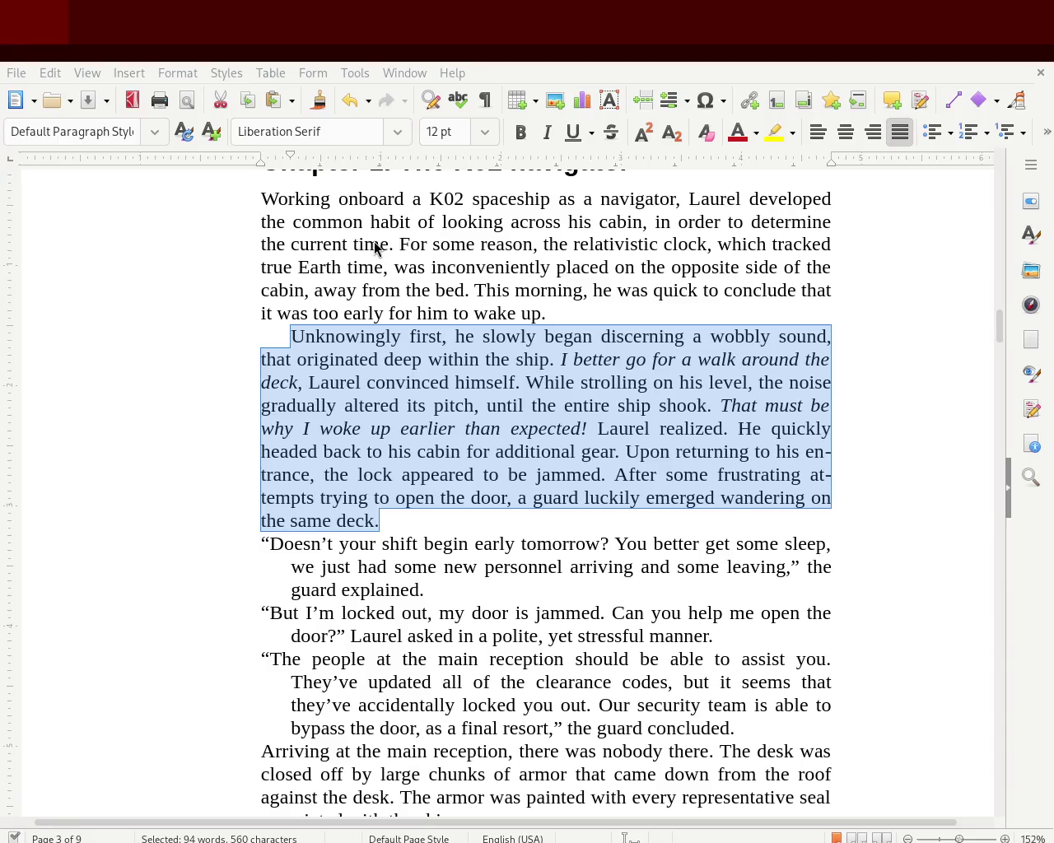
{"action": "left_click", "coordinate": [653, 402]}
Step: Scroll down to the Chapter 2 'Inside the module' heading on page 5
{"action": "mouse_move", "coordinate": [999, 322]}
{"action": "left_mouse_down"}
{"action": "mouse_move", "coordinate": [998, 200]}
{"action": "mouse_move", "coordinate": [1012, 472]}
{"action": "left_mouse_up"}
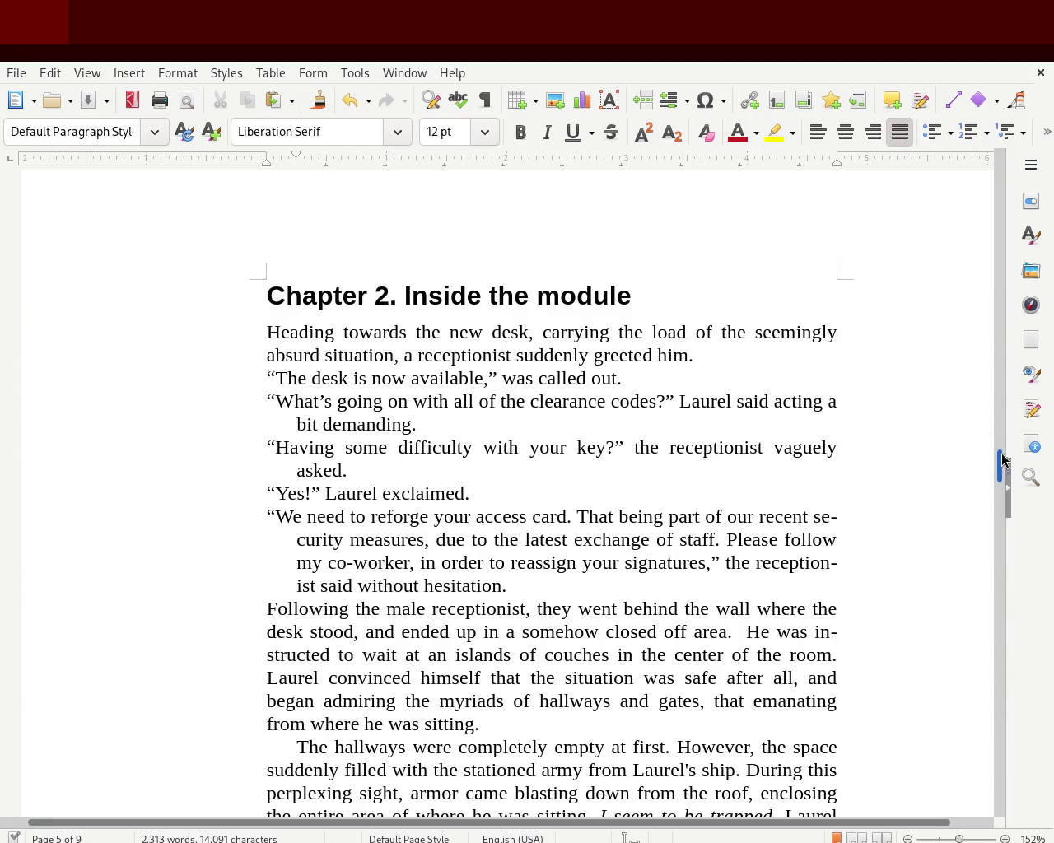
Step: Set the zoom to 100% and bring Chapter 1, 'The K02 navigator', on page 3 into view
{"action": "mouse_move", "coordinate": [1000, 466]}
{"action": "left_mouse_down"}
{"action": "mouse_move", "coordinate": [988, 231]}
{"action": "mouse_move", "coordinate": [992, 239]}
{"action": "left_mouse_up"}
{"action": "left_click", "coordinate": [956, 839]}
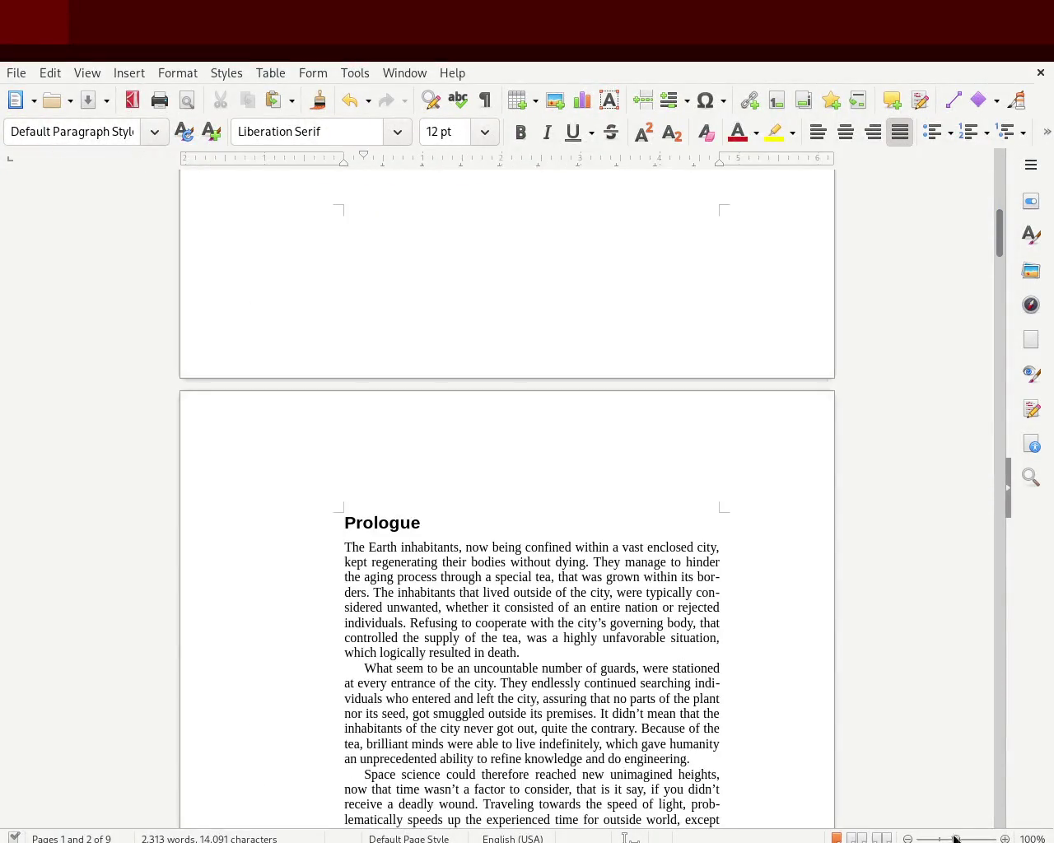
{"action": "mouse_move", "coordinate": [992, 238]}
{"action": "left_mouse_down"}
{"action": "mouse_move", "coordinate": [994, 355]}
{"action": "mouse_move", "coordinate": [997, 319]}
{"action": "mouse_move", "coordinate": [999, 335]}
{"action": "left_mouse_up"}
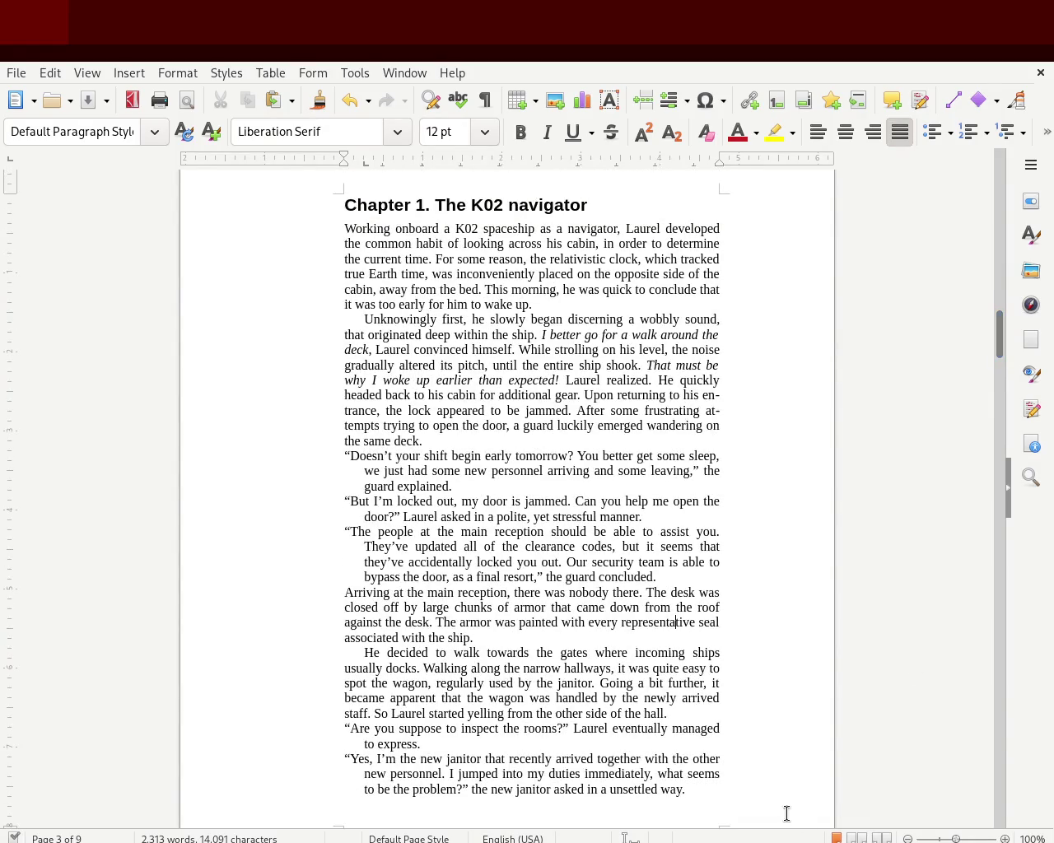
{"action": "mouse_move", "coordinate": [721, 790]}
{"action": "left_mouse_down"}
{"action": "mouse_move", "coordinate": [450, 568]}
{"action": "mouse_move", "coordinate": [275, 211]}
{"action": "left_mouse_up"}
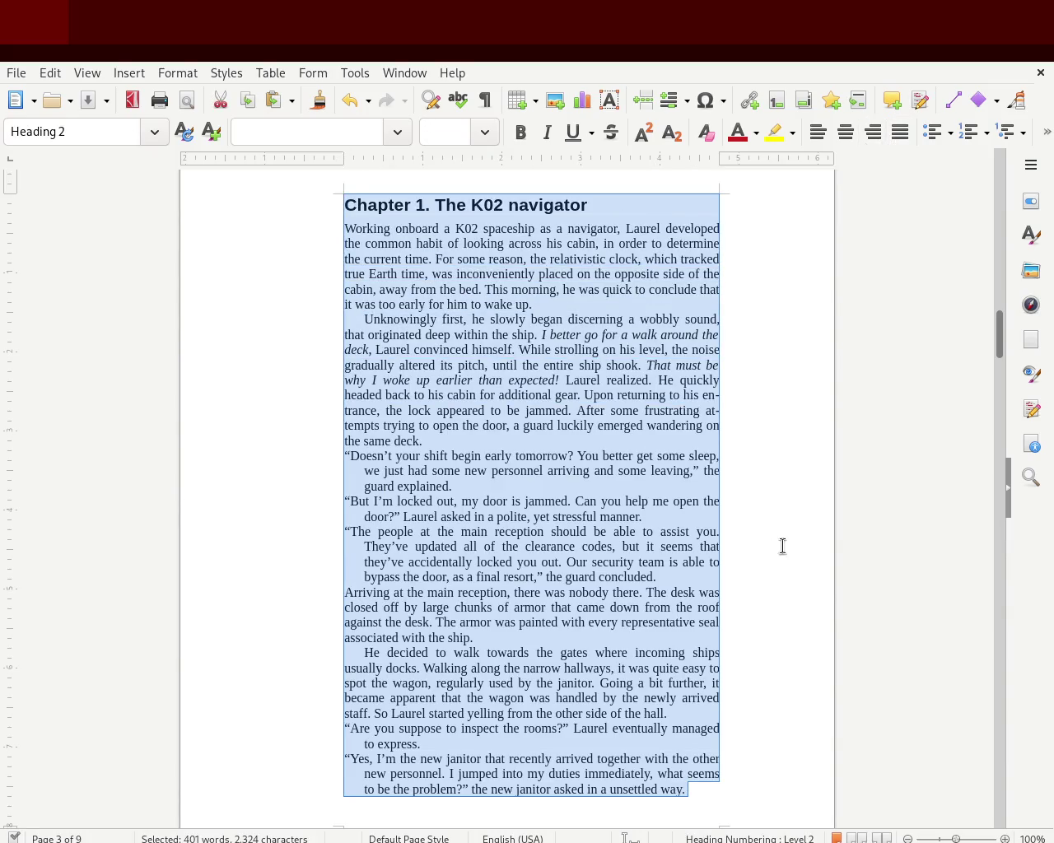
{"action": "left_click", "coordinate": [909, 136]}
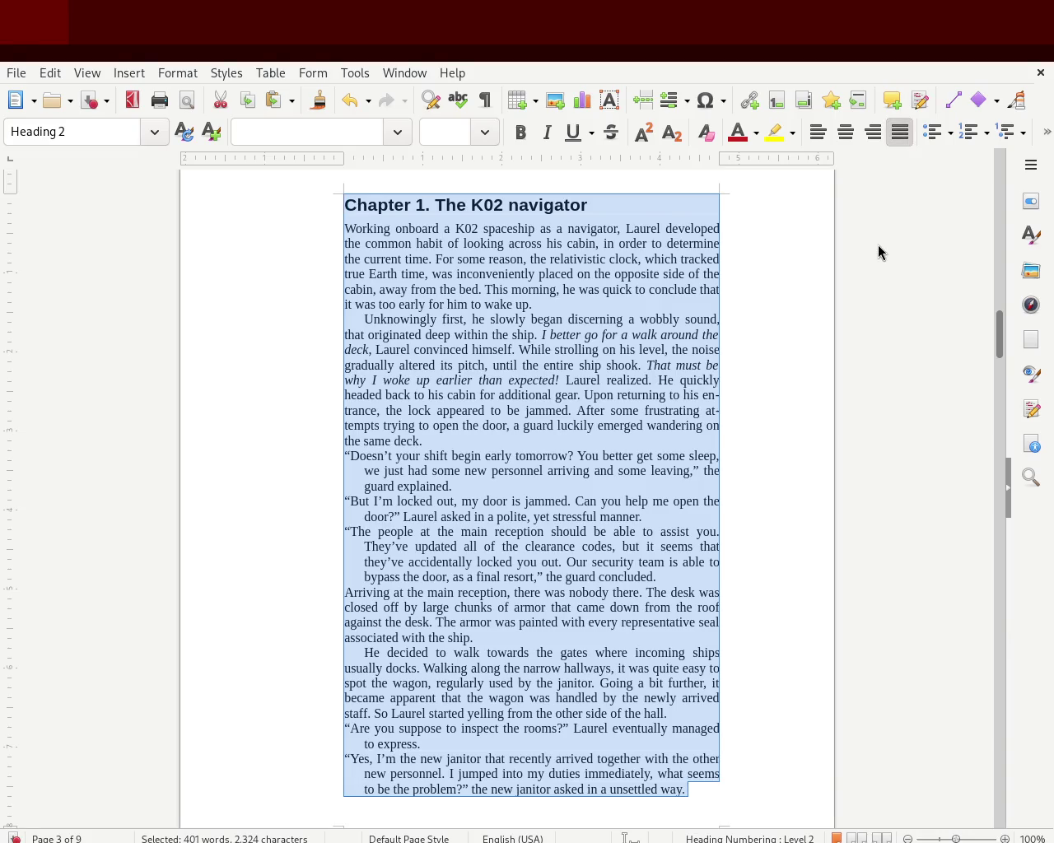
{"action": "left_click", "coordinate": [878, 245]}
{"action": "mouse_move", "coordinate": [997, 346]}
{"action": "left_mouse_down"}
{"action": "mouse_move", "coordinate": [985, 300]}
{"action": "mouse_move", "coordinate": [984, 341]}
{"action": "mouse_move", "coordinate": [996, 332]}
{"action": "mouse_move", "coordinate": [997, 348]}
{"action": "mouse_move", "coordinate": [999, 337]}
{"action": "left_mouse_up"}
{"action": "key", "text": "ctrl+a"}
{"action": "left_click", "coordinate": [788, 655]}
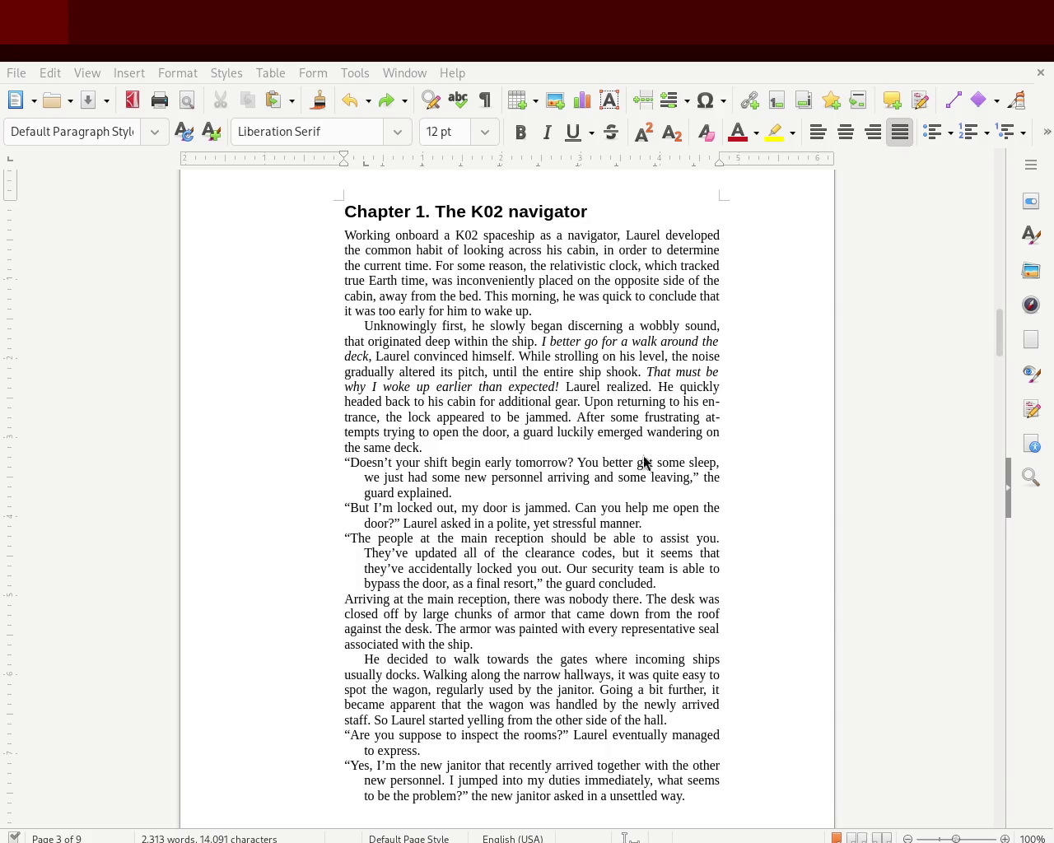
{"action": "mouse_move", "coordinate": [696, 745]}
{"action": "left_mouse_down"}
{"action": "mouse_move", "coordinate": [280, 251]}
{"action": "mouse_move", "coordinate": [280, 235]}
{"action": "left_mouse_up"}
{"action": "left_click", "coordinate": [614, 265]}
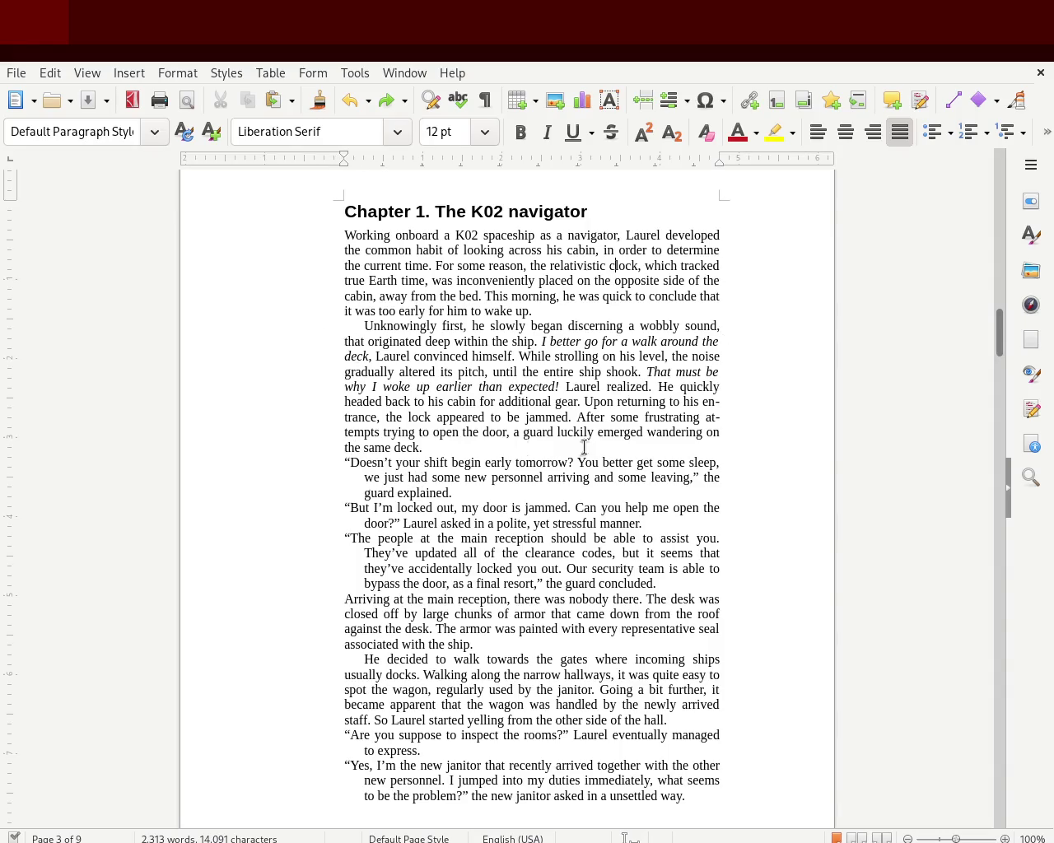
{"action": "left_click_drag", "start_coordinate": [334, 453], "coordinate": [722, 580]}
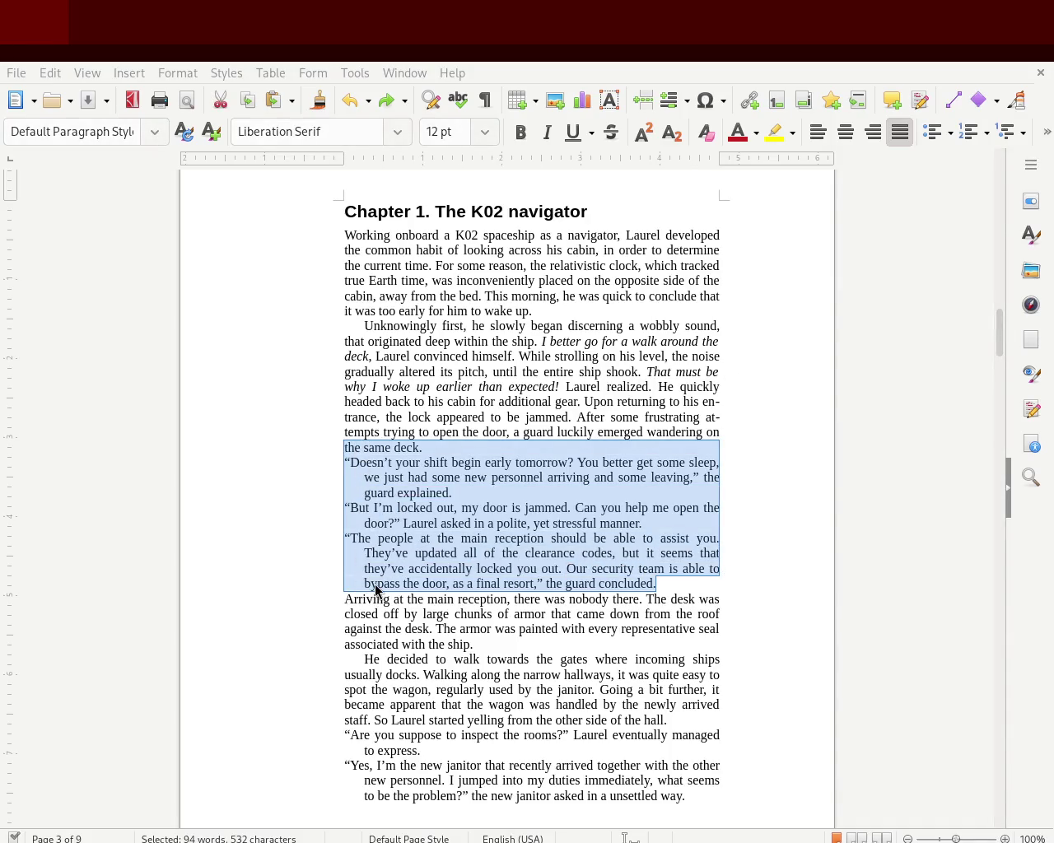
{"action": "left_click", "coordinate": [546, 368]}
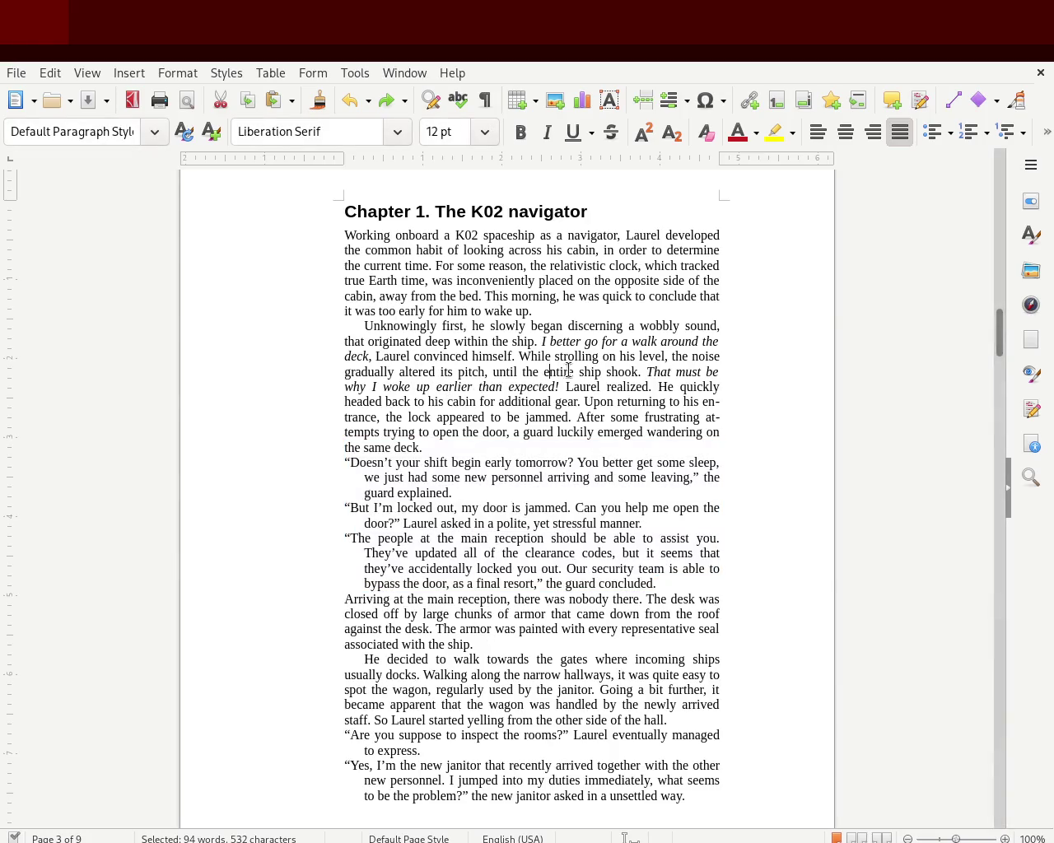
{"action": "left_click_drag", "start_coordinate": [996, 340], "coordinate": [996, 338]}
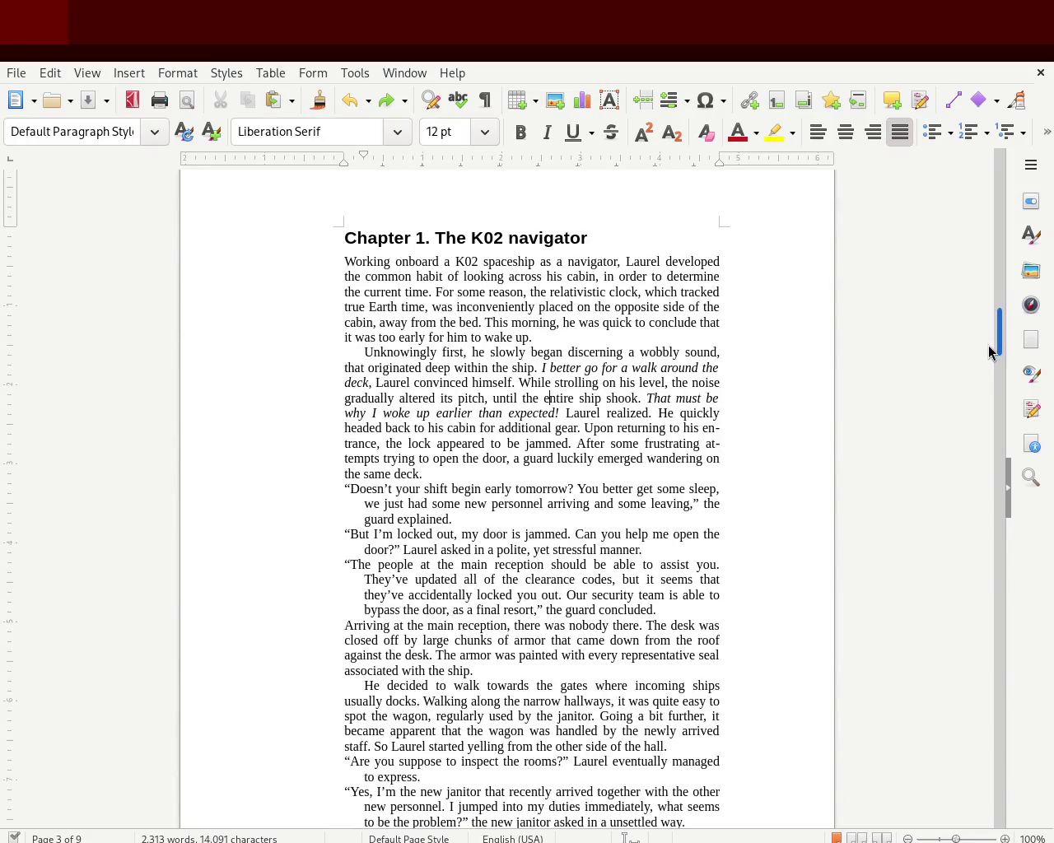
{"action": "scroll", "coordinate": [998, 337], "scroll_direction": "down", "scroll_amount": 2}
{"action": "left_click_drag", "start_coordinate": [998, 336], "coordinate": [998, 334]}
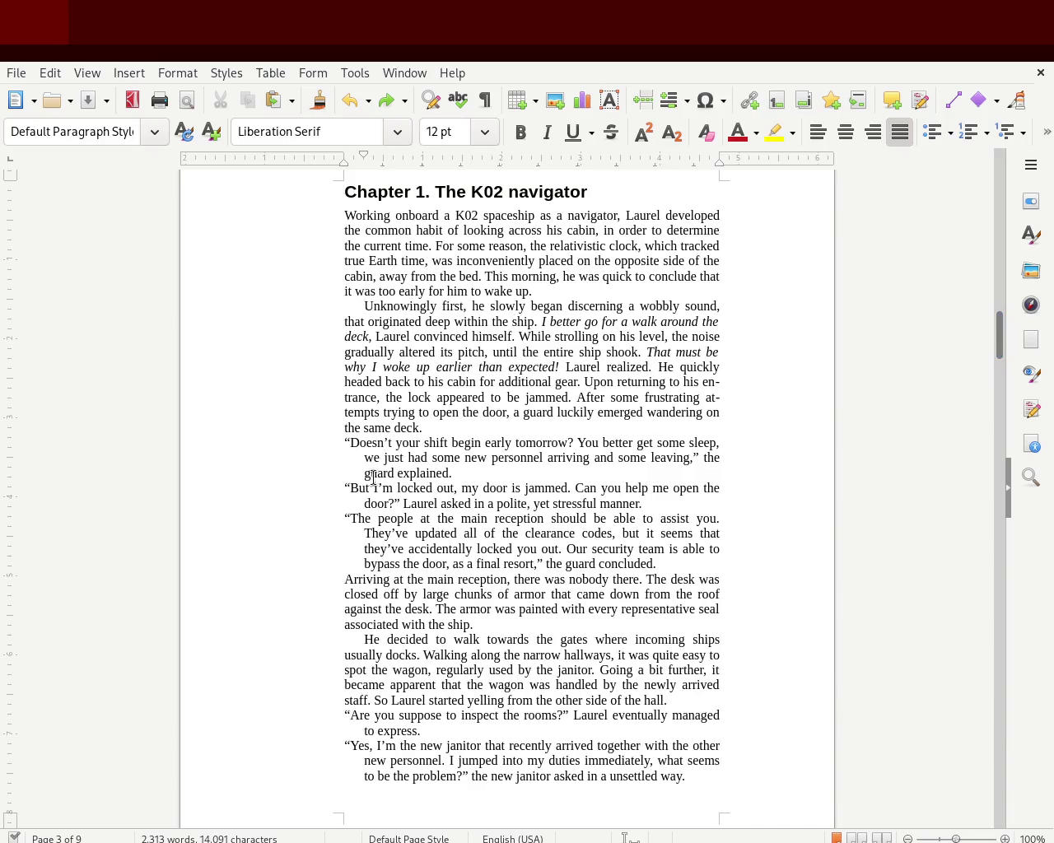
{"action": "mouse_move", "coordinate": [684, 567]}
{"action": "left_mouse_down"}
{"action": "mouse_move", "coordinate": [586, 561]}
{"action": "mouse_move", "coordinate": [327, 445]}
{"action": "left_mouse_up"}
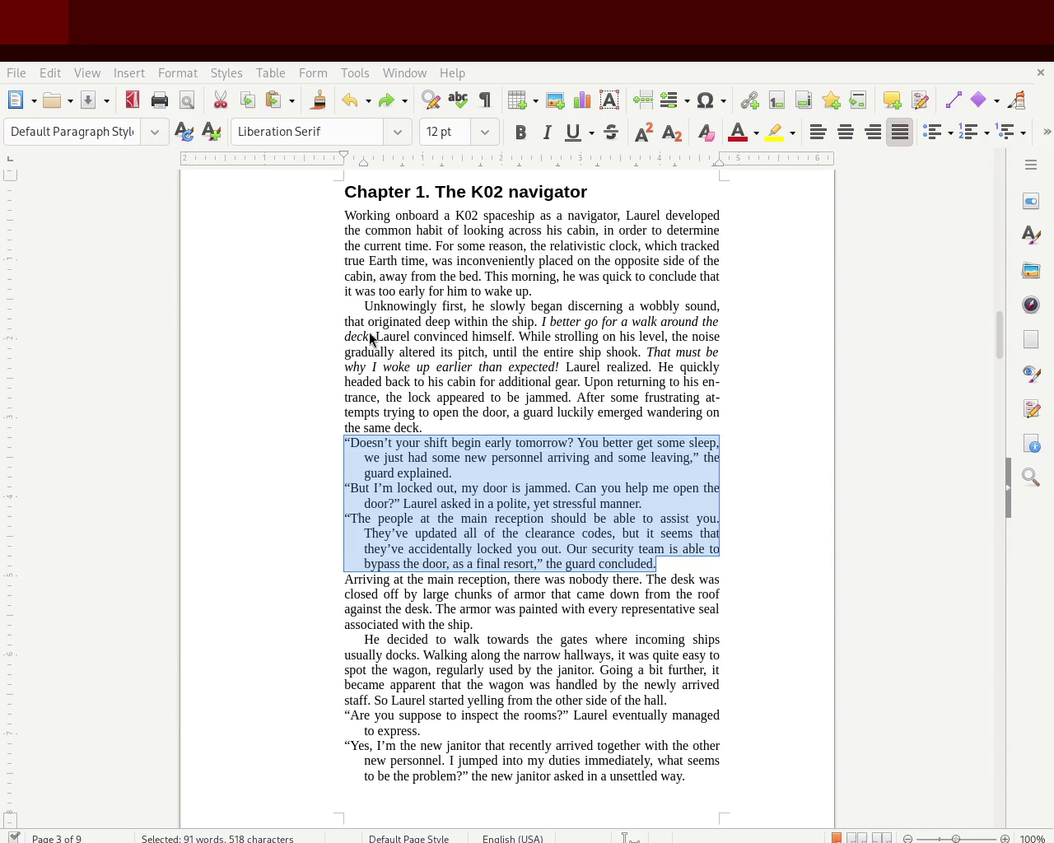
{"action": "left_click", "coordinate": [315, 362]}
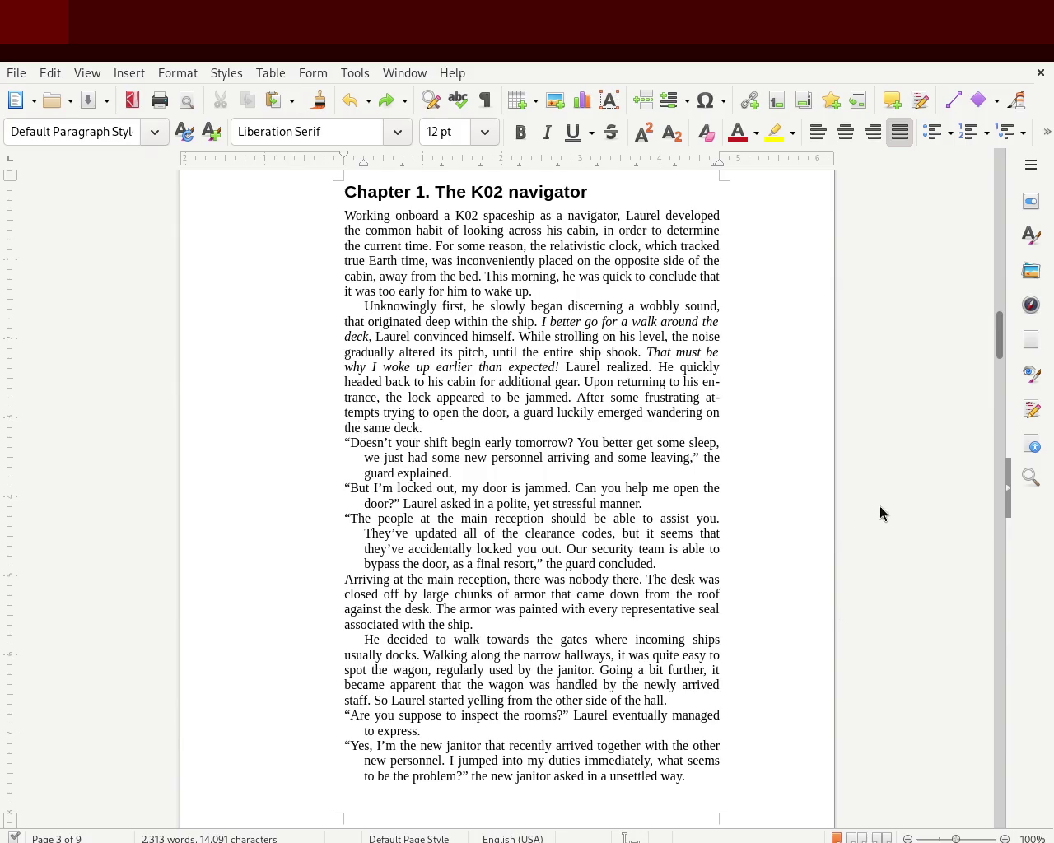
{"action": "left_click_drag", "start_coordinate": [997, 339], "coordinate": [993, 249]}
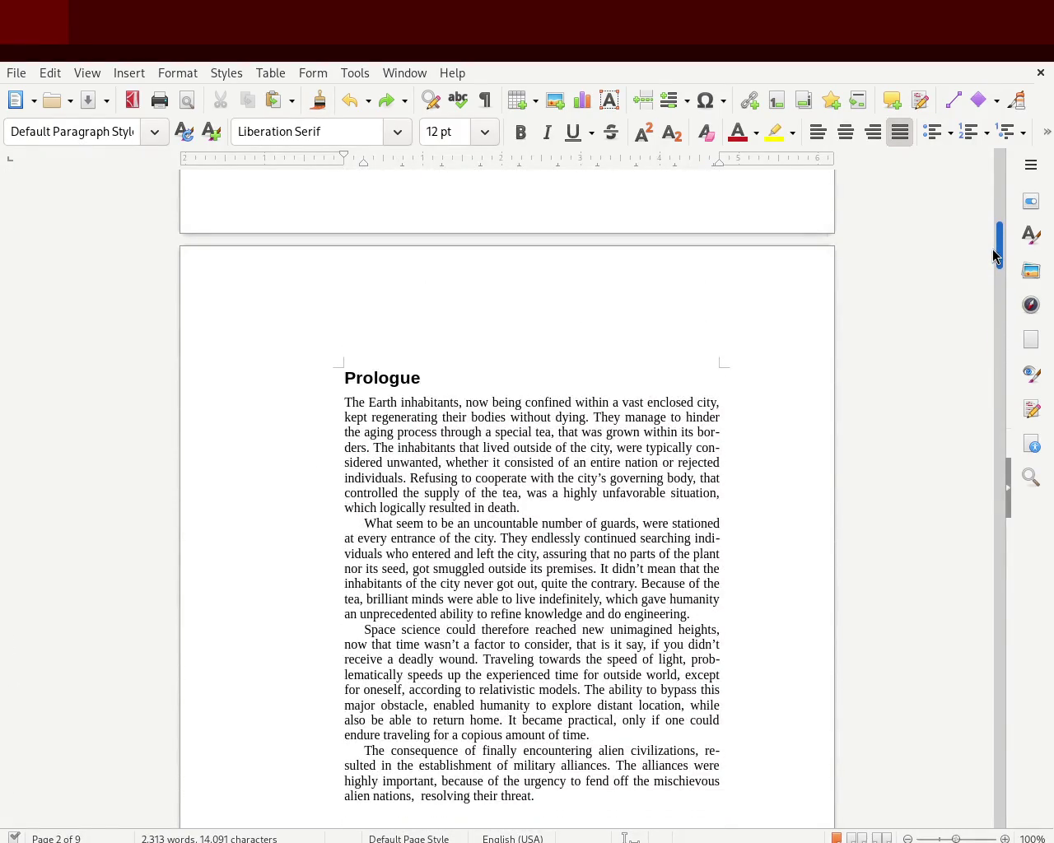
Step: Scroll to page 3 and select the three guard–Laurel dialogue paragraphs in Chapter 1
{"action": "mouse_move", "coordinate": [992, 250]}
{"action": "left_mouse_down"}
{"action": "mouse_move", "coordinate": [988, 192]}
{"action": "mouse_move", "coordinate": [989, 269]}
{"action": "left_mouse_up"}
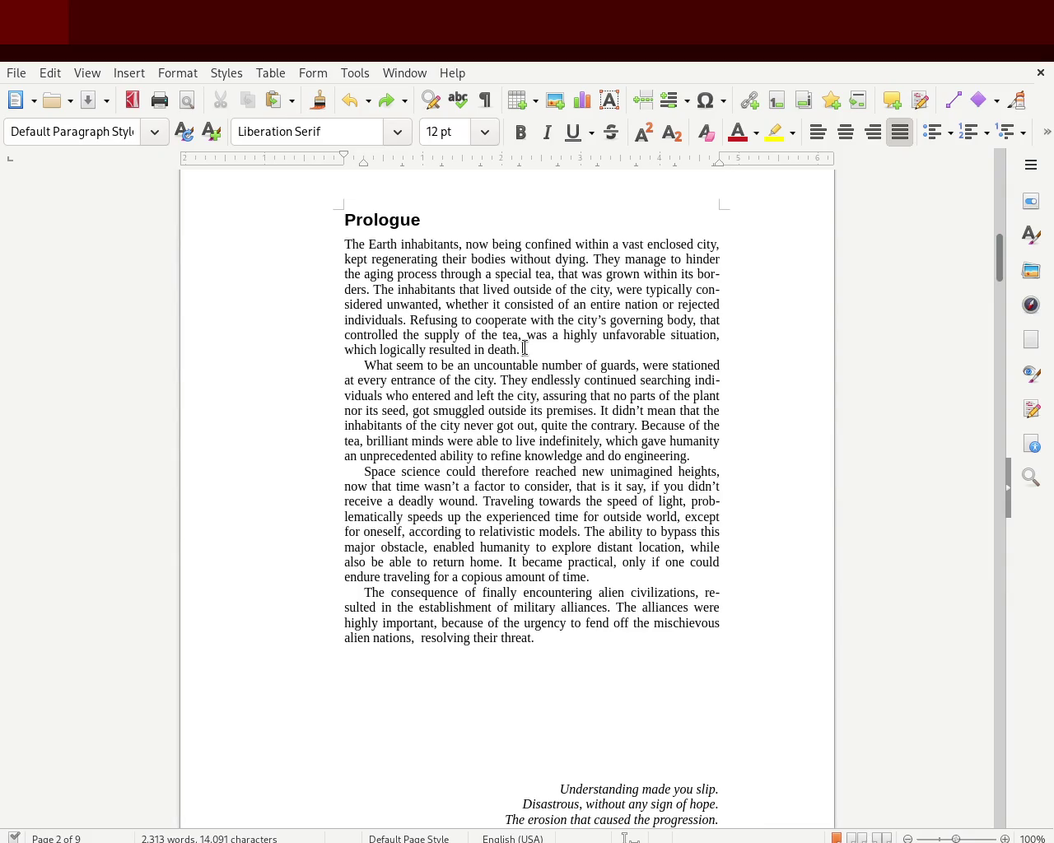
{"action": "left_click_drag", "start_coordinate": [523, 350], "coordinate": [344, 257]}
{"action": "left_click_drag", "start_coordinate": [997, 243], "coordinate": [1001, 337]}
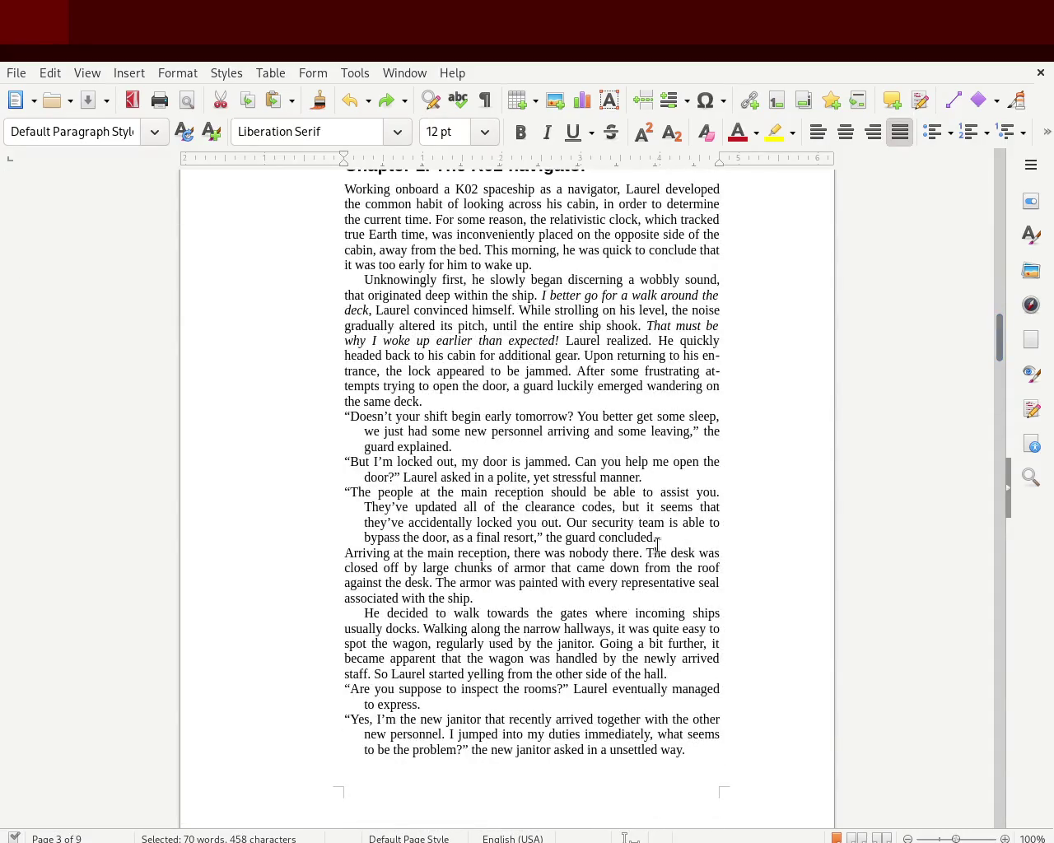
{"action": "left_click_drag", "start_coordinate": [657, 538], "coordinate": [304, 412]}
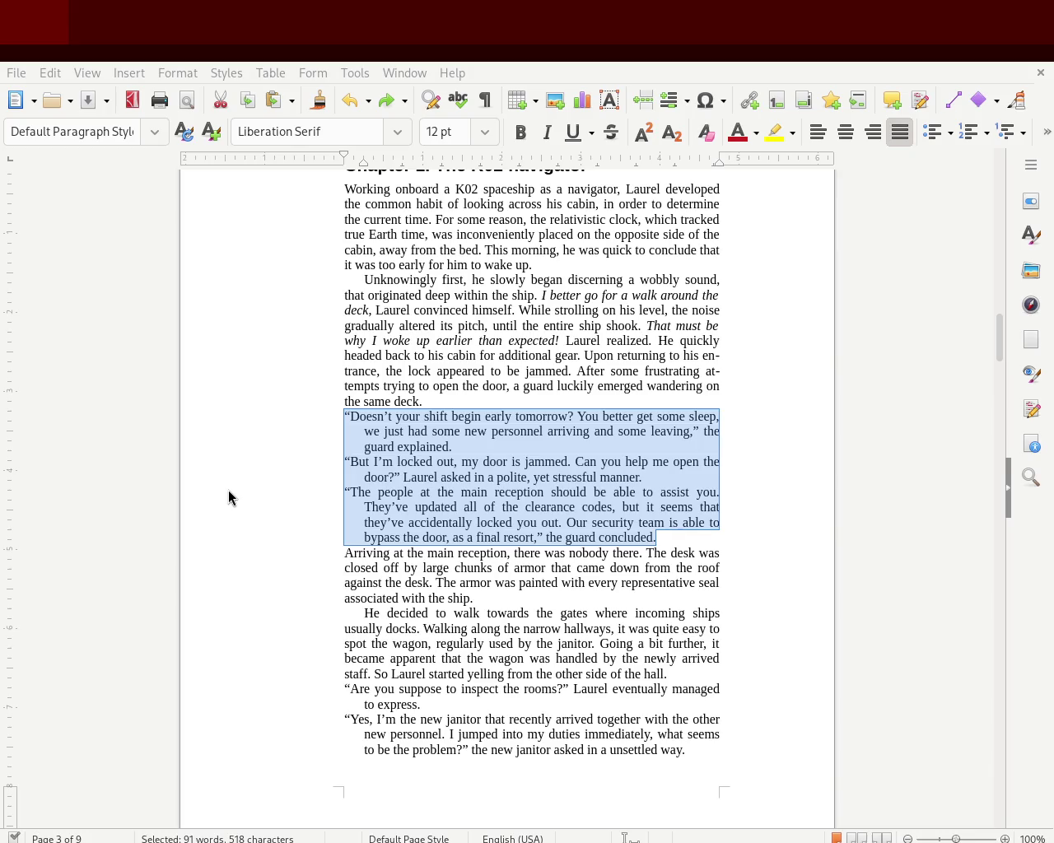
{"action": "left_click", "coordinate": [647, 371]}
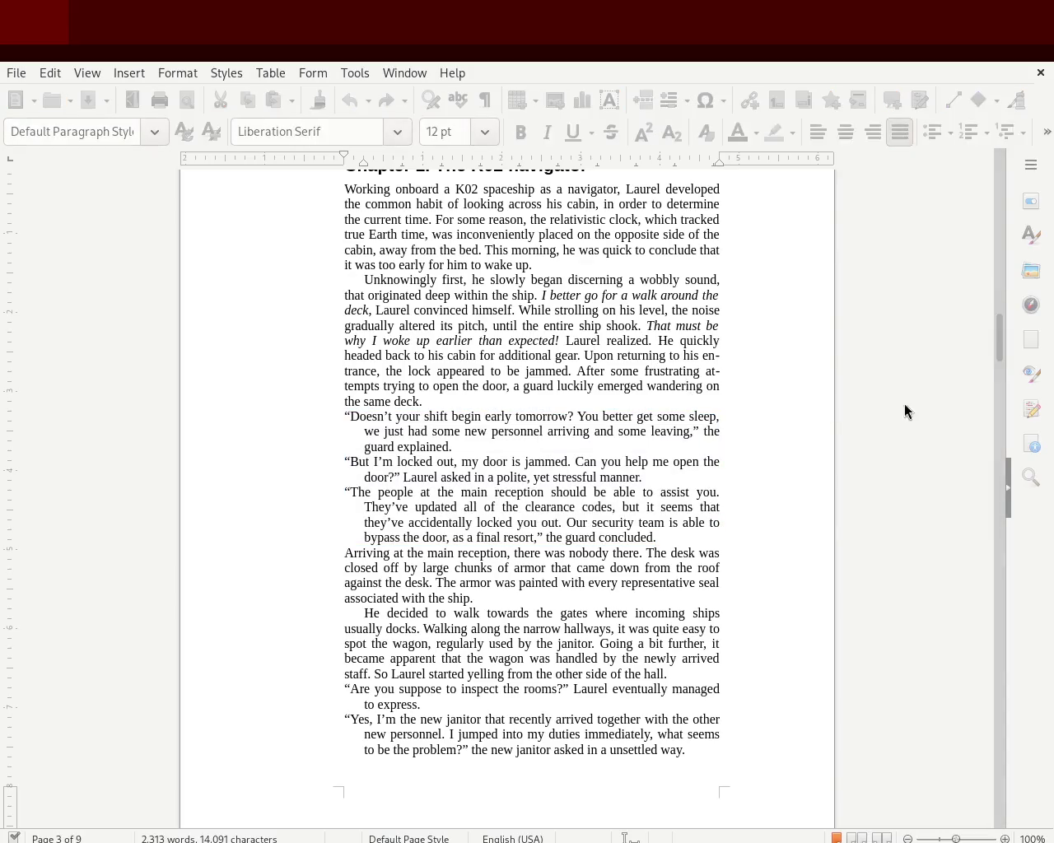
{"action": "mouse_move", "coordinate": [999, 346]}
{"action": "left_mouse_down"}
{"action": "mouse_move", "coordinate": [993, 272]}
{"action": "mouse_move", "coordinate": [963, 268]}
{"action": "mouse_move", "coordinate": [952, 340]}
{"action": "left_mouse_up"}
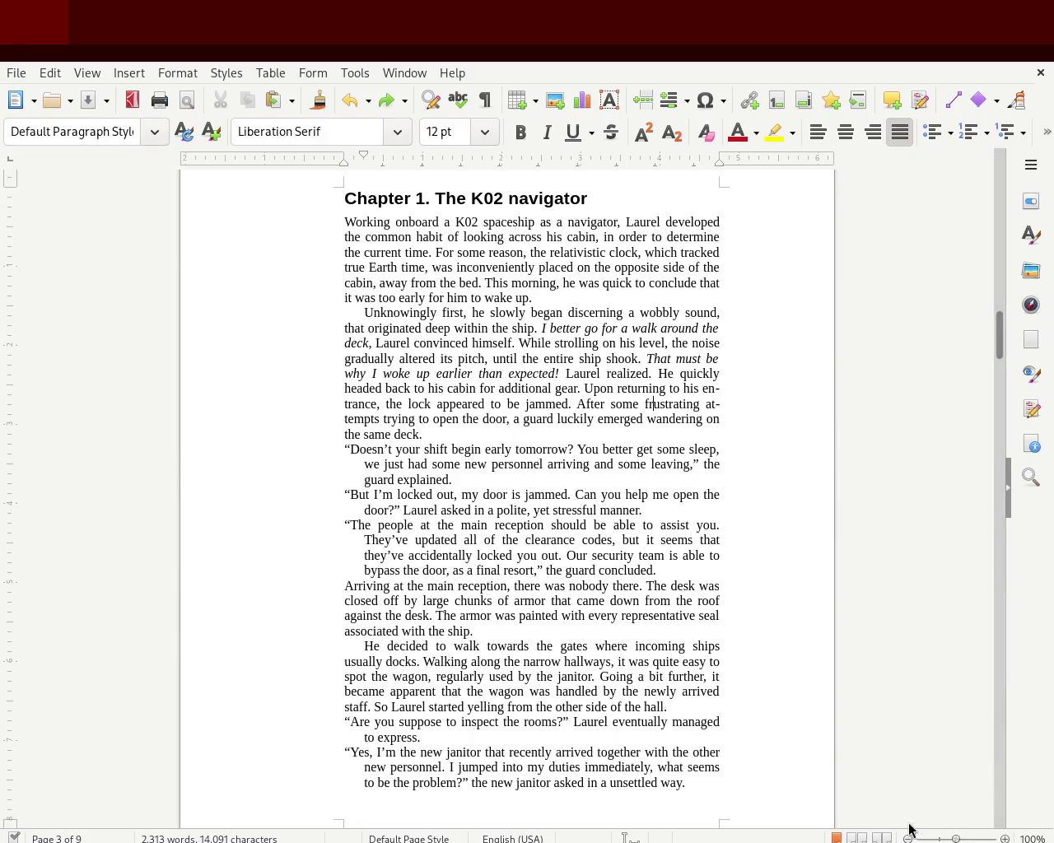
Step: Zoom the page view in to about 162%
{"action": "left_click", "coordinate": [963, 838]}
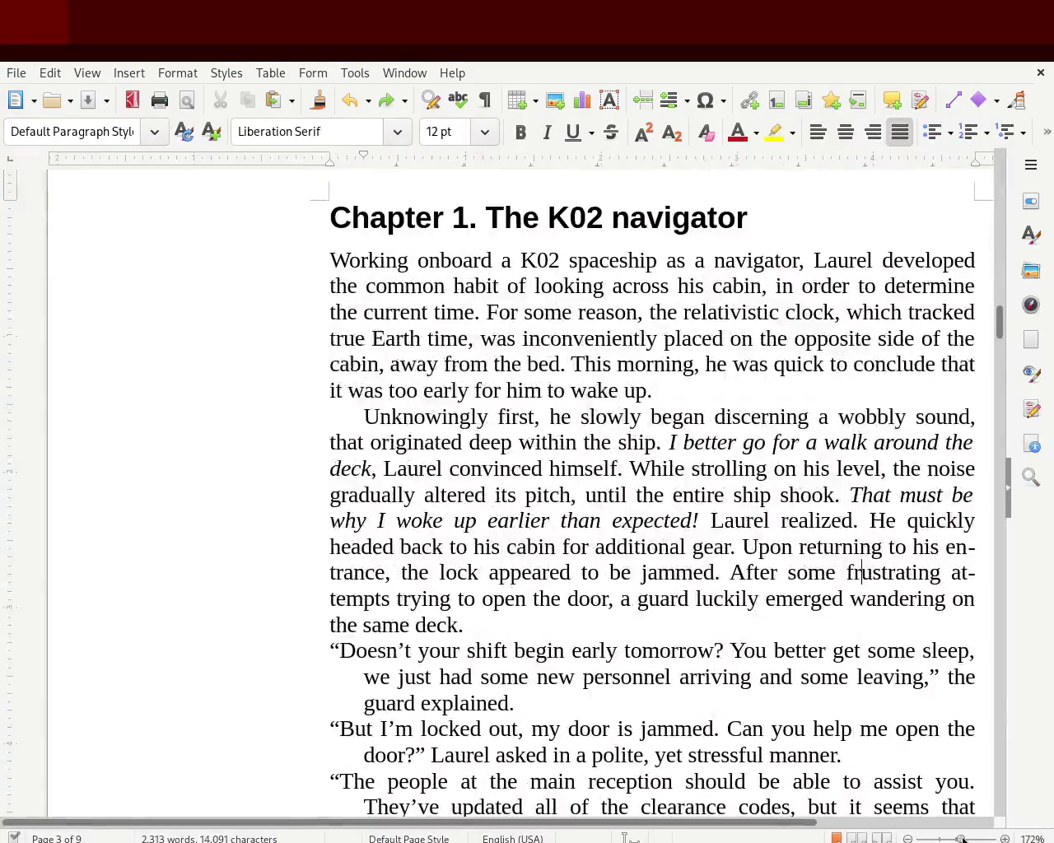
{"action": "left_click", "coordinate": [960, 838]}
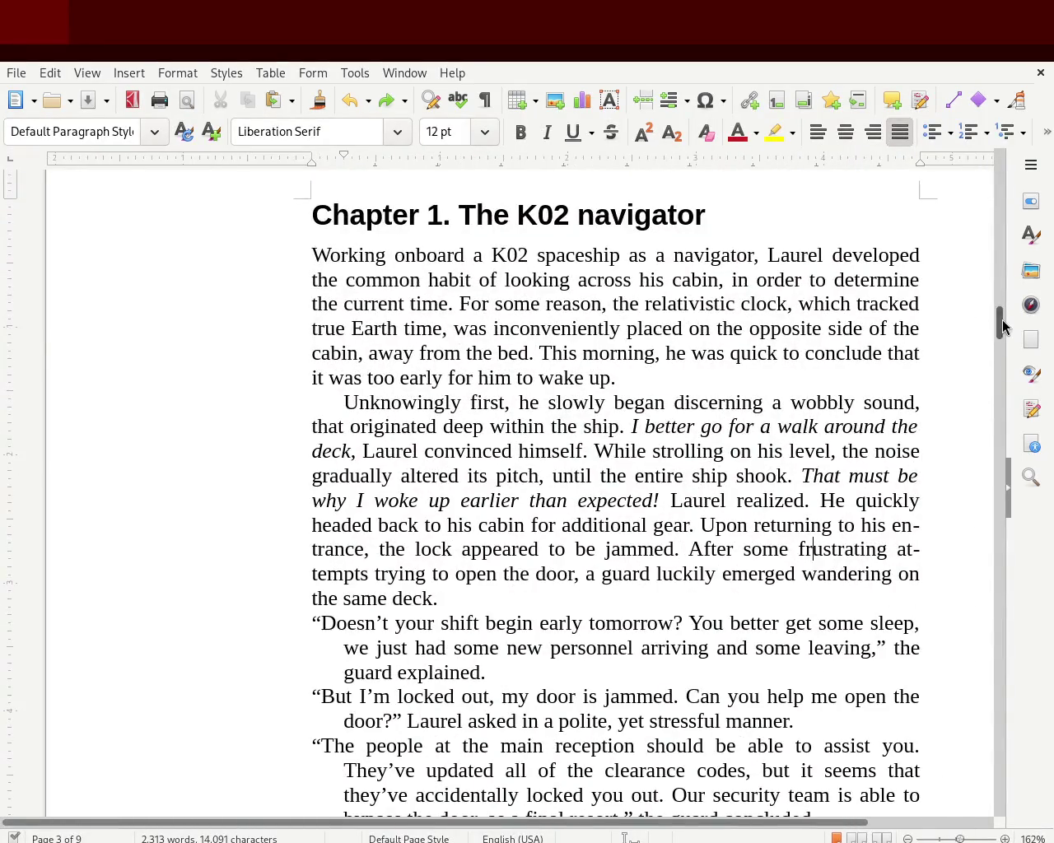
{"action": "left_click_drag", "start_coordinate": [1000, 313], "coordinate": [1000, 342]}
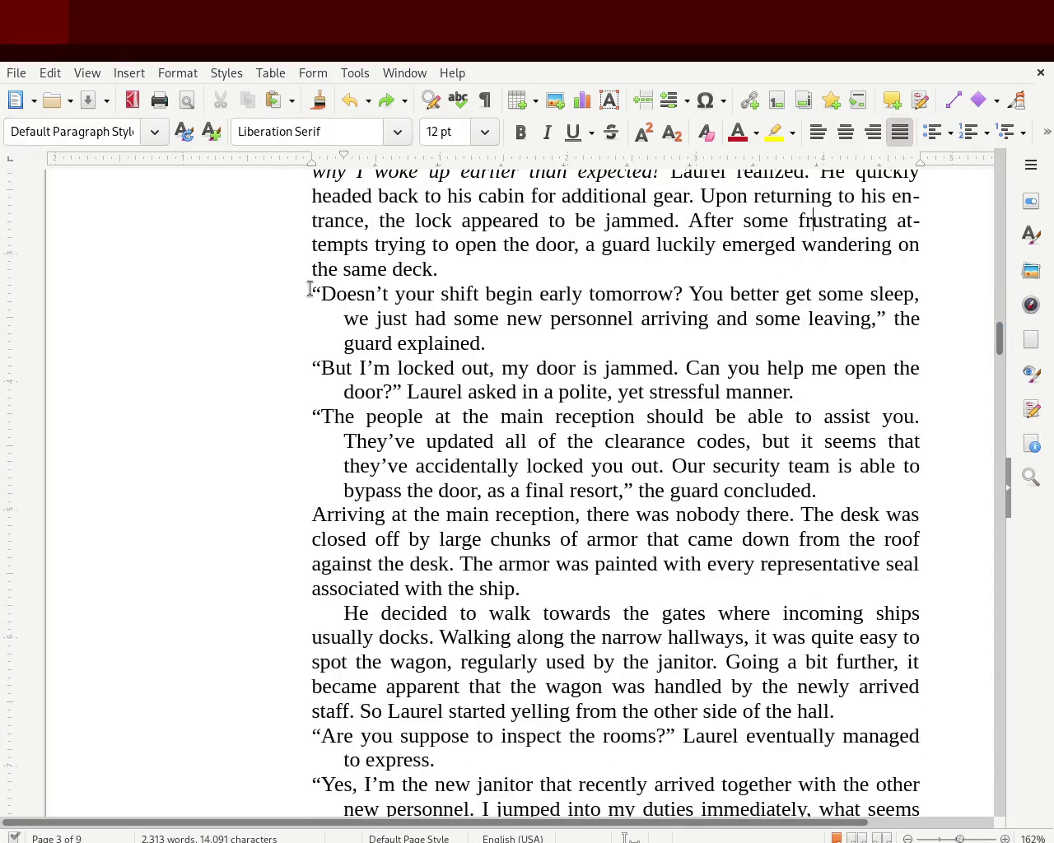
{"action": "left_click_drag", "start_coordinate": [344, 613], "coordinate": [330, 603]}
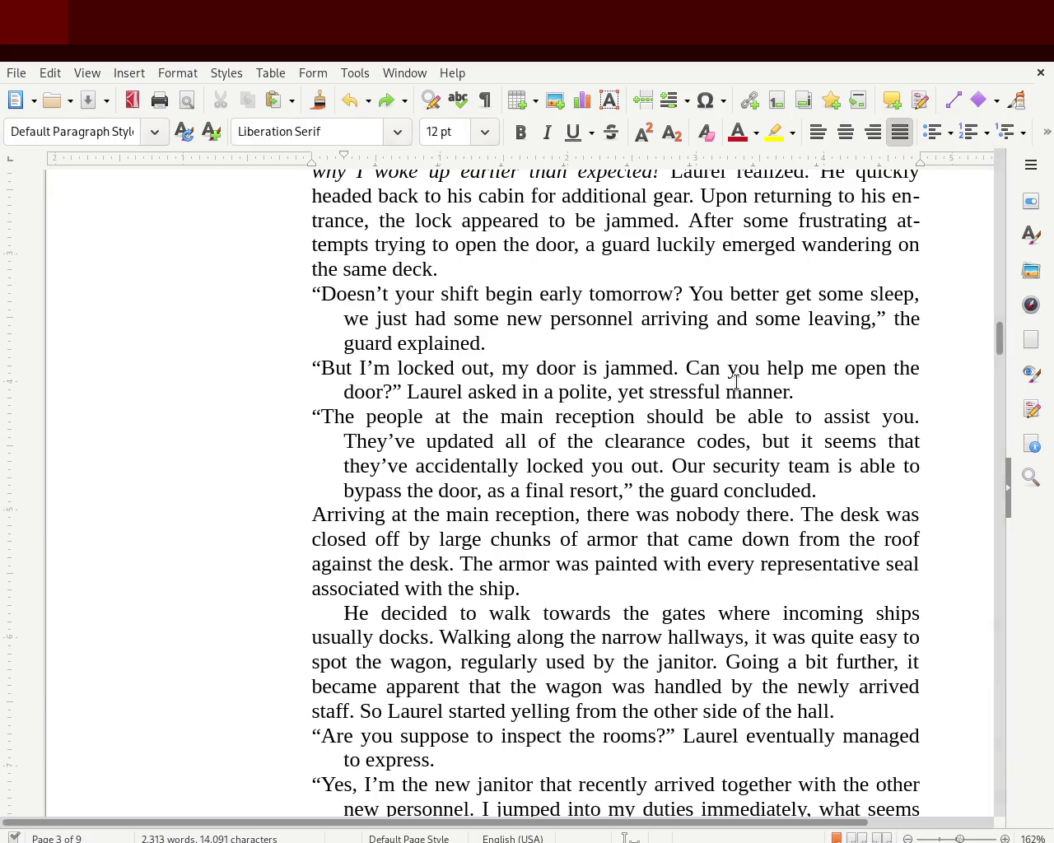
{"action": "mouse_move", "coordinate": [999, 339]}
{"action": "left_mouse_down"}
{"action": "mouse_move", "coordinate": [997, 195]}
{"action": "mouse_move", "coordinate": [994, 325]}
{"action": "left_mouse_up"}
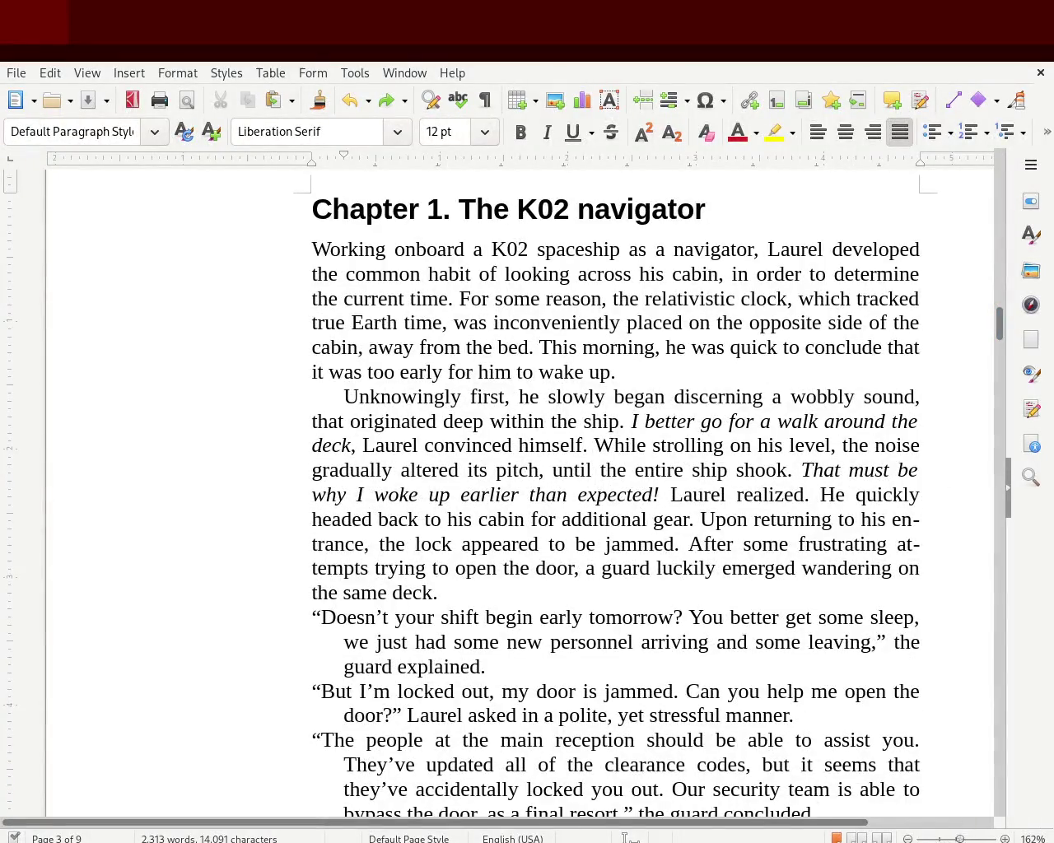
{"action": "left_click_drag", "start_coordinate": [754, 823], "coordinate": [830, 823]}
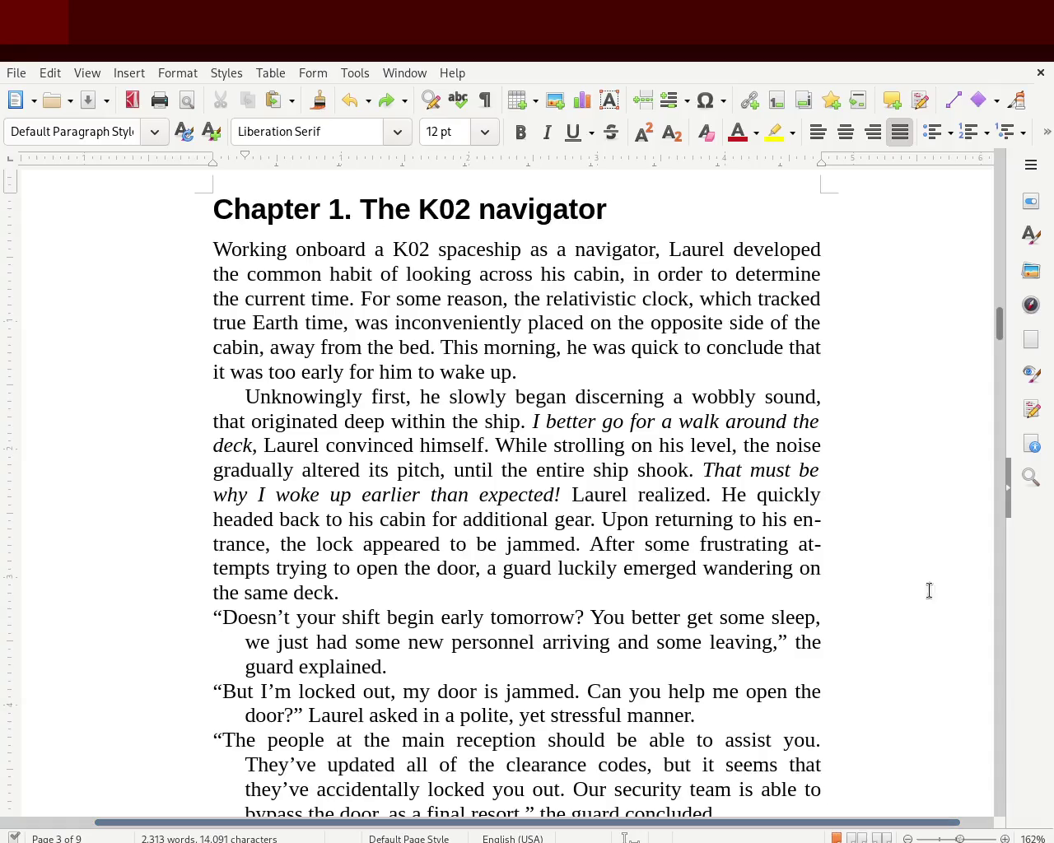
Step: Scroll through the chapters down to the reptilian dialogue on page 7
{"action": "left_click_drag", "start_coordinate": [998, 335], "coordinate": [1001, 402]}
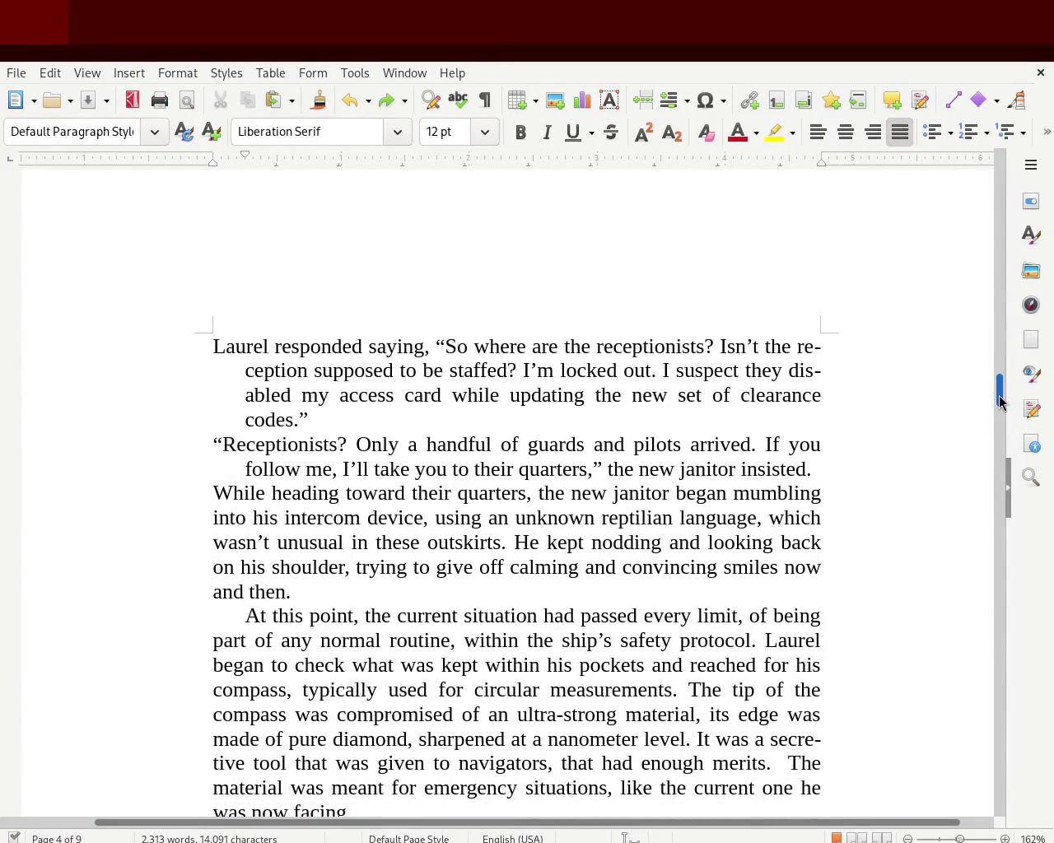
{"action": "left_click_drag", "start_coordinate": [1001, 402], "coordinate": [1002, 482]}
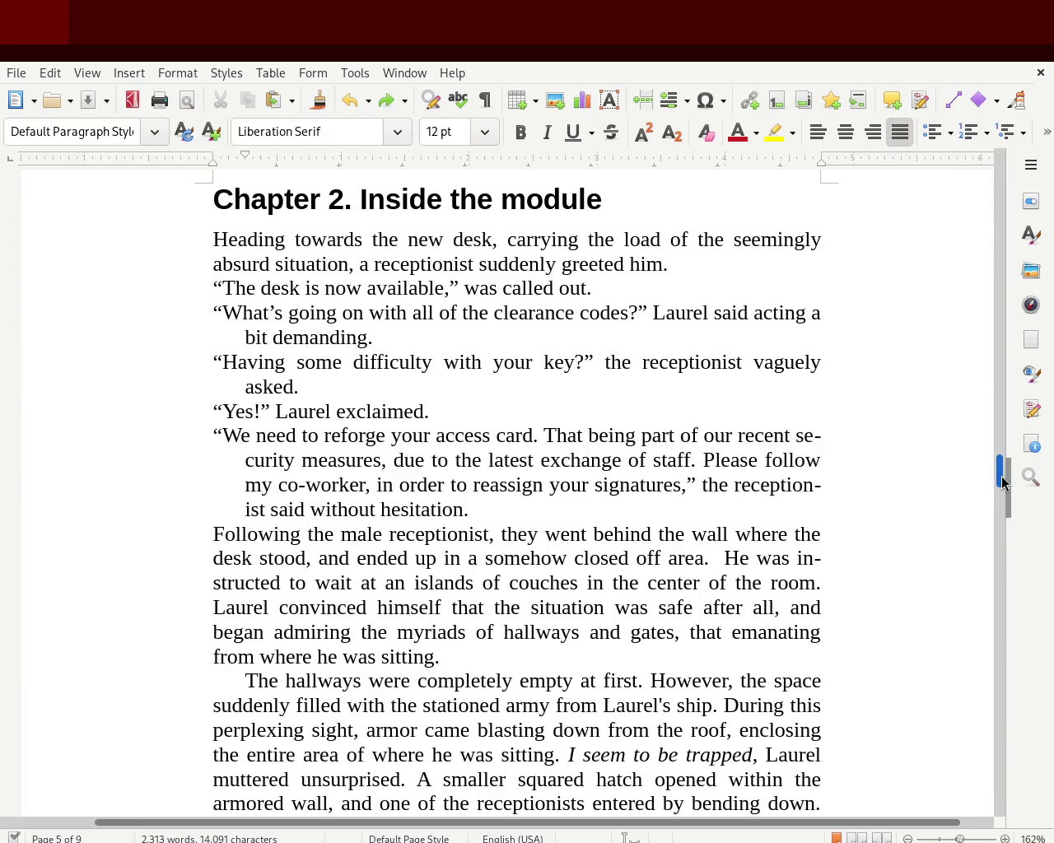
{"action": "scroll", "coordinate": [1001, 480], "scroll_direction": "down", "scroll_amount": 1}
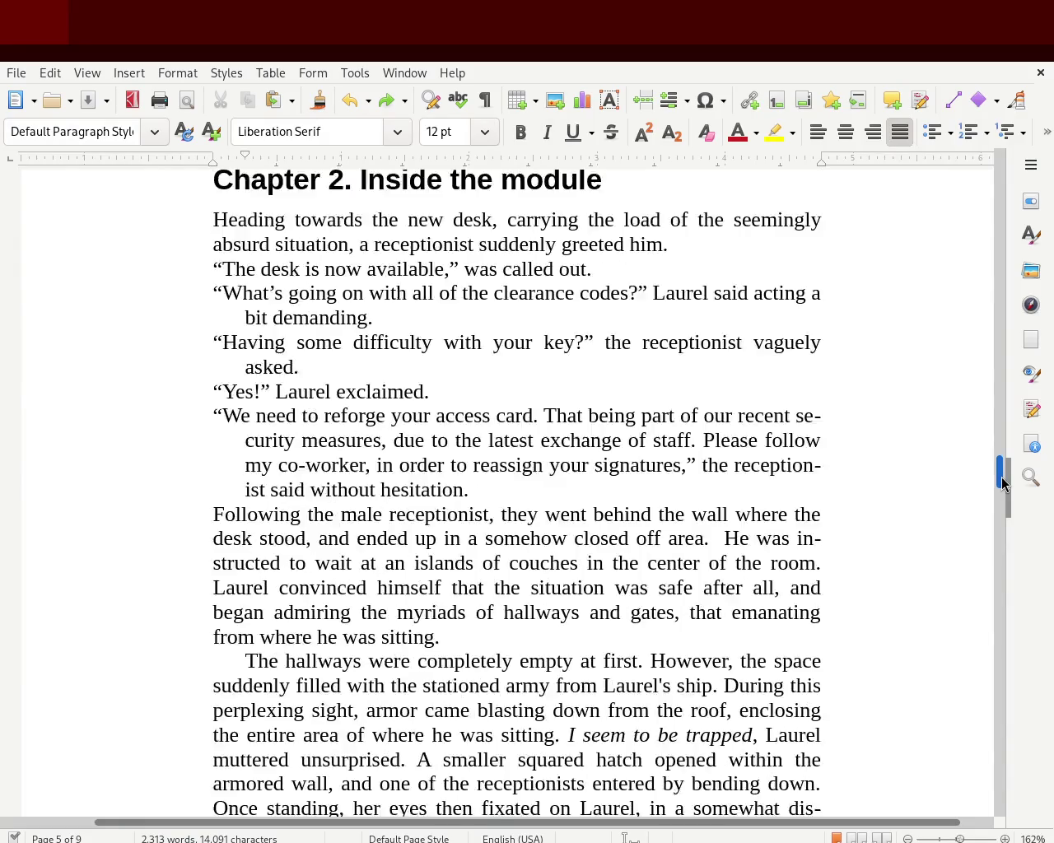
{"action": "scroll", "coordinate": [1001, 480], "scroll_direction": "down", "scroll_amount": 2}
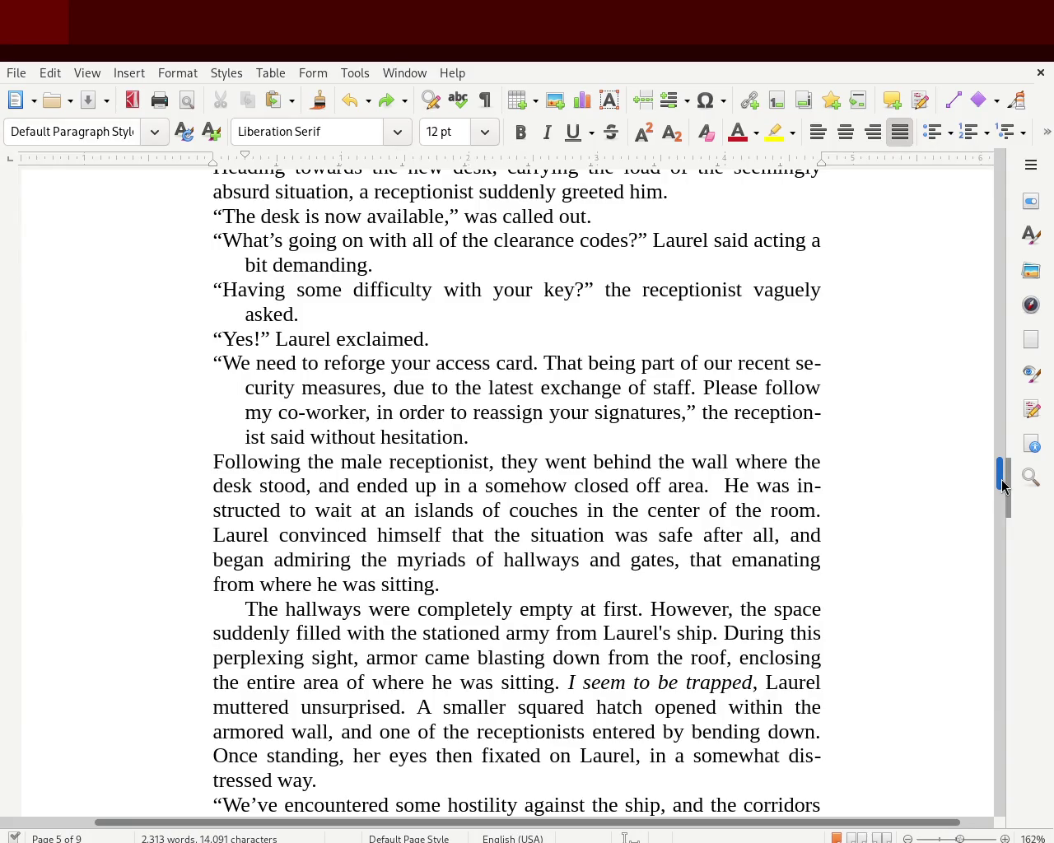
{"action": "left_click_drag", "start_coordinate": [1001, 486], "coordinate": [999, 502]}
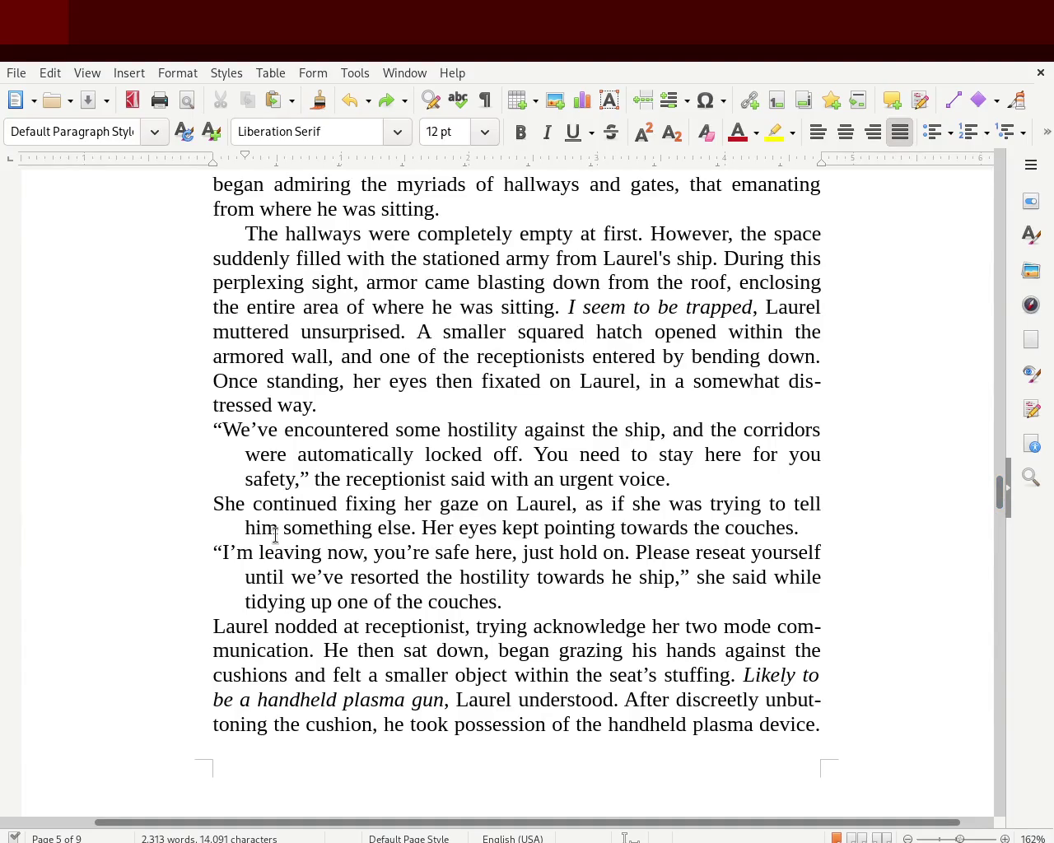
{"action": "left_click", "coordinate": [473, 699]}
{"action": "mouse_move", "coordinate": [1002, 506]}
{"action": "left_mouse_down"}
{"action": "mouse_move", "coordinate": [1000, 459]}
{"action": "mouse_move", "coordinate": [997, 522]}
{"action": "mouse_move", "coordinate": [987, 250]}
{"action": "mouse_move", "coordinate": [988, 296]}
{"action": "mouse_move", "coordinate": [988, 264]}
{"action": "left_mouse_up"}
{"action": "mouse_move", "coordinate": [988, 240]}
{"action": "left_mouse_down"}
{"action": "mouse_move", "coordinate": [989, 169]}
{"action": "mouse_move", "coordinate": [988, 656]}
{"action": "mouse_move", "coordinate": [986, 638]}
{"action": "left_mouse_up"}
Step: Extend the reptilian dialogue to the right margin, clear direct formatting, add a hanging indent, and justify
{"action": "mouse_move", "coordinate": [513, 545]}
{"action": "left_mouse_down"}
{"action": "mouse_move", "coordinate": [248, 468]}
{"action": "mouse_move", "coordinate": [176, 370]}
{"action": "left_mouse_up"}
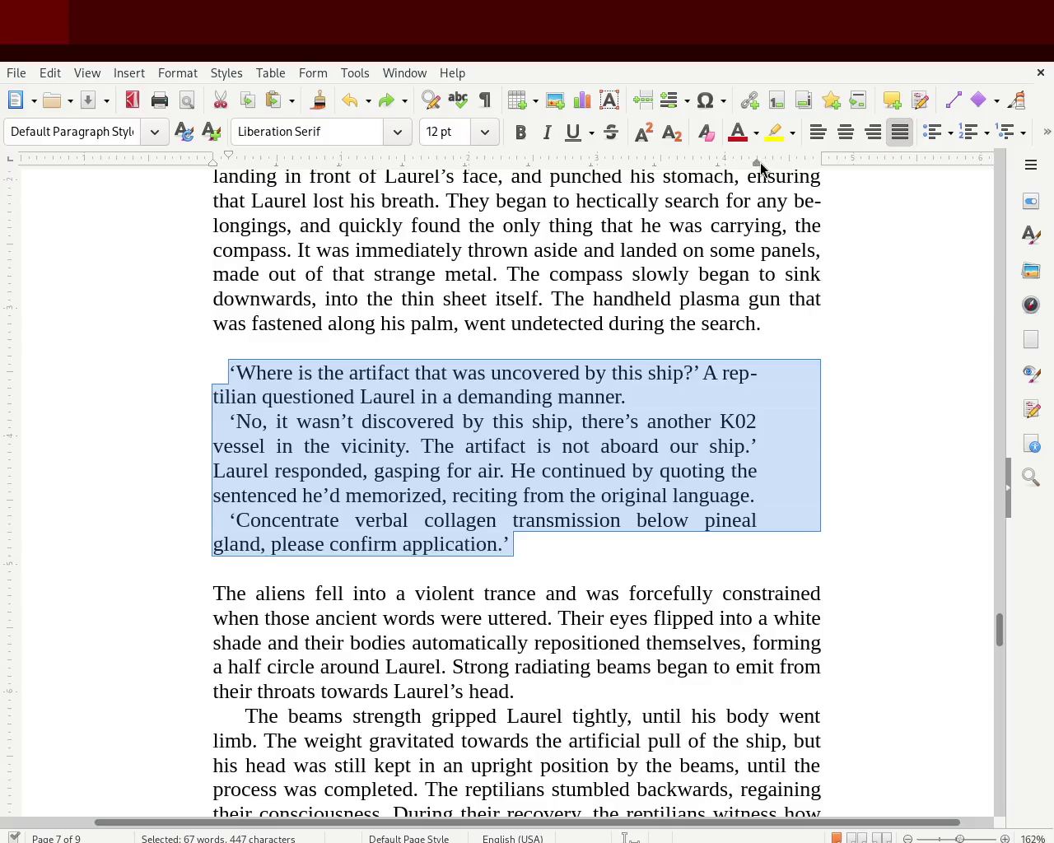
{"action": "left_click_drag", "start_coordinate": [758, 163], "coordinate": [796, 165]}
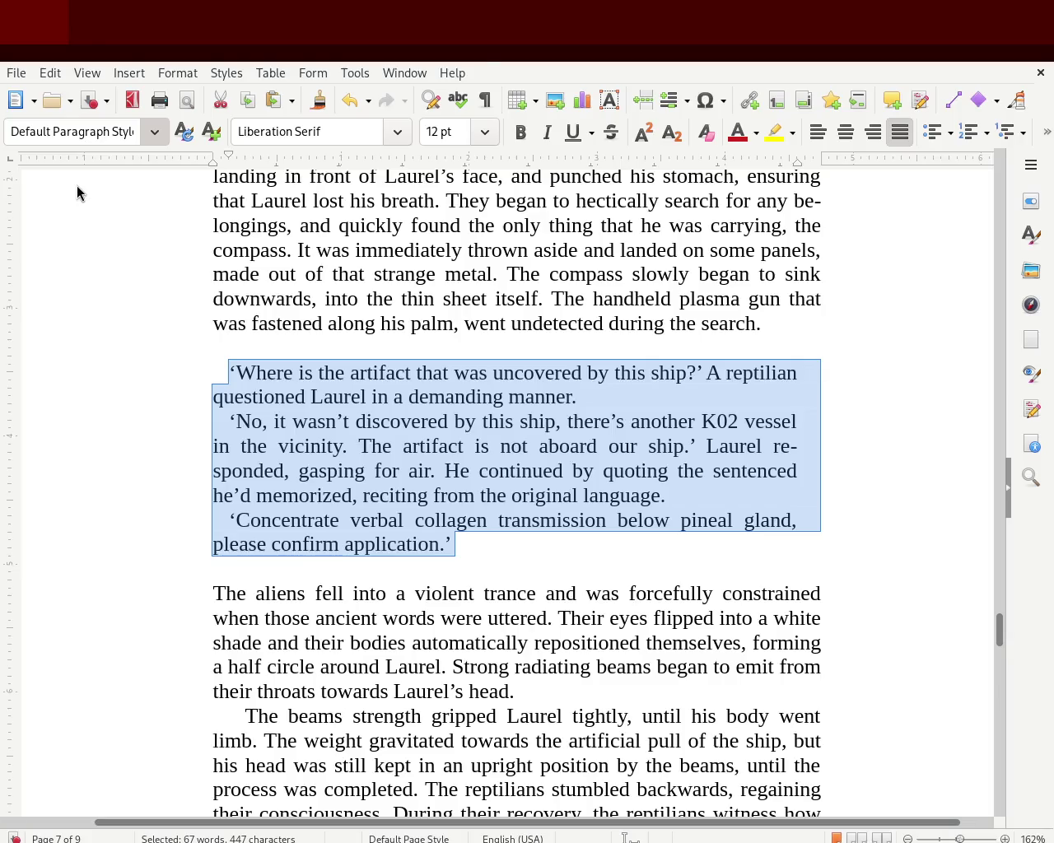
{"action": "key", "text": "ctrl+m"}
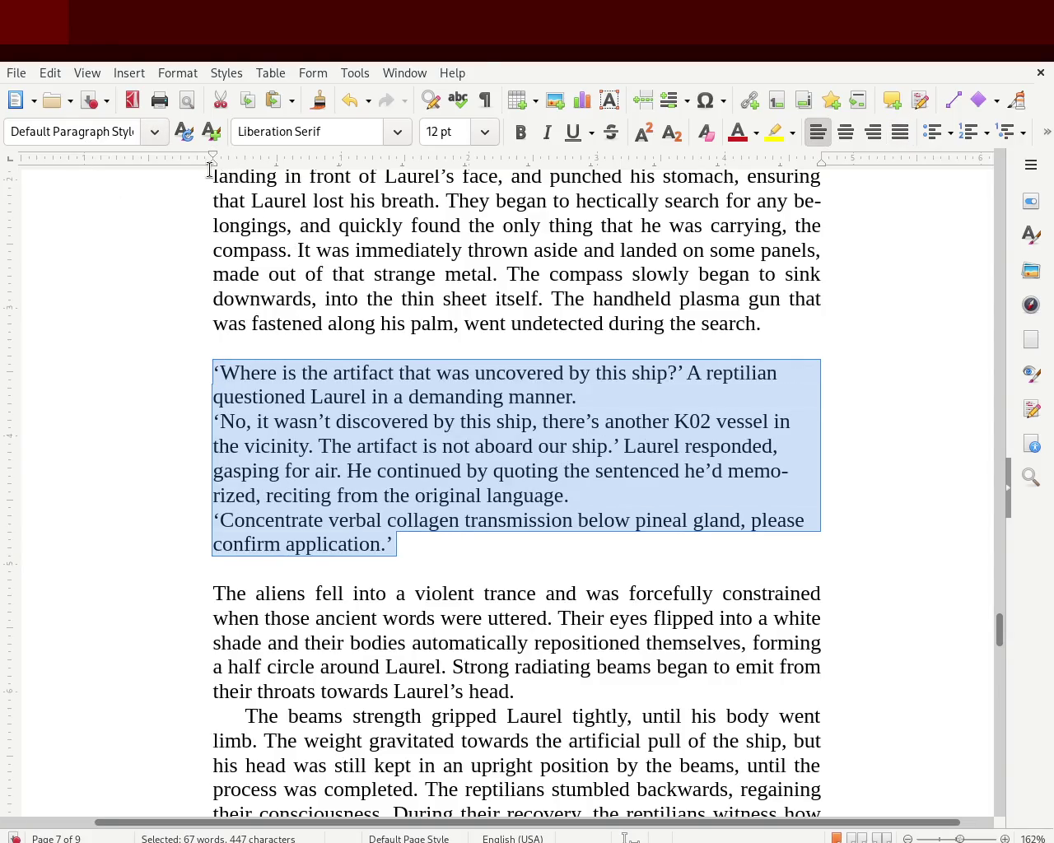
{"action": "mouse_move", "coordinate": [215, 169]}
{"action": "left_mouse_down"}
{"action": "mouse_move", "coordinate": [240, 169]}
{"action": "mouse_move", "coordinate": [242, 154]}
{"action": "mouse_move", "coordinate": [213, 160]}
{"action": "left_mouse_up"}
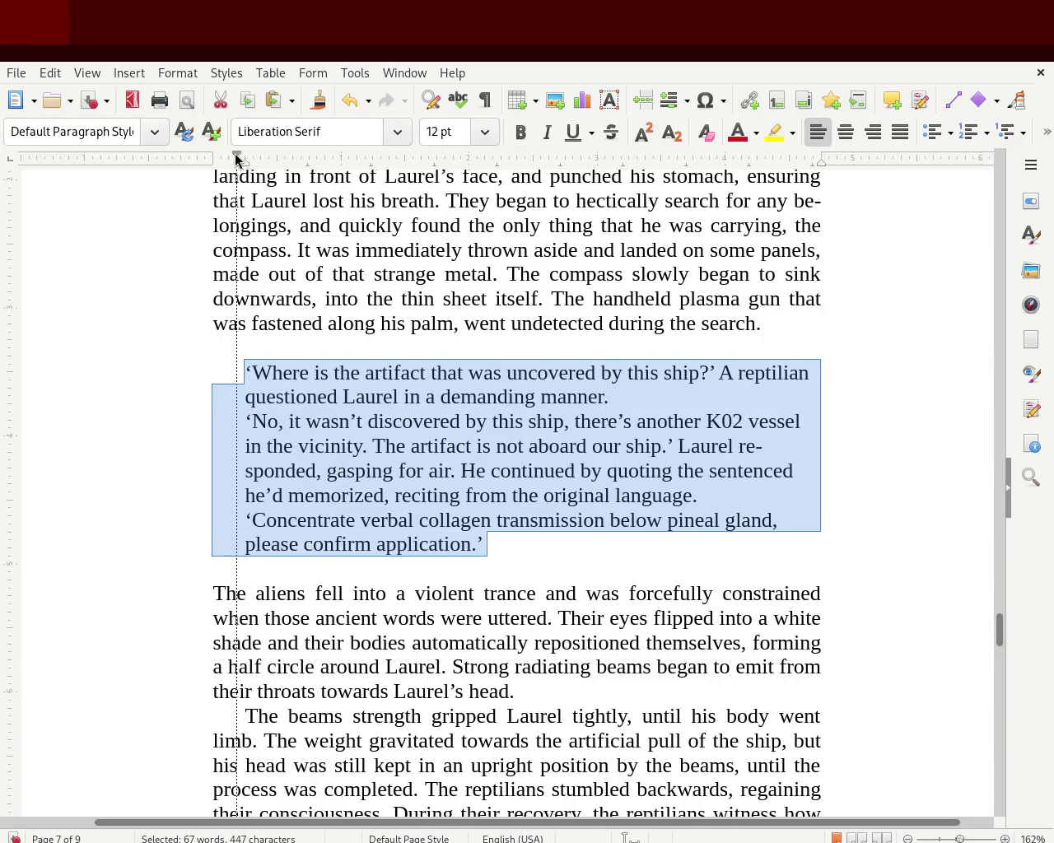
{"action": "left_click", "coordinate": [469, 453]}
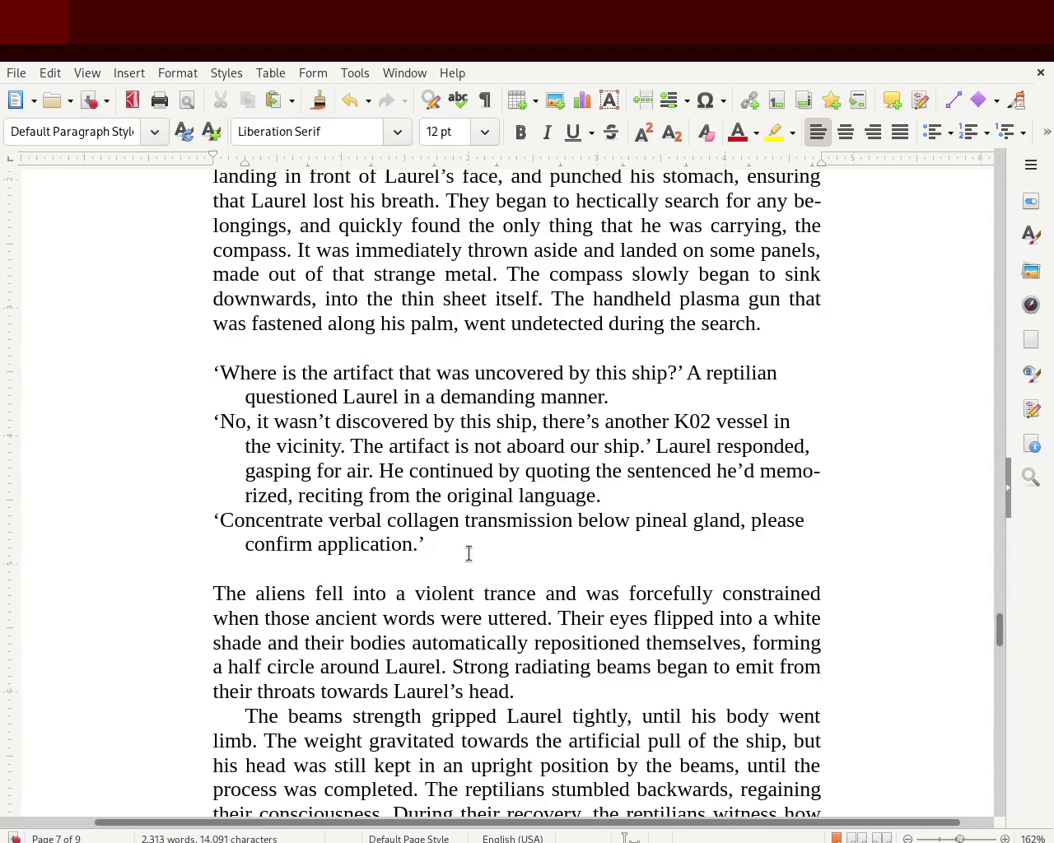
{"action": "left_click_drag", "start_coordinate": [469, 553], "coordinate": [189, 367]}
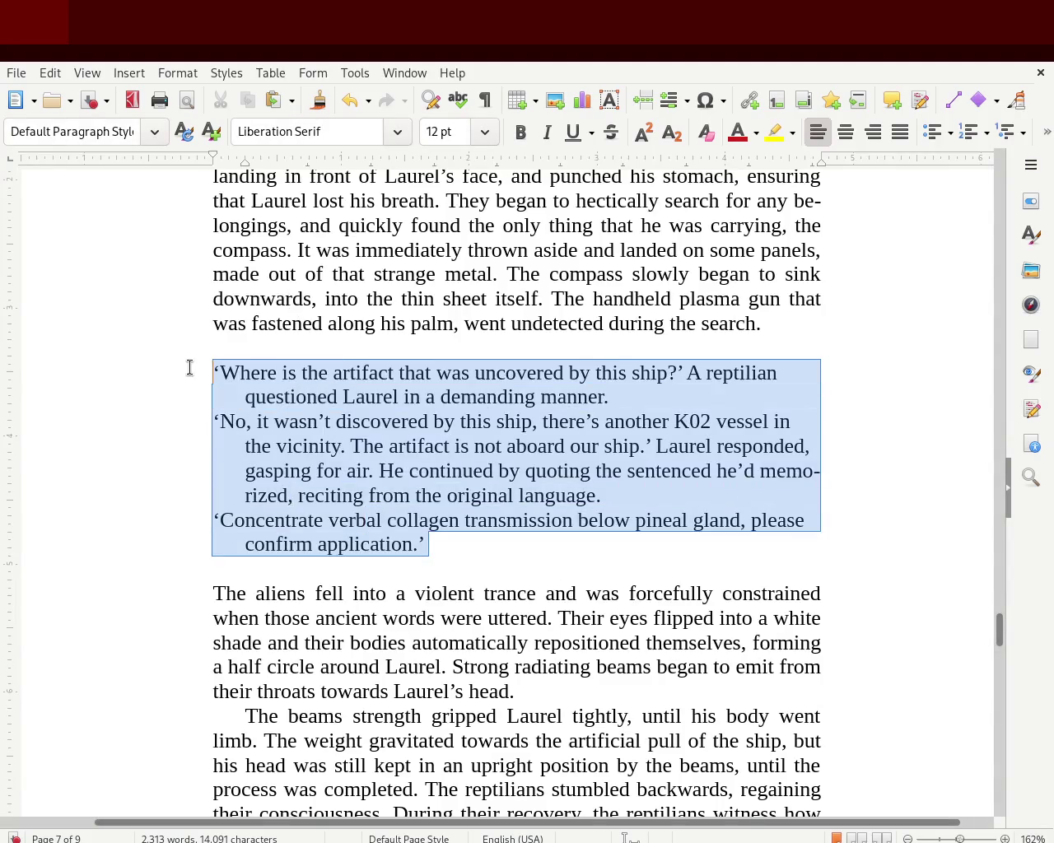
{"action": "left_click", "coordinate": [900, 131]}
Step: Delete the blank lines above and after the reptilian dialogue
{"action": "left_click", "coordinate": [551, 426]}
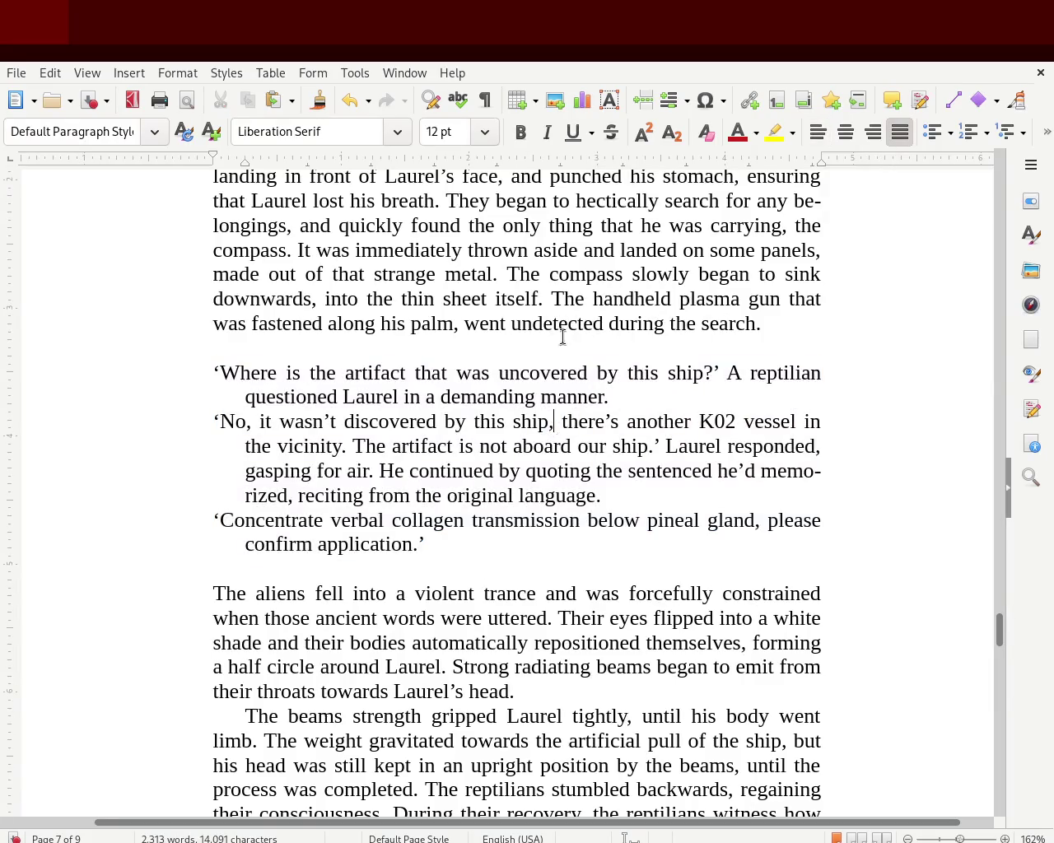
{"action": "left_click", "coordinate": [511, 350]}
{"action": "key", "text": "Delete"}
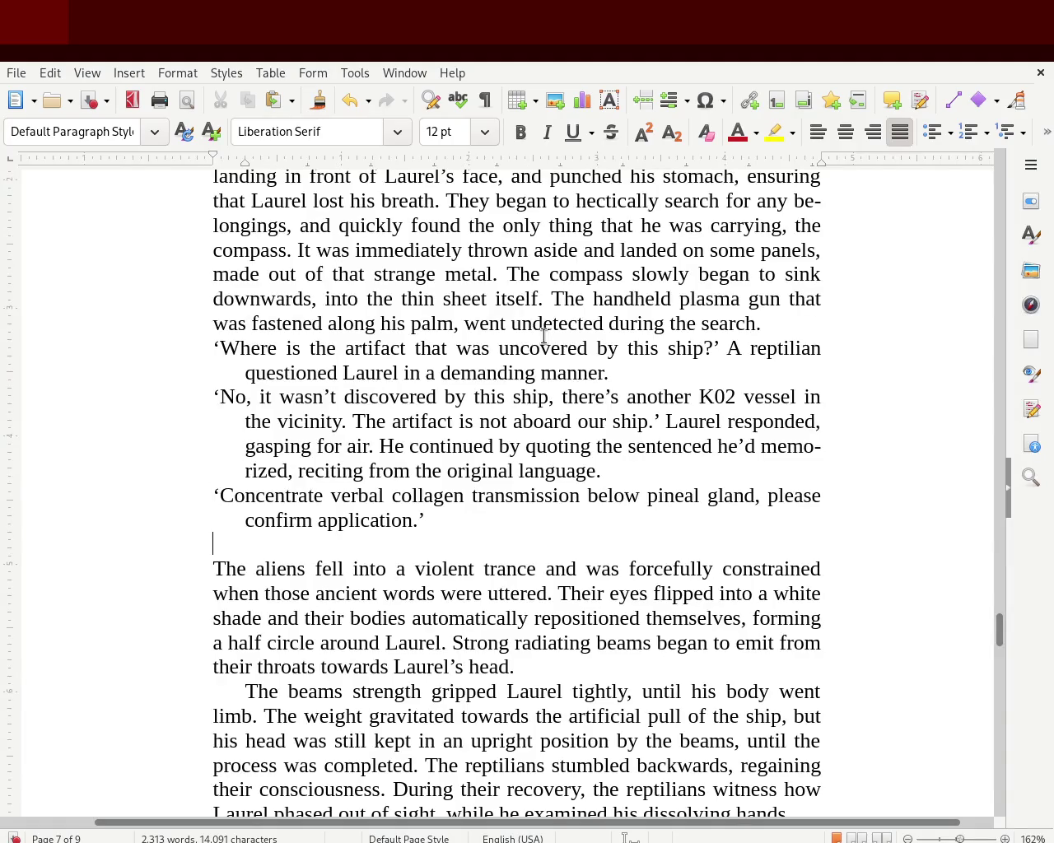
{"action": "key", "text": "BackSpace"}
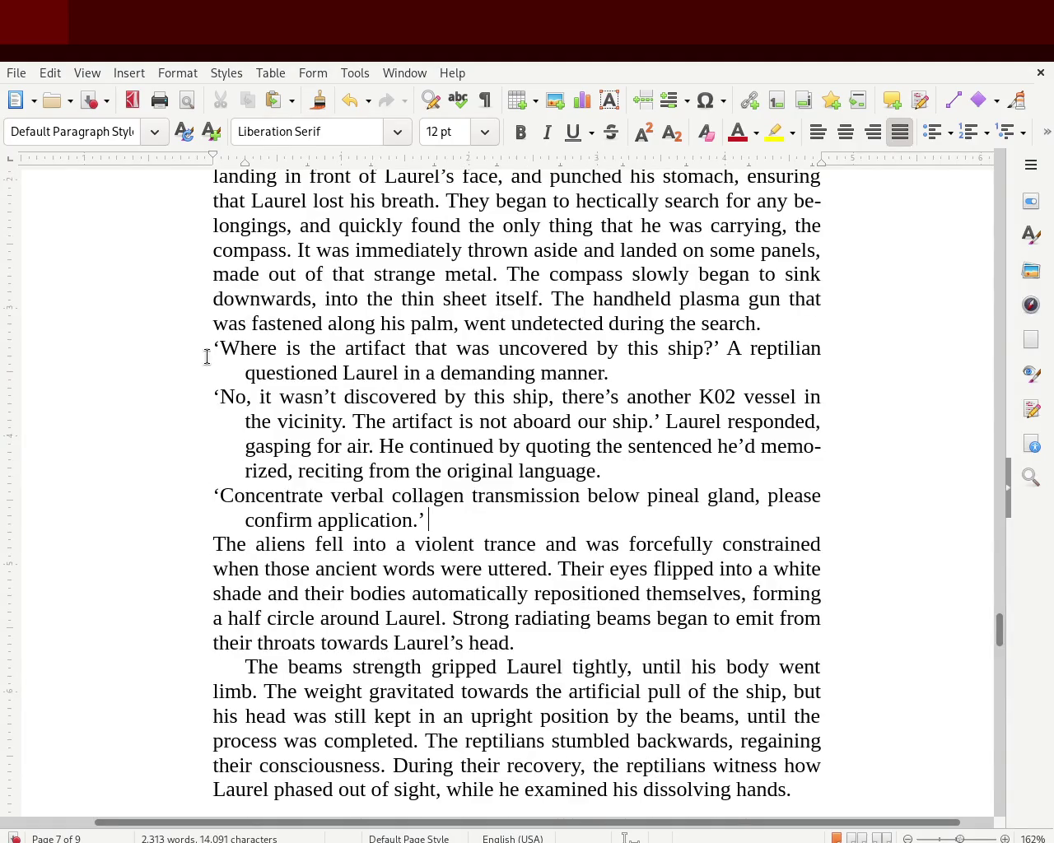
Step: Change the single quotes around the 'ship?' question and before the 'No' reply to double quotes
{"action": "key", "text": "Delete"}
{"action": "type", "text": "\""}
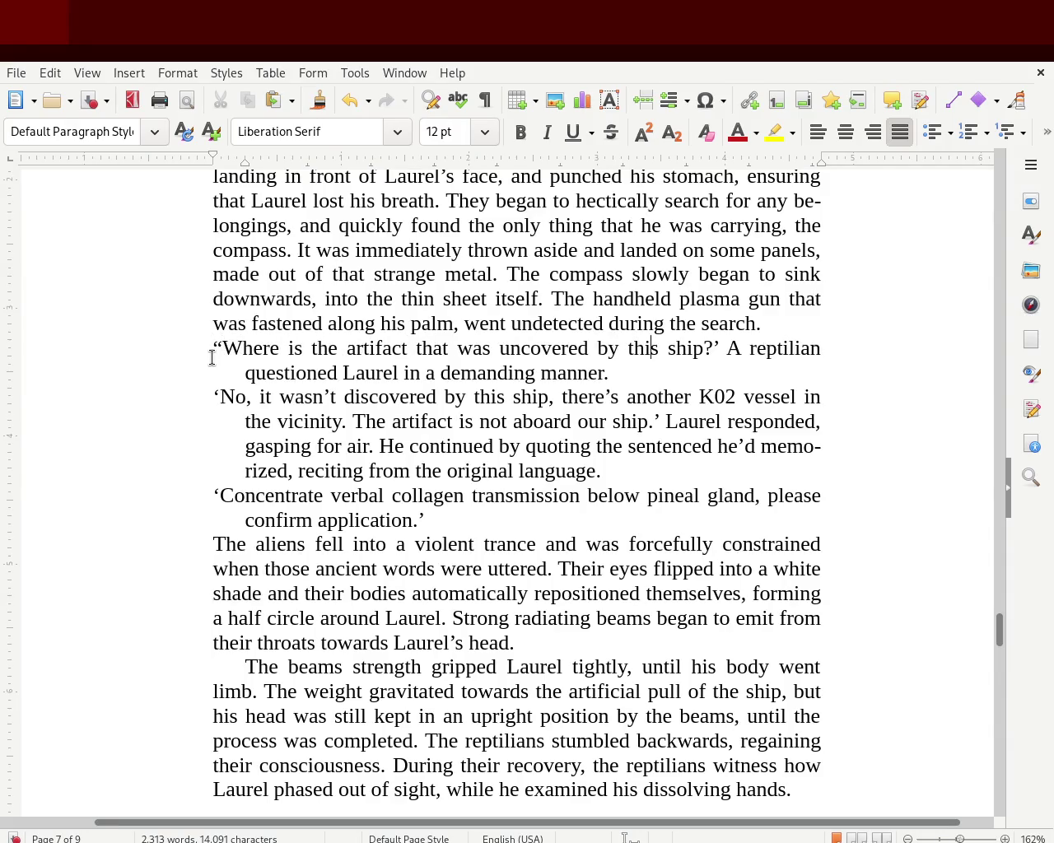
{"action": "key", "text": "Delete"}
{"action": "type", "text": "\""}
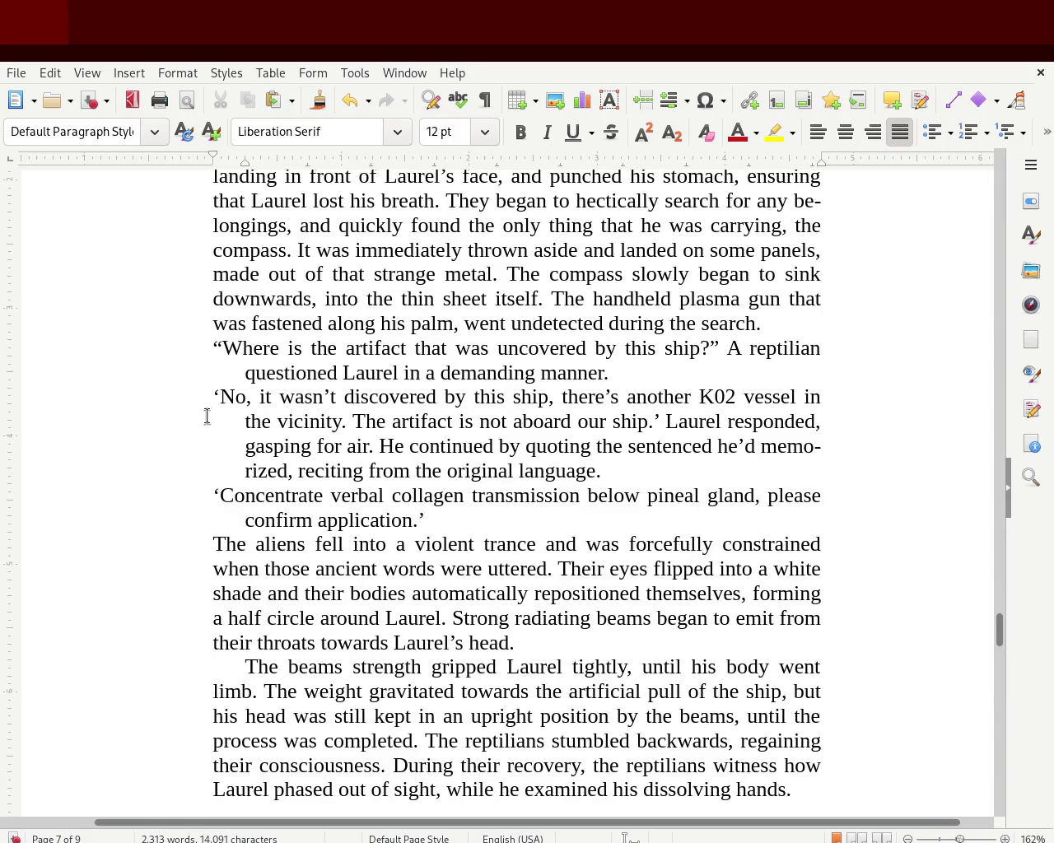
{"action": "left_click", "coordinate": [208, 392]}
{"action": "key", "text": "Delete"}
{"action": "type", "text": "\""}
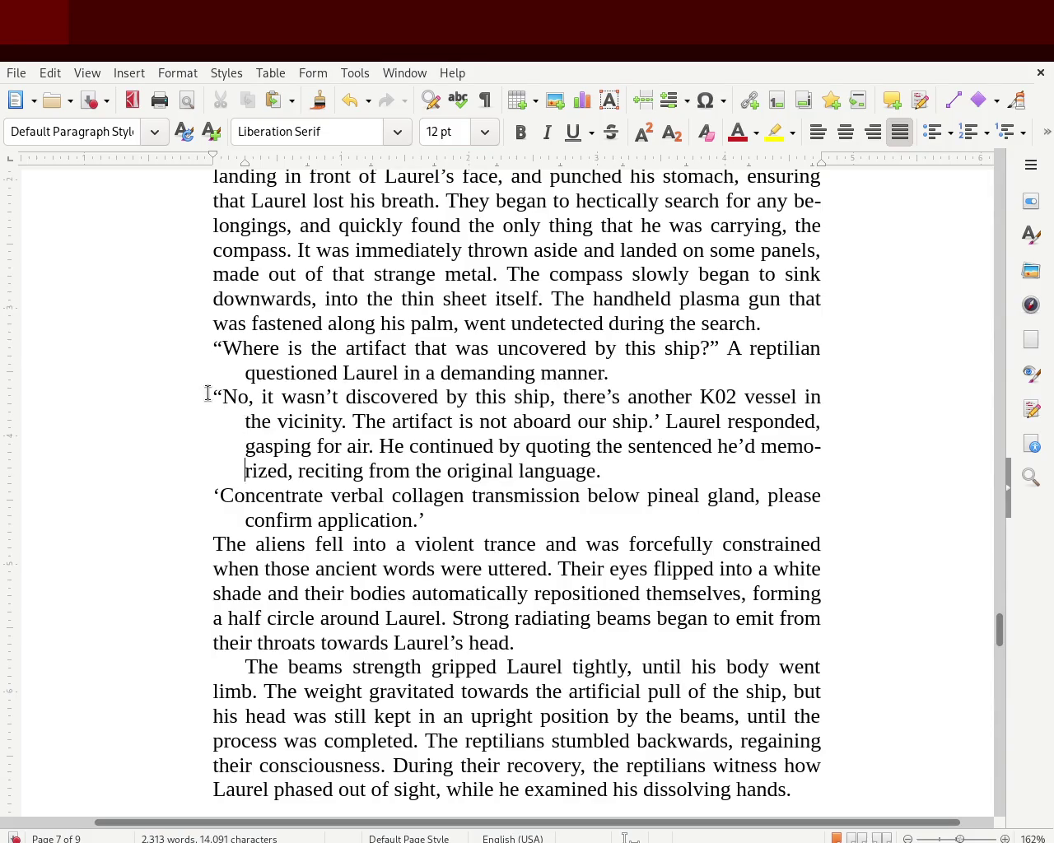
Step: Put double quotes around the 'Concentrate… ship.' line and save the manuscript
{"action": "left_click", "coordinate": [210, 495]}
{"action": "key", "text": "Delete"}
{"action": "type", "text": "\""}
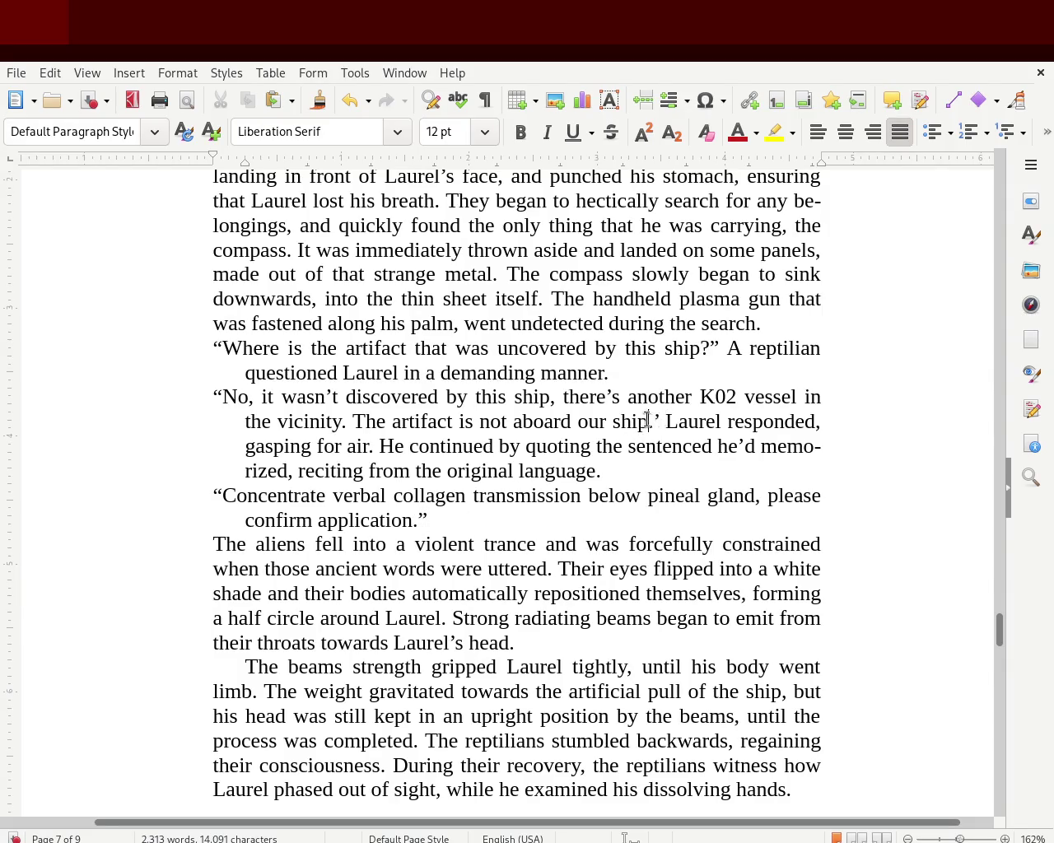
{"action": "key", "text": "Delete"}
{"action": "type", "text": "\""}
{"action": "key", "text": "Up"}
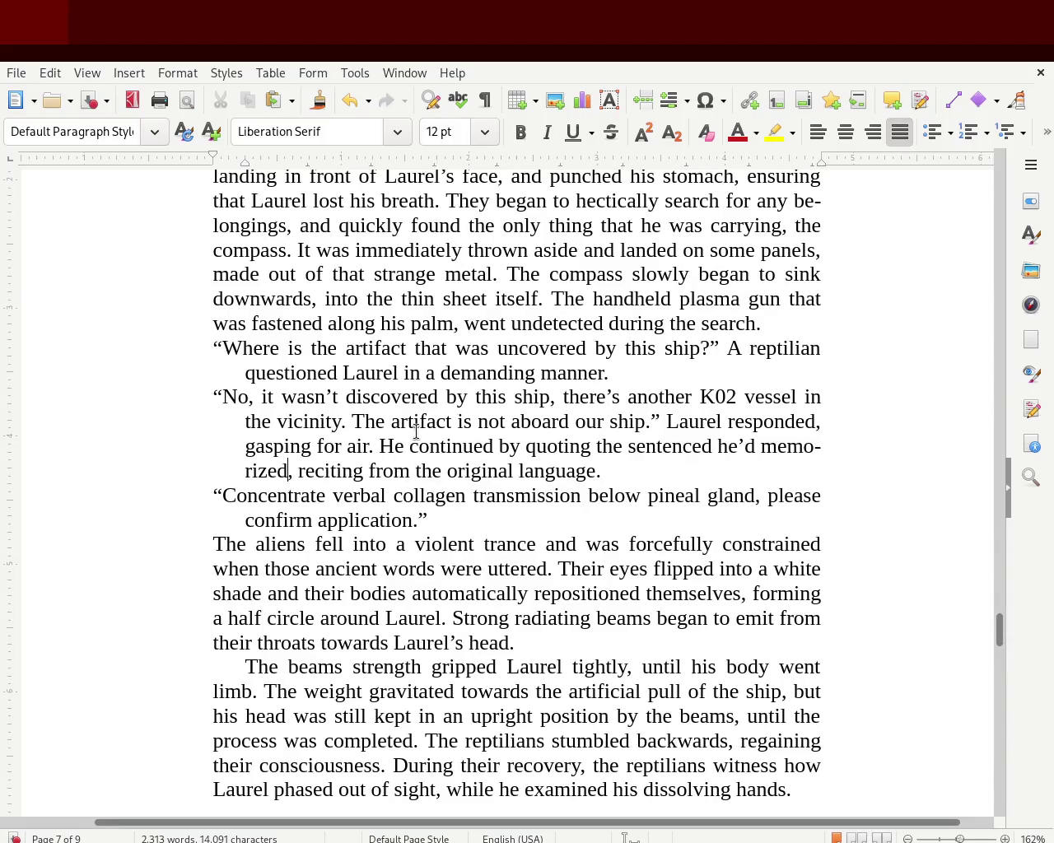
{"action": "key", "text": "ctrl+s"}
{"action": "key", "text": "ctrl+s"}
{"action": "left_click", "coordinate": [208, 339]}
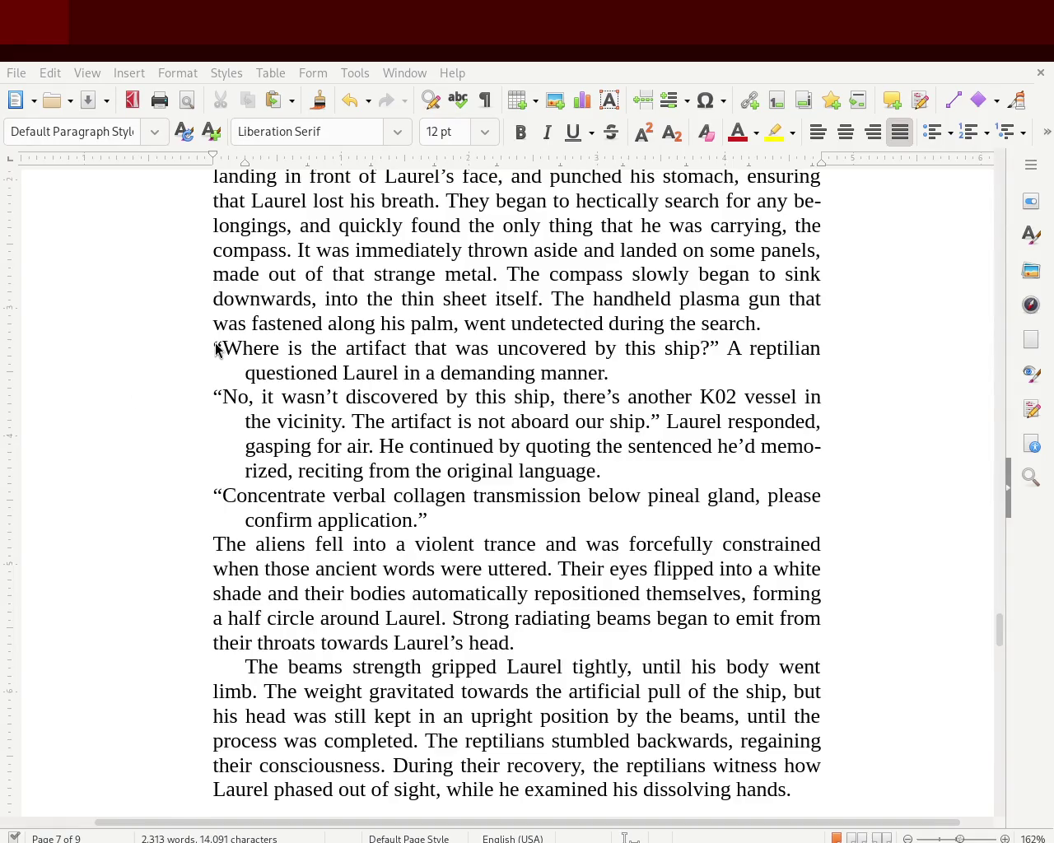
{"action": "left_click", "coordinate": [216, 499]}
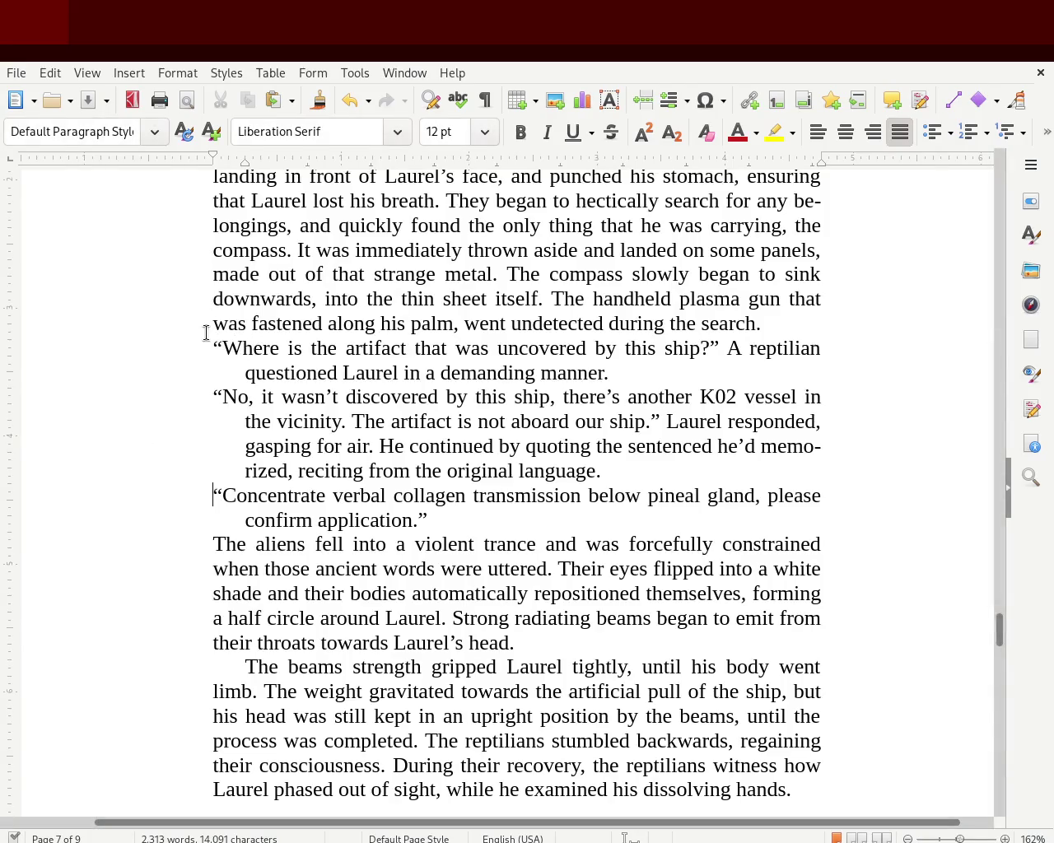
{"action": "left_click", "coordinate": [207, 403]}
{"action": "left_click", "coordinate": [198, 490]}
{"action": "left_click_drag", "start_coordinate": [999, 645], "coordinate": [1002, 632]}
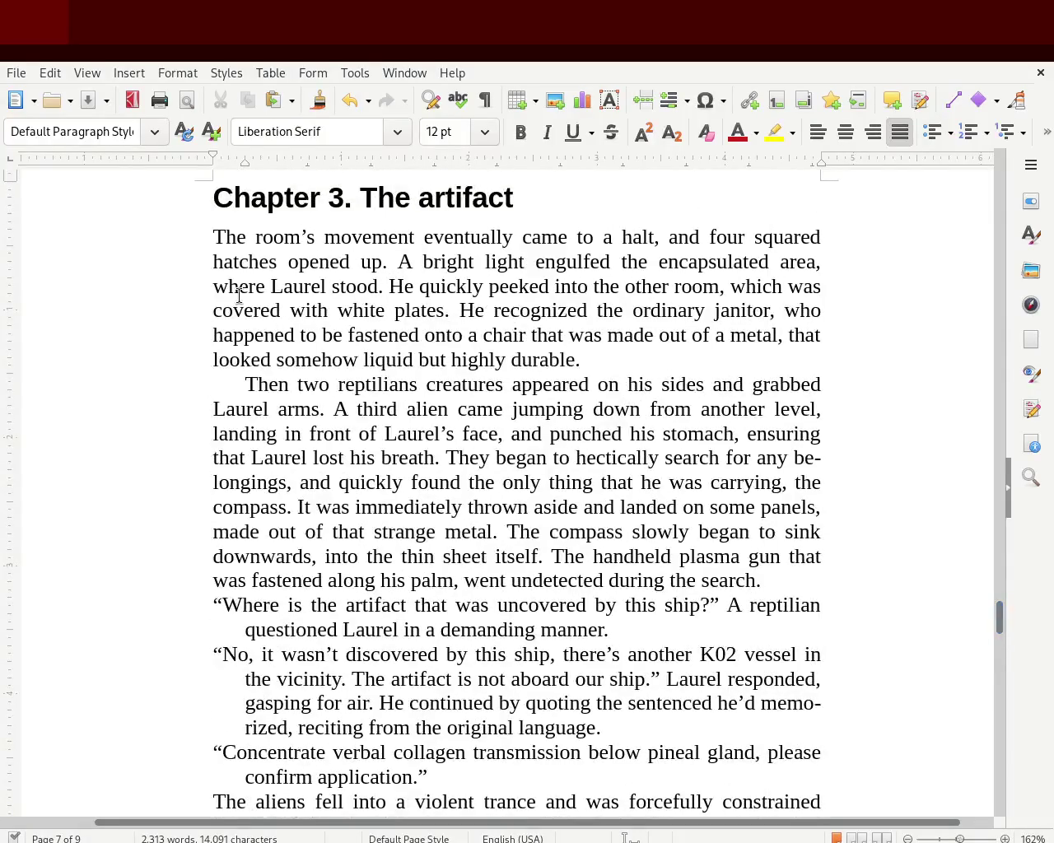
{"action": "mouse_move", "coordinate": [200, 238]}
{"action": "left_mouse_down"}
{"action": "mouse_move", "coordinate": [603, 355]}
{"action": "mouse_move", "coordinate": [755, 353]}
{"action": "left_mouse_up"}
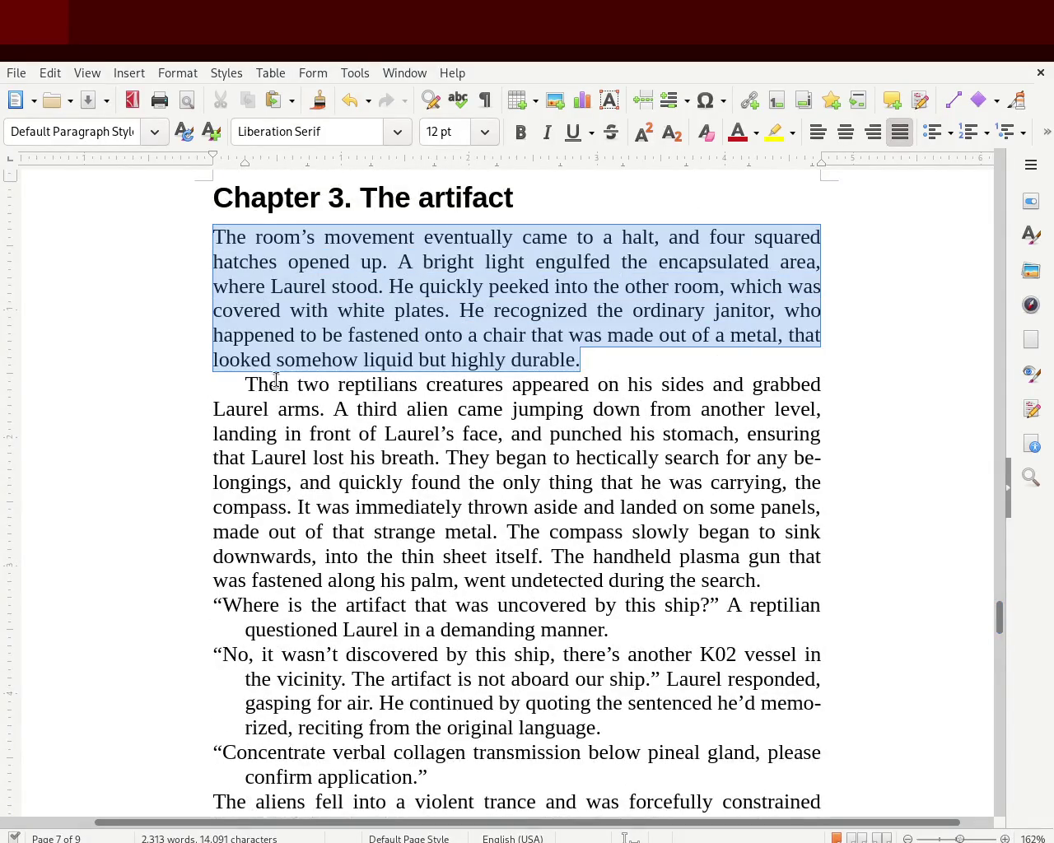
{"action": "left_click_drag", "start_coordinate": [219, 381], "coordinate": [312, 480]}
{"action": "left_click", "coordinate": [215, 581]}
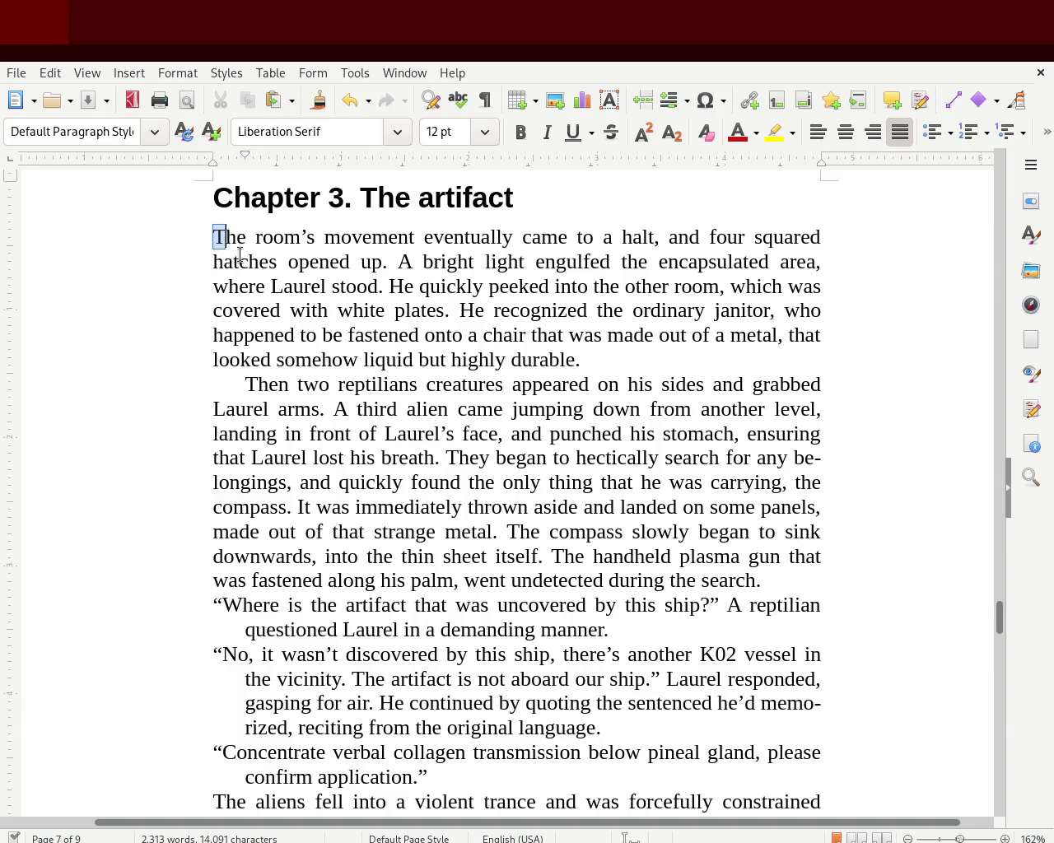
{"action": "left_click_drag", "start_coordinate": [214, 237], "coordinate": [593, 361]}
{"action": "left_click", "coordinate": [253, 392]}
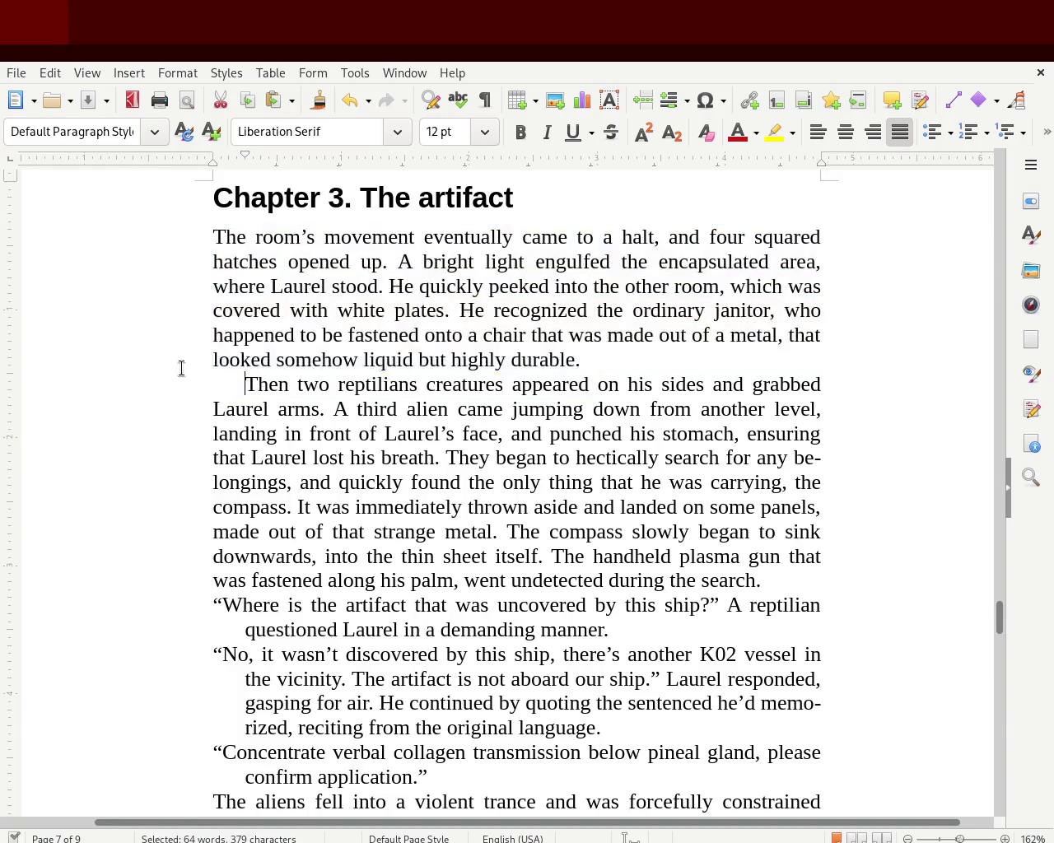
{"action": "left_click_drag", "start_coordinate": [240, 360], "coordinate": [794, 577]}
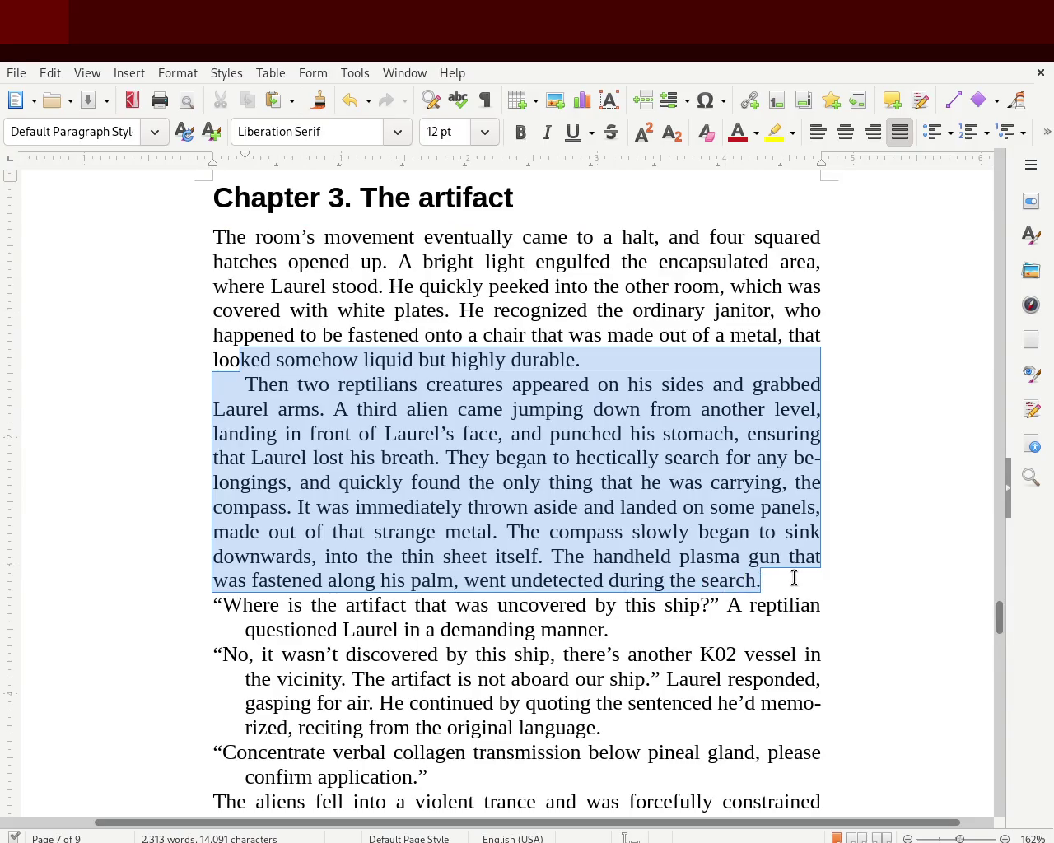
{"action": "left_click", "coordinate": [238, 381]}
{"action": "left_click_drag", "start_coordinate": [253, 409], "coordinate": [489, 518]}
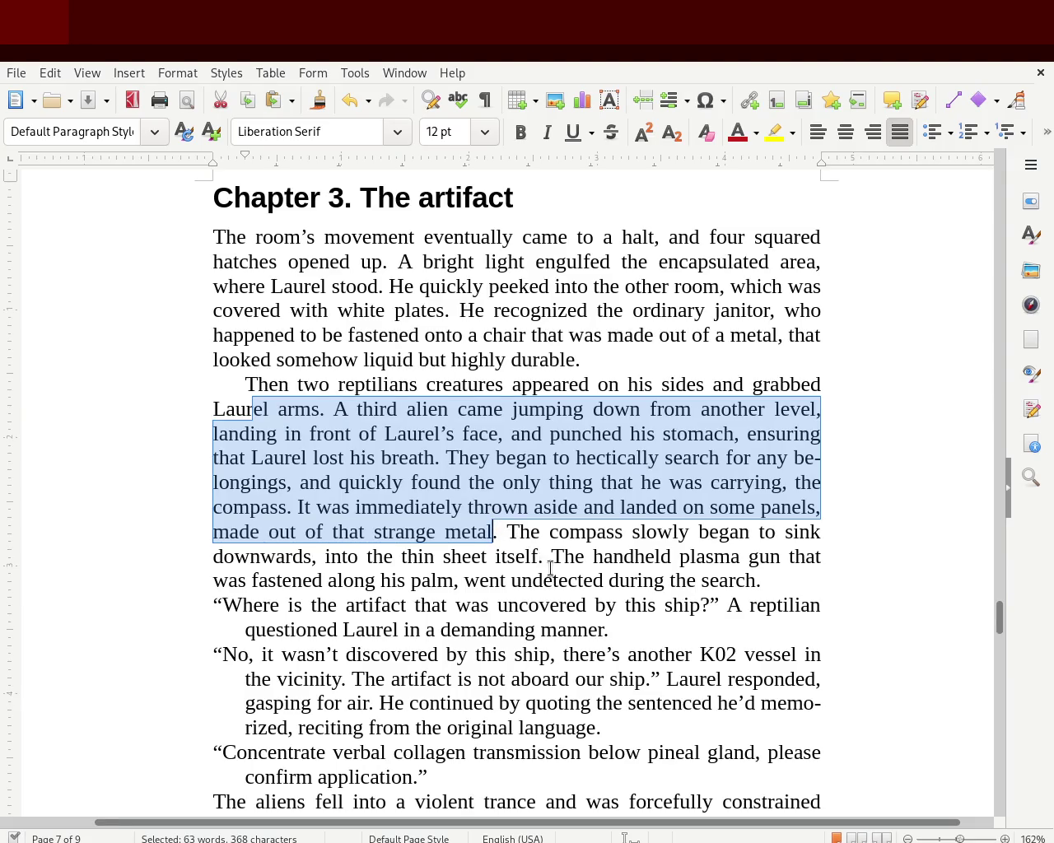
{"action": "left_click", "coordinate": [707, 594]}
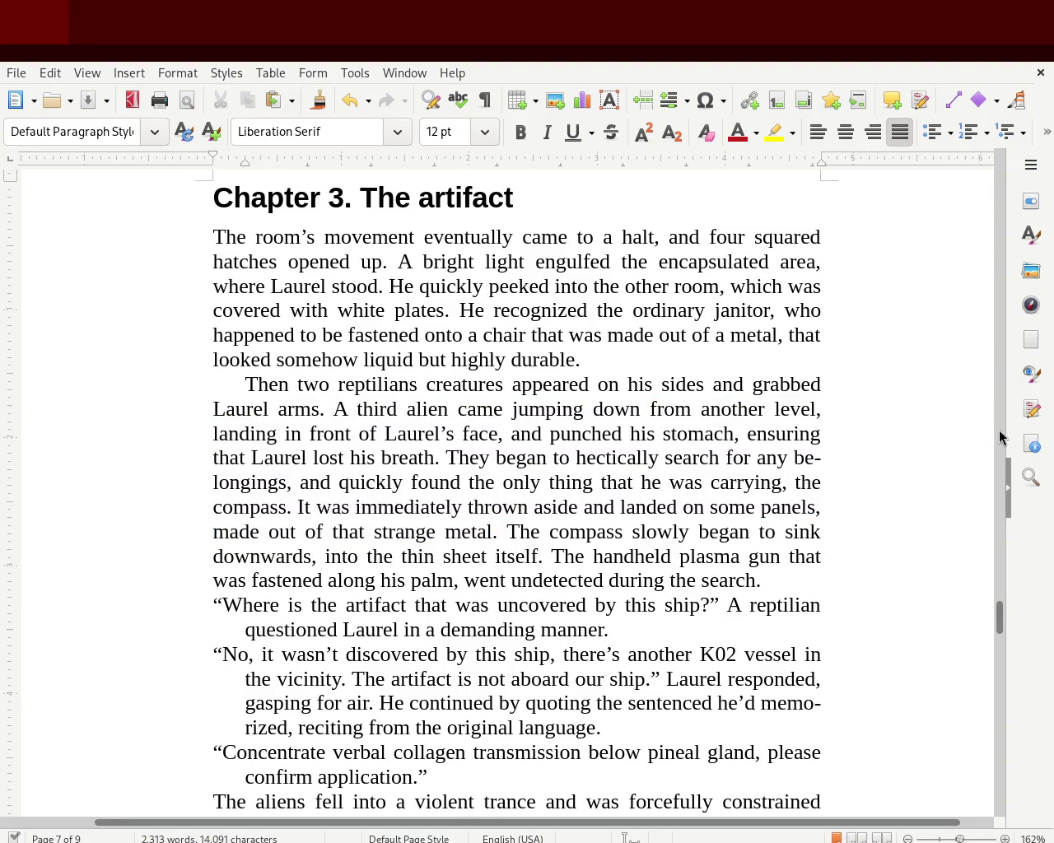
{"action": "left_click_drag", "start_coordinate": [999, 618], "coordinate": [999, 628]}
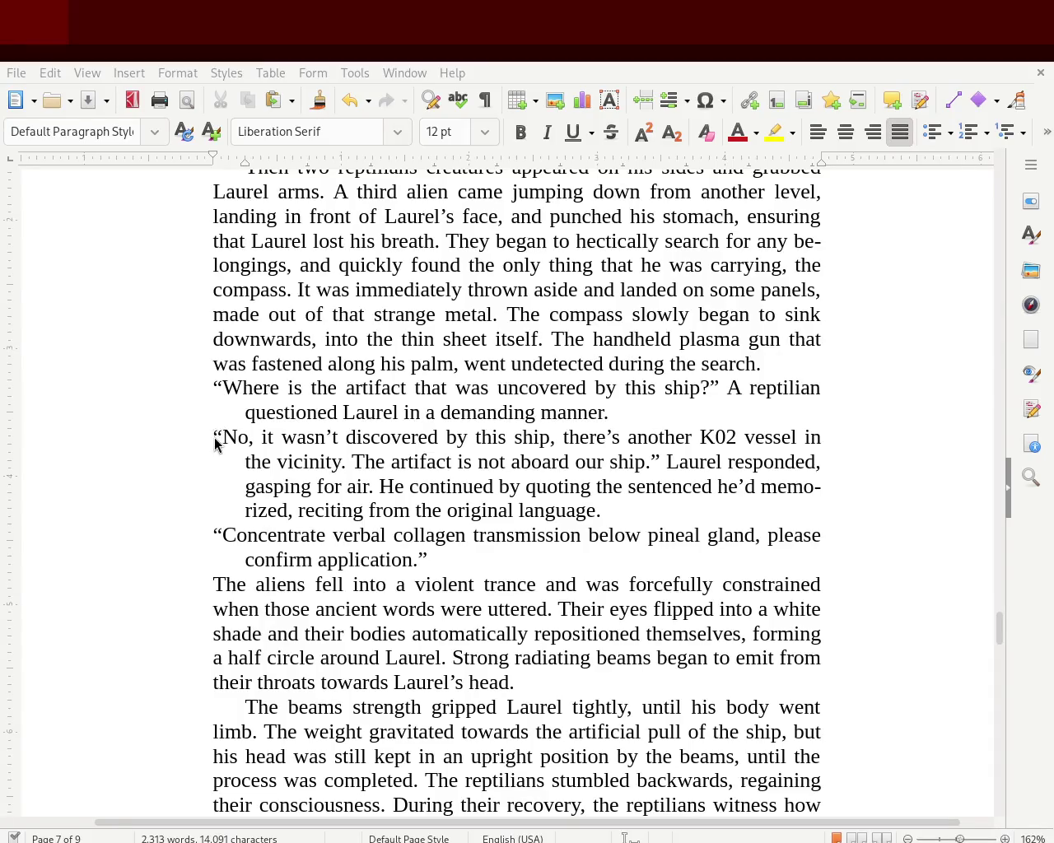
{"action": "left_click", "coordinate": [209, 386]}
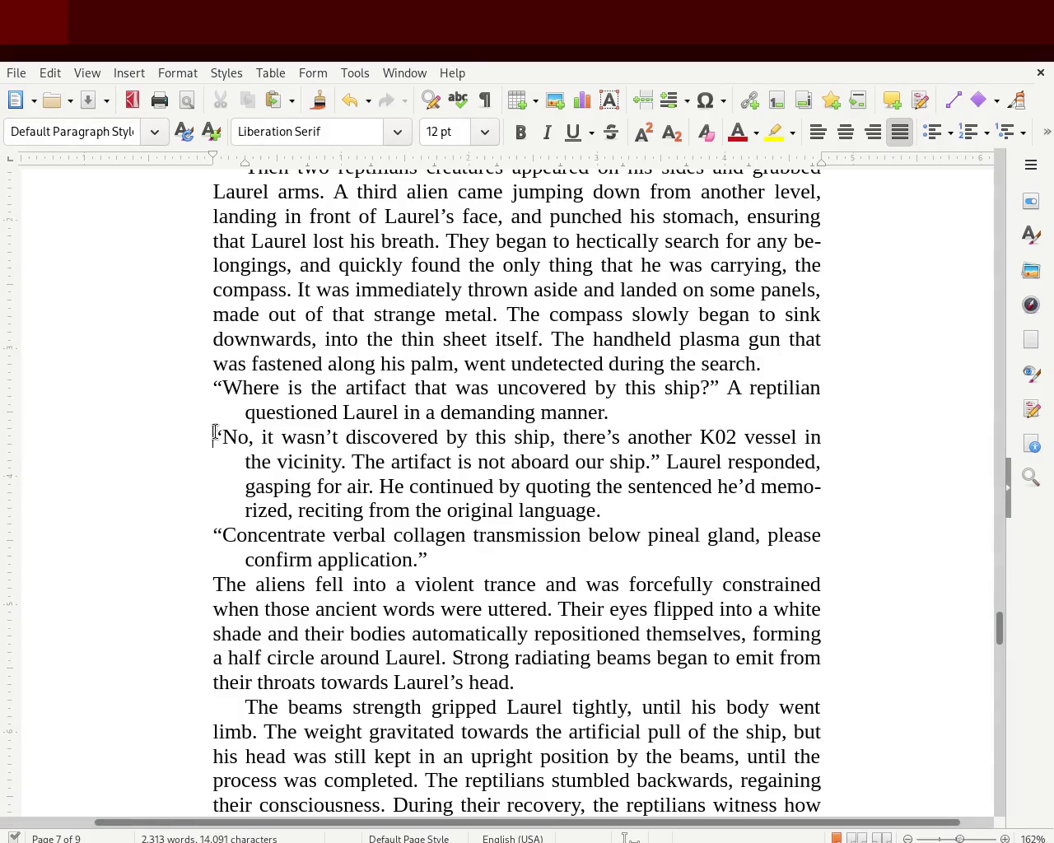
{"action": "left_click", "coordinate": [202, 516]}
{"action": "scroll", "coordinate": [999, 628], "scroll_direction": "down", "scroll_amount": 1}
{"action": "mouse_move", "coordinate": [999, 629]}
{"action": "left_mouse_down"}
{"action": "mouse_move", "coordinate": [998, 674]}
{"action": "mouse_move", "coordinate": [996, 650]}
{"action": "left_mouse_up"}
Step: Delete the empty paragraphs at the top of page 8 so the chapter 4 heading moves up
{"action": "left_click", "coordinate": [741, 366]}
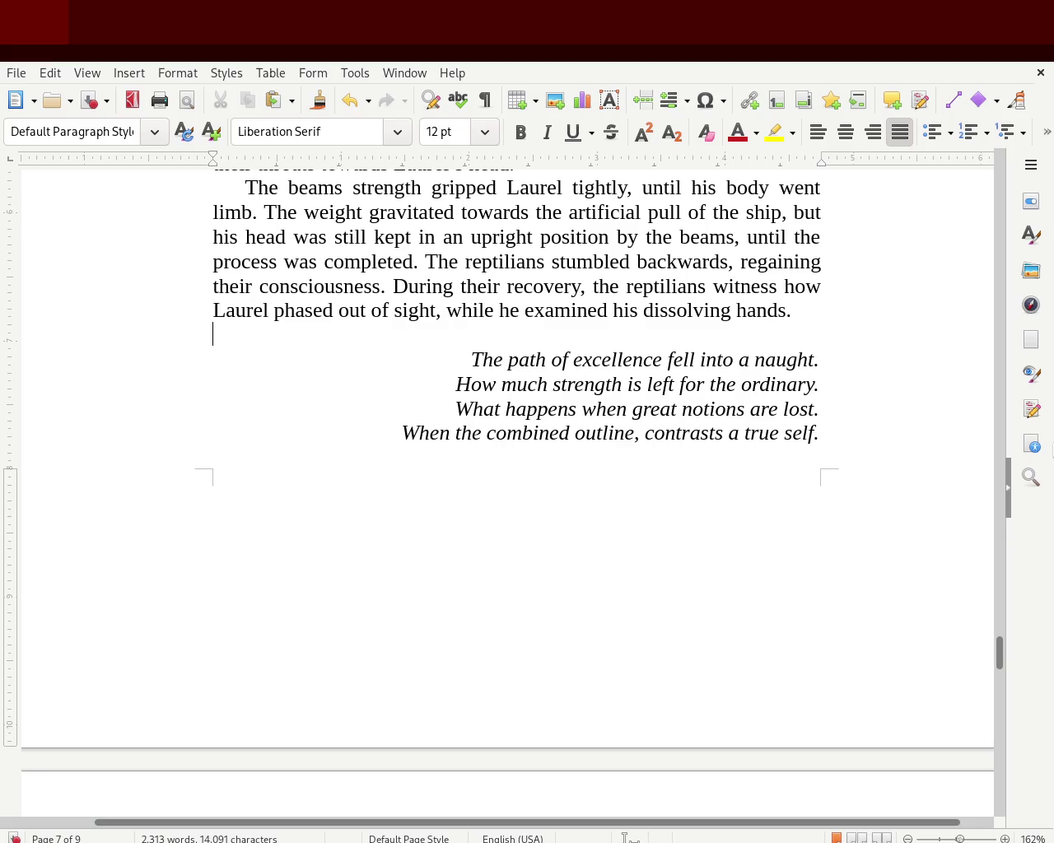
{"action": "mouse_move", "coordinate": [998, 658]}
{"action": "left_mouse_down"}
{"action": "mouse_move", "coordinate": [999, 724]}
{"action": "mouse_move", "coordinate": [1002, 685]}
{"action": "left_mouse_up"}
{"action": "left_click", "coordinate": [327, 534]}
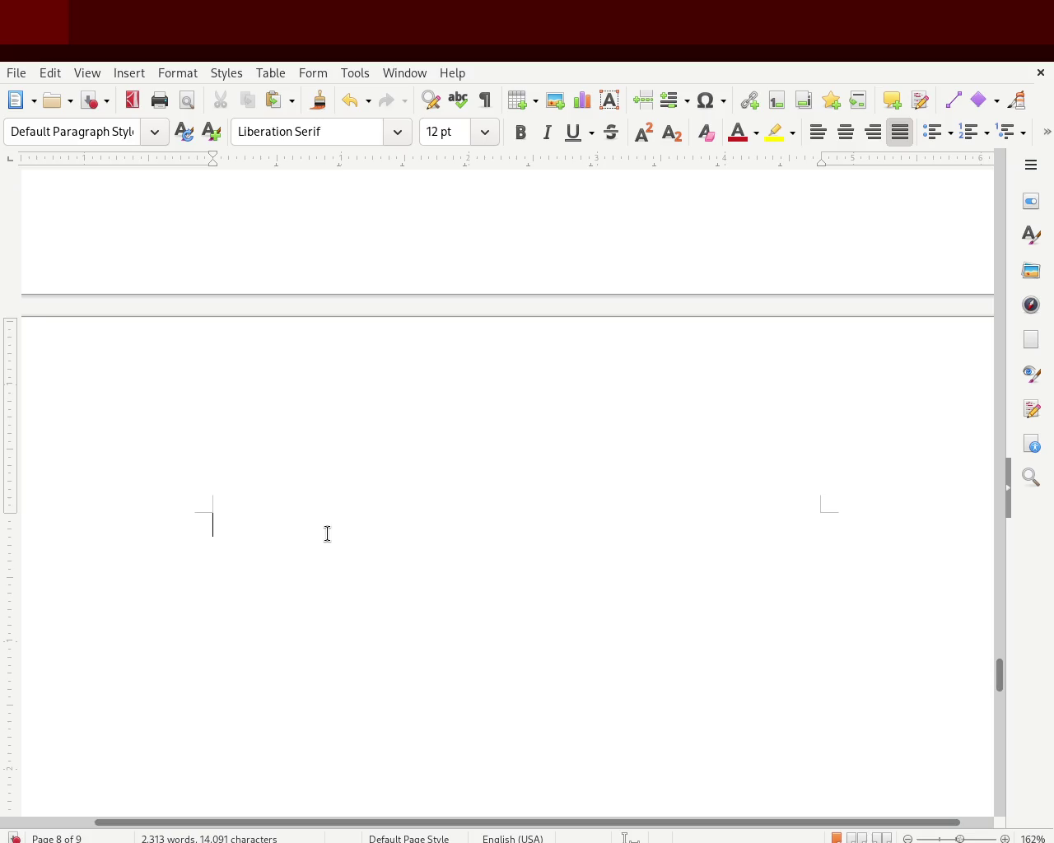
{"action": "key", "text": "Delete"}
{"action": "key", "text": "Delete"}
{"action": "key", "text": "Delete"}
{"action": "key", "text": "Delete"}
{"action": "key", "text": "Delete"}
{"action": "key", "text": "Delete"}
{"action": "key", "text": "Delete"}
{"action": "key", "text": "Delete"}
{"action": "key", "text": "Delete"}
{"action": "key", "text": "Delete"}
{"action": "key", "text": "Delete"}
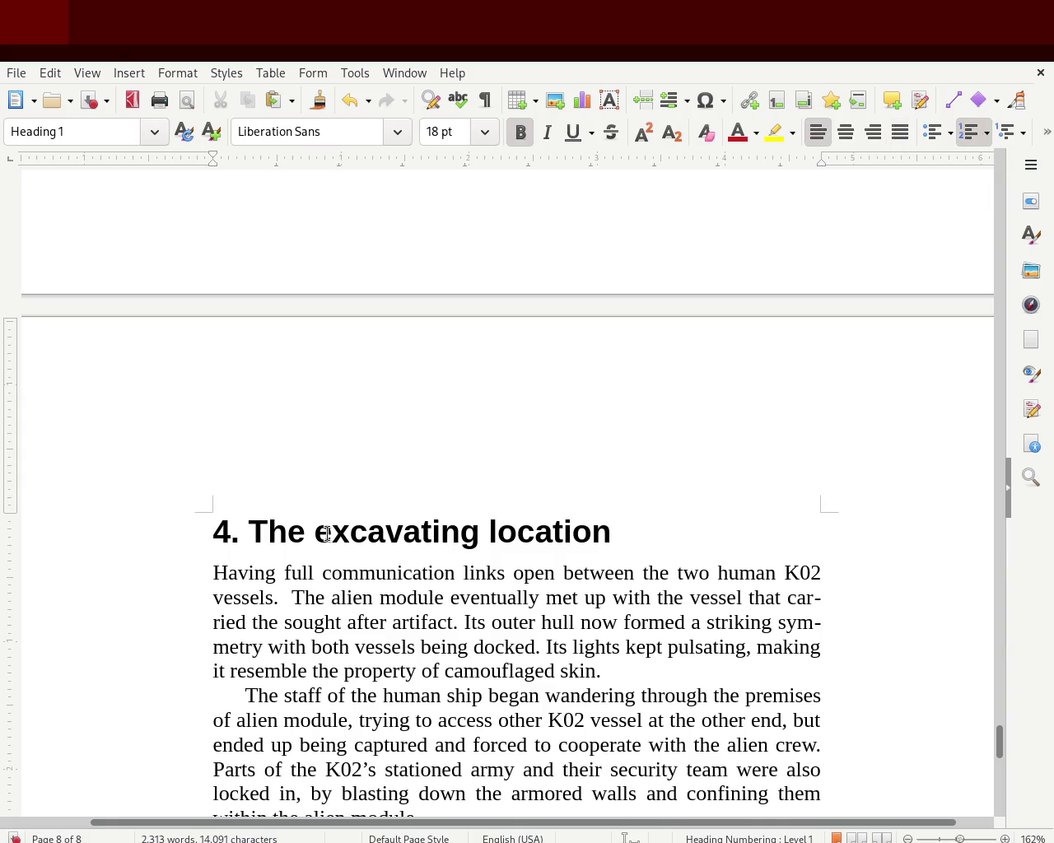
{"action": "scroll", "coordinate": [1002, 737], "scroll_direction": "up", "scroll_amount": 3}
{"action": "mouse_move", "coordinate": [1001, 737]}
{"action": "left_mouse_down"}
{"action": "mouse_move", "coordinate": [1003, 522]}
{"action": "mouse_move", "coordinate": [1003, 540]}
{"action": "left_mouse_up"}
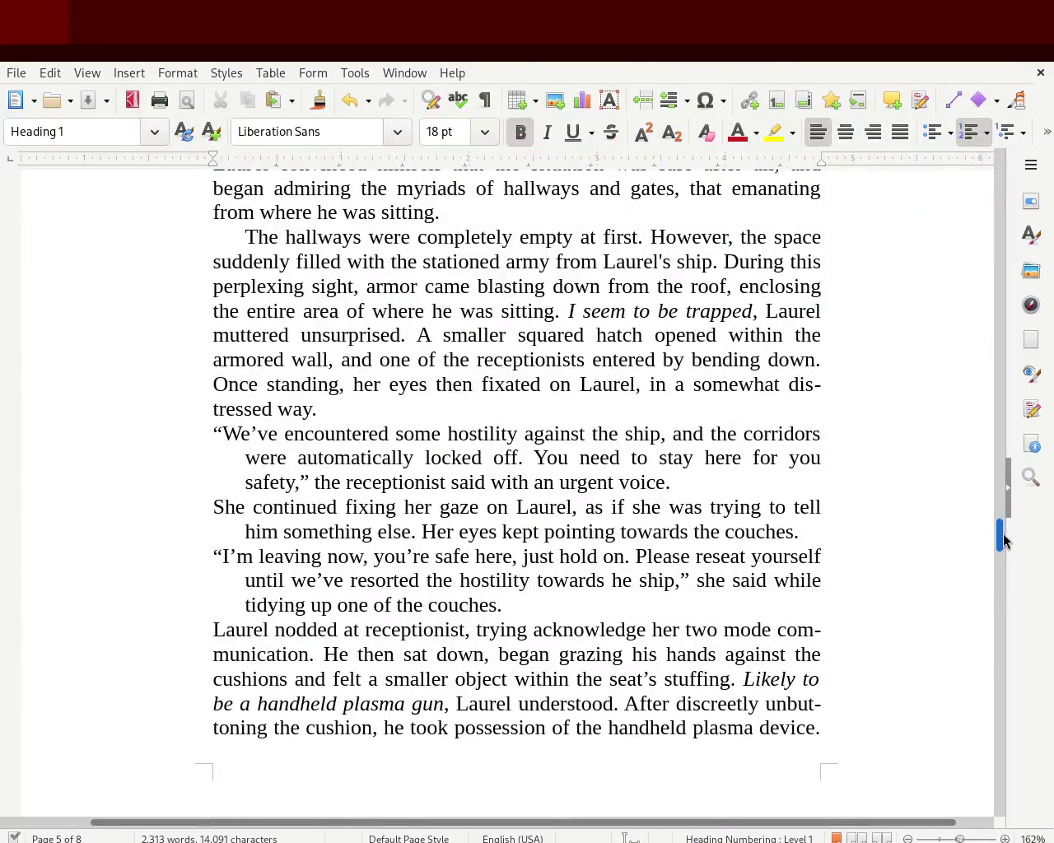
{"action": "mouse_move", "coordinate": [1002, 540]}
{"action": "left_mouse_down"}
{"action": "mouse_move", "coordinate": [1018, 216]}
{"action": "mouse_move", "coordinate": [1004, 265]}
{"action": "left_mouse_up"}
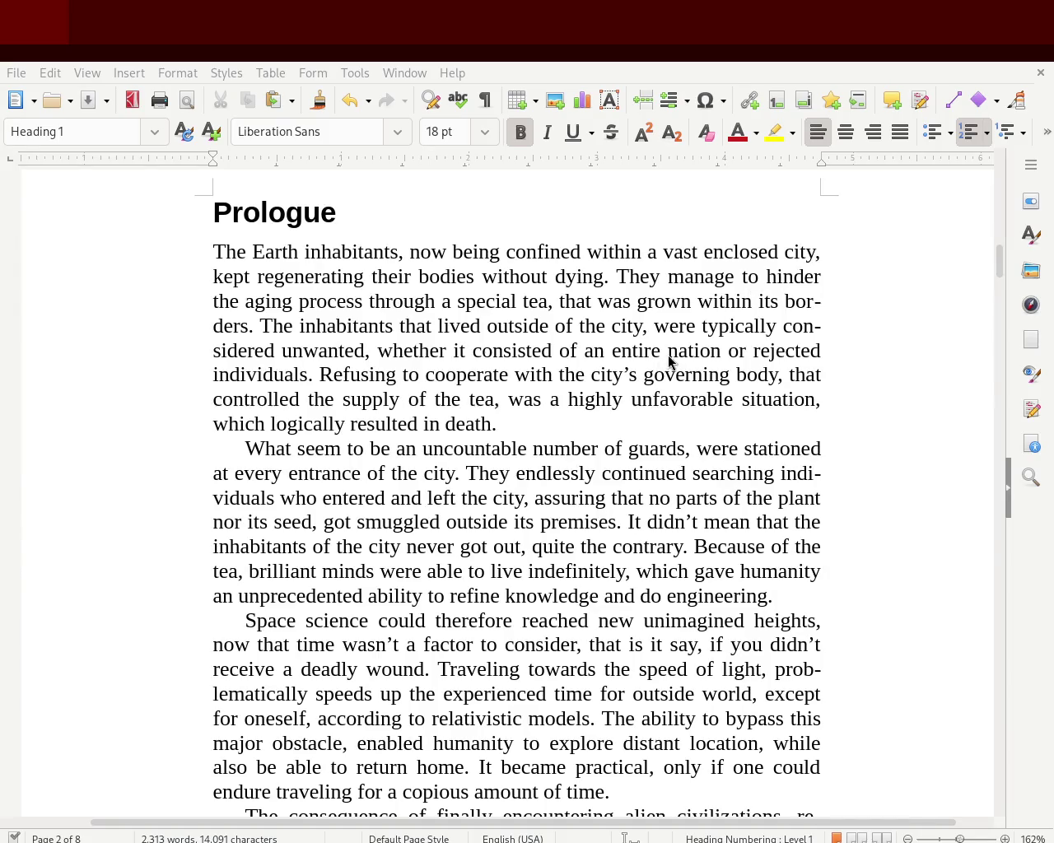
{"action": "mouse_move", "coordinate": [999, 255]}
{"action": "left_mouse_down"}
{"action": "mouse_move", "coordinate": [1000, 173]}
{"action": "mouse_move", "coordinate": [997, 206]}
{"action": "left_mouse_up"}
{"action": "mouse_move", "coordinate": [996, 206]}
{"action": "left_mouse_down"}
{"action": "mouse_move", "coordinate": [994, 304]}
{"action": "mouse_move", "coordinate": [992, 208]}
{"action": "left_mouse_up"}
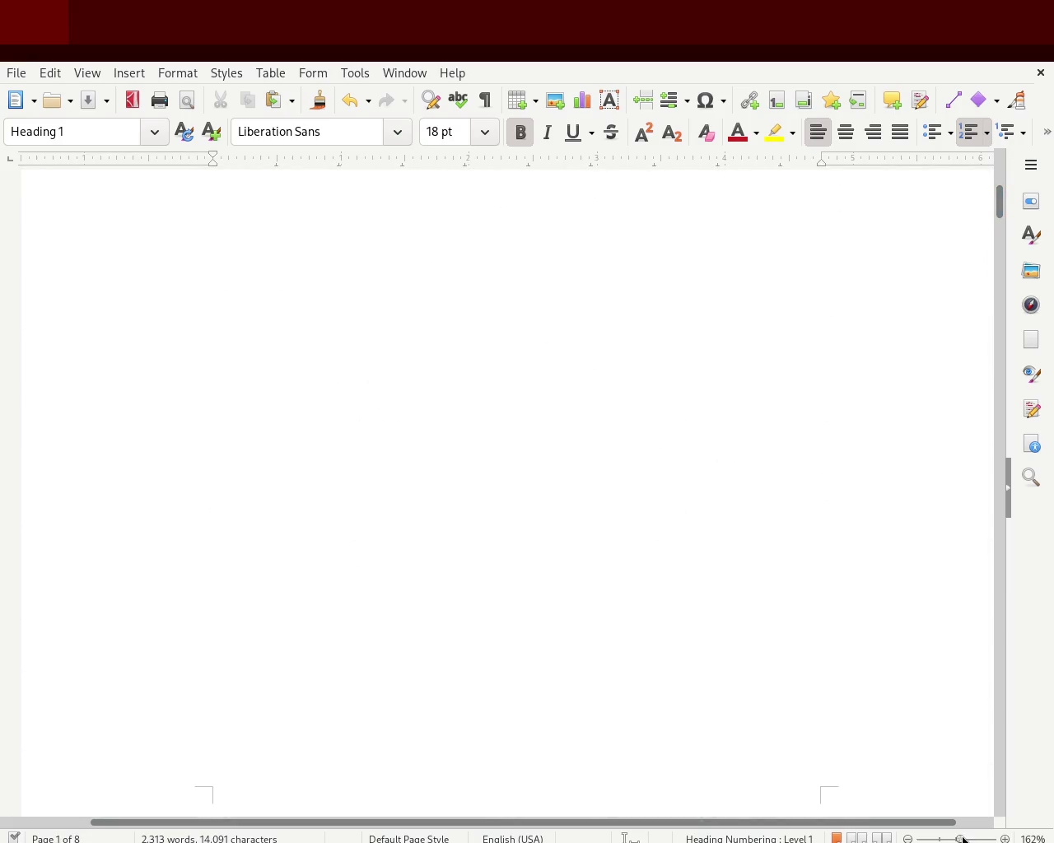
{"action": "left_click_drag", "start_coordinate": [964, 838], "coordinate": [952, 836]}
{"action": "mouse_move", "coordinate": [993, 212]}
{"action": "left_mouse_down"}
{"action": "mouse_move", "coordinate": [1003, 196]}
{"action": "mouse_move", "coordinate": [1000, 357]}
{"action": "mouse_move", "coordinate": [1000, 341]}
{"action": "mouse_move", "coordinate": [1016, 426]}
{"action": "mouse_move", "coordinate": [999, 354]}
{"action": "mouse_move", "coordinate": [998, 376]}
{"action": "left_mouse_up"}
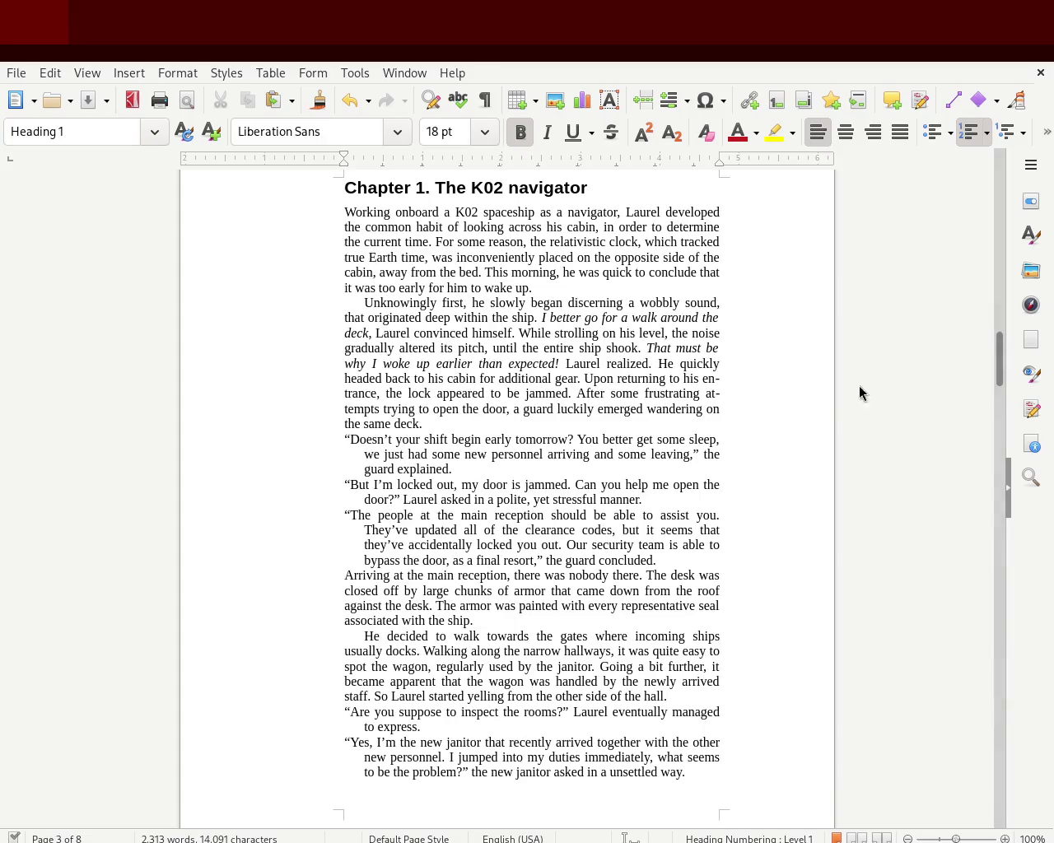
{"action": "mouse_move", "coordinate": [998, 372]}
{"action": "left_mouse_down"}
{"action": "mouse_move", "coordinate": [979, 196]}
{"action": "mouse_move", "coordinate": [974, 279]}
{"action": "left_mouse_up"}
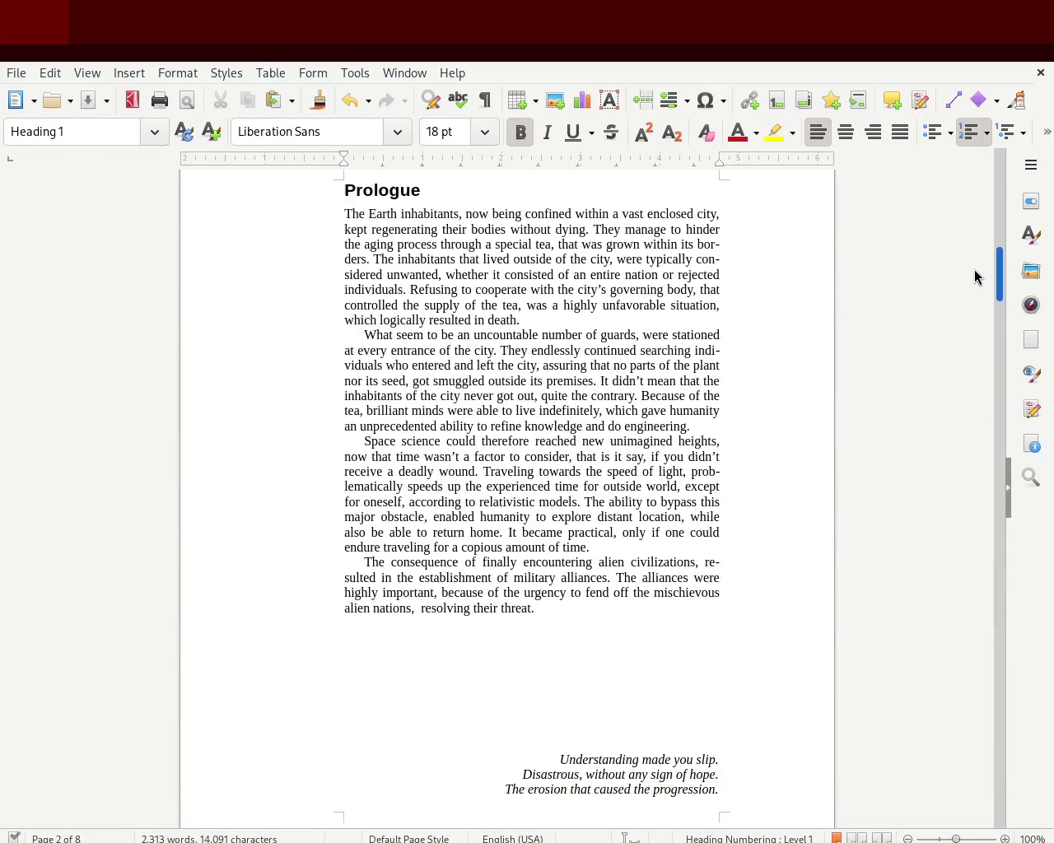
{"action": "mouse_move", "coordinate": [974, 279]}
{"action": "left_mouse_down"}
{"action": "mouse_move", "coordinate": [971, 188]}
{"action": "mouse_move", "coordinate": [967, 265]}
{"action": "left_mouse_up"}
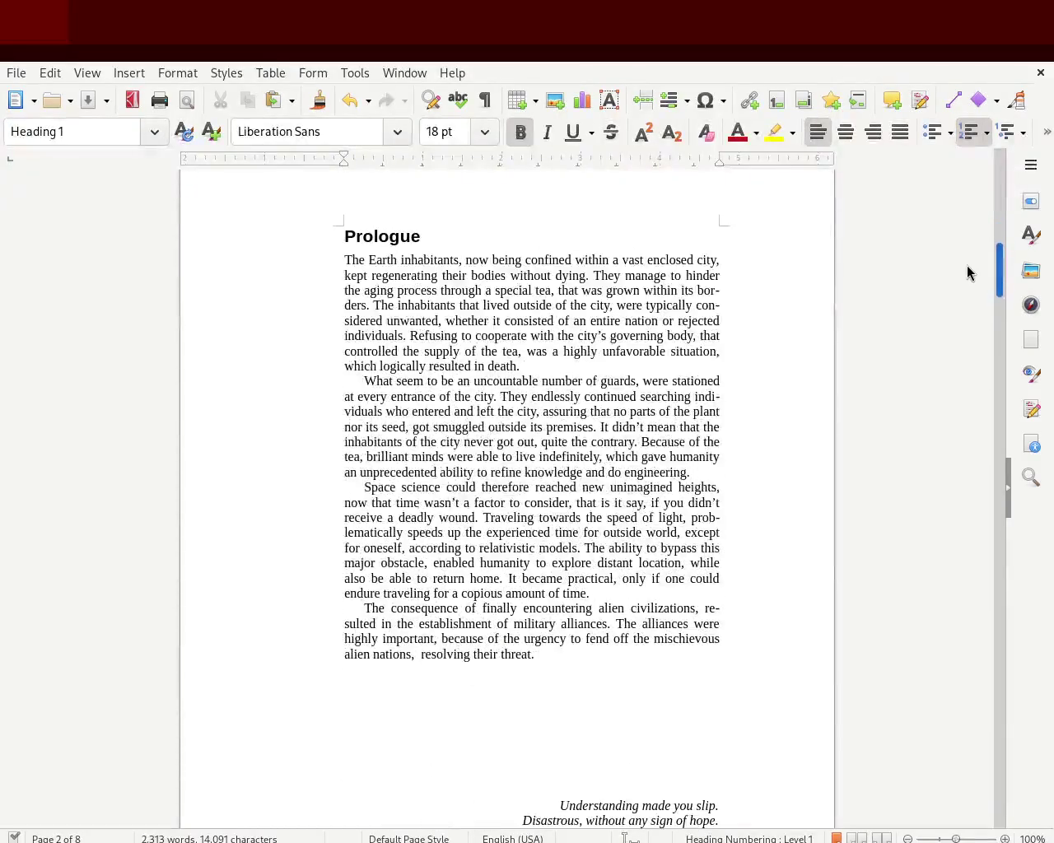
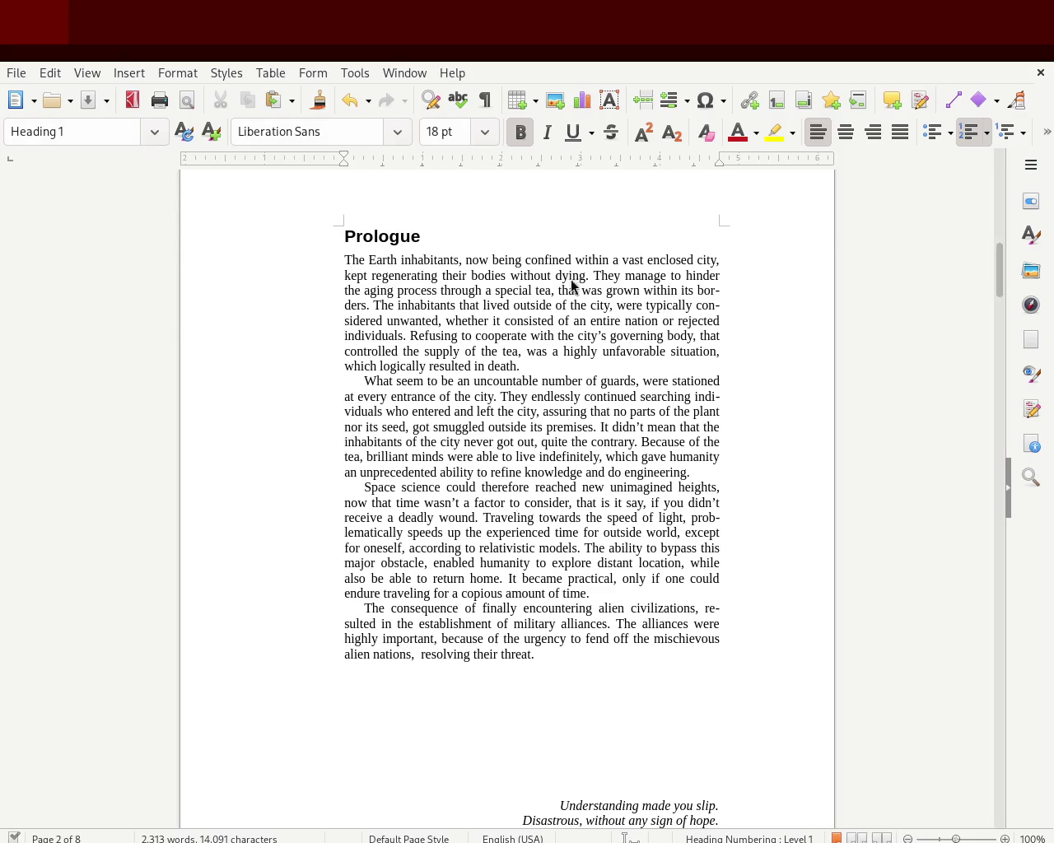
Step: Scroll through the manuscript, zooming in briefly, down to the italic verse that closes Chapter 3
{"action": "mouse_move", "coordinate": [997, 247]}
{"action": "left_mouse_down"}
{"action": "mouse_move", "coordinate": [988, 302]}
{"action": "mouse_move", "coordinate": [987, 262]}
{"action": "left_mouse_up"}
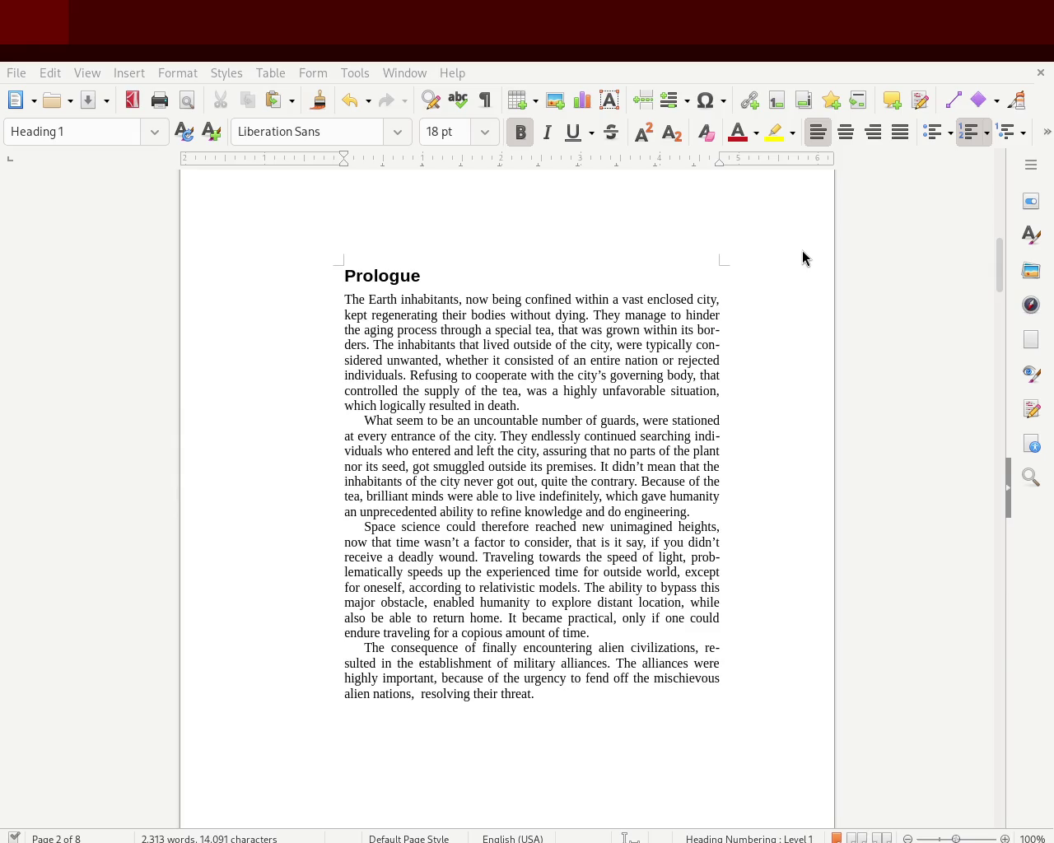
{"action": "mouse_move", "coordinate": [993, 276]}
{"action": "left_mouse_down"}
{"action": "mouse_move", "coordinate": [973, 364]}
{"action": "mouse_move", "coordinate": [992, 296]}
{"action": "mouse_move", "coordinate": [990, 169]}
{"action": "mouse_move", "coordinate": [960, 355]}
{"action": "mouse_move", "coordinate": [960, 438]}
{"action": "left_mouse_up"}
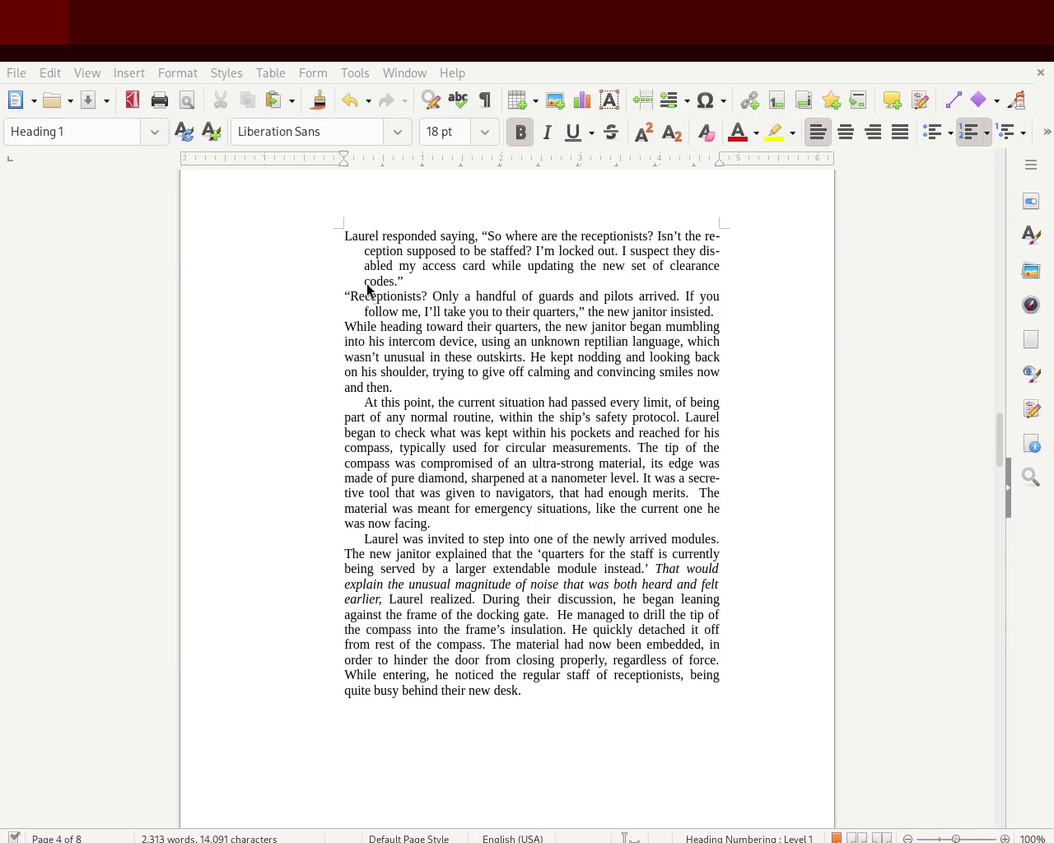
{"action": "left_click_drag", "start_coordinate": [1000, 439], "coordinate": [1006, 535]}
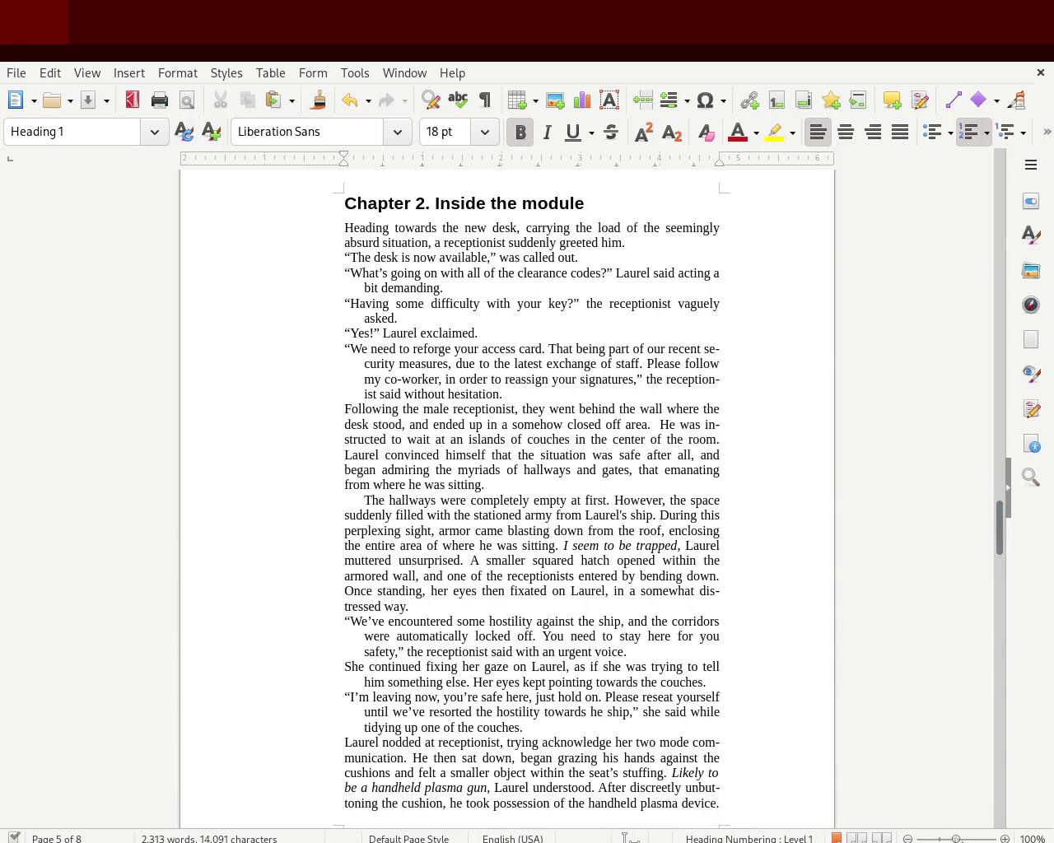
{"action": "left_click", "coordinate": [960, 838]}
{"action": "left_click", "coordinate": [956, 838]}
{"action": "mouse_move", "coordinate": [334, 243]}
{"action": "left_mouse_down"}
{"action": "mouse_move", "coordinate": [584, 367]}
{"action": "mouse_move", "coordinate": [665, 386]}
{"action": "left_mouse_up"}
{"action": "left_click", "coordinate": [665, 385]}
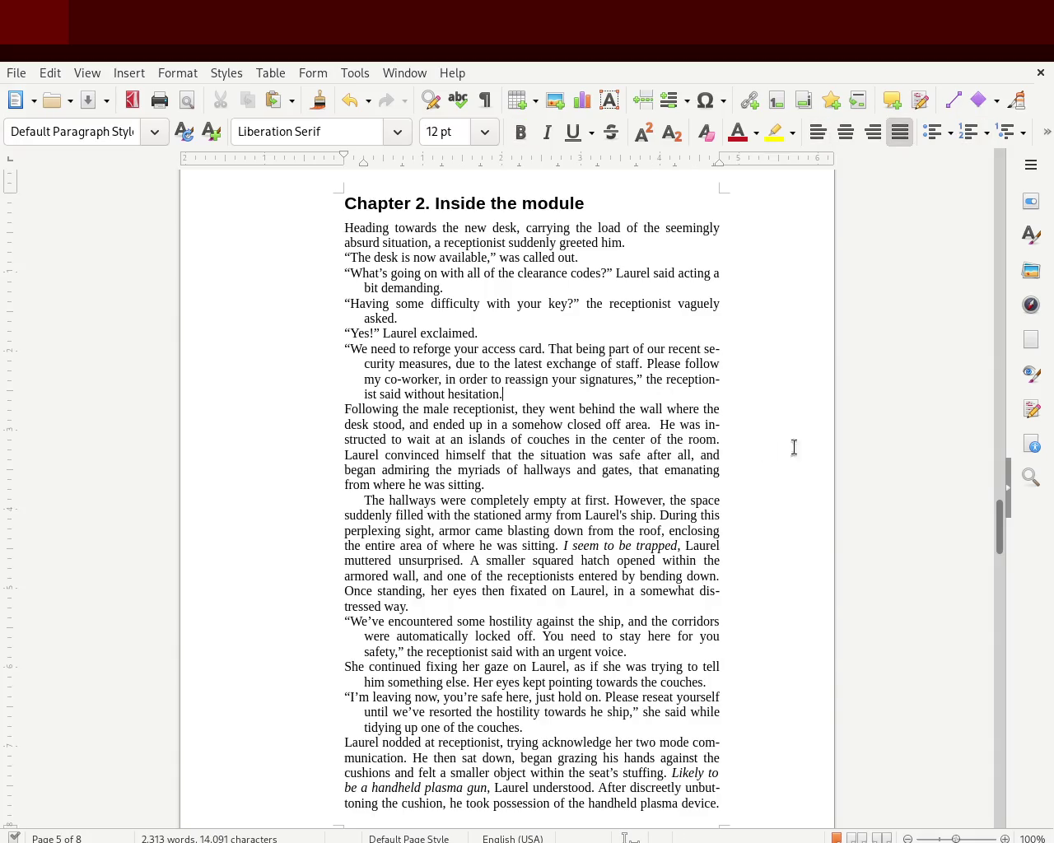
{"action": "left_click_drag", "start_coordinate": [1000, 510], "coordinate": [991, 717]}
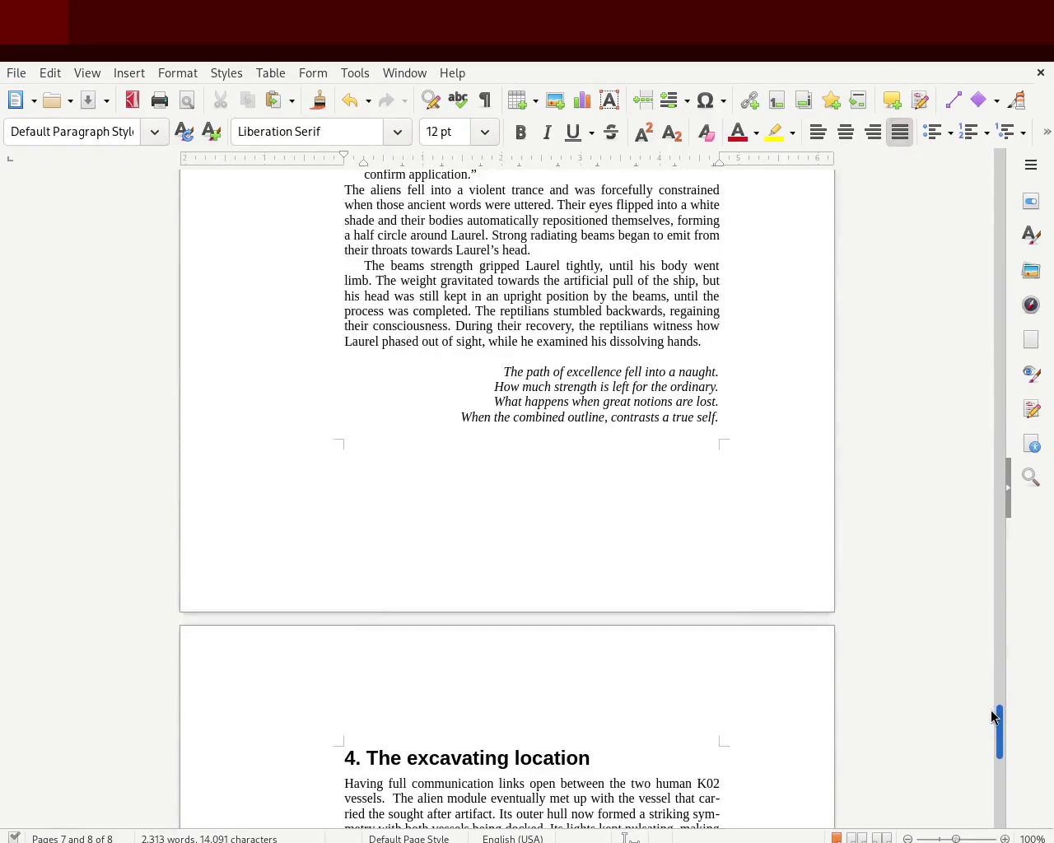
Step: Insert blank lines before 'The path of excellence' until the poem moves onto the next page
{"action": "left_click", "coordinate": [474, 372]}
{"action": "key", "text": "Return"}
{"action": "key", "text": "Return"}
{"action": "key", "text": "Return"}
{"action": "key", "text": "Return"}
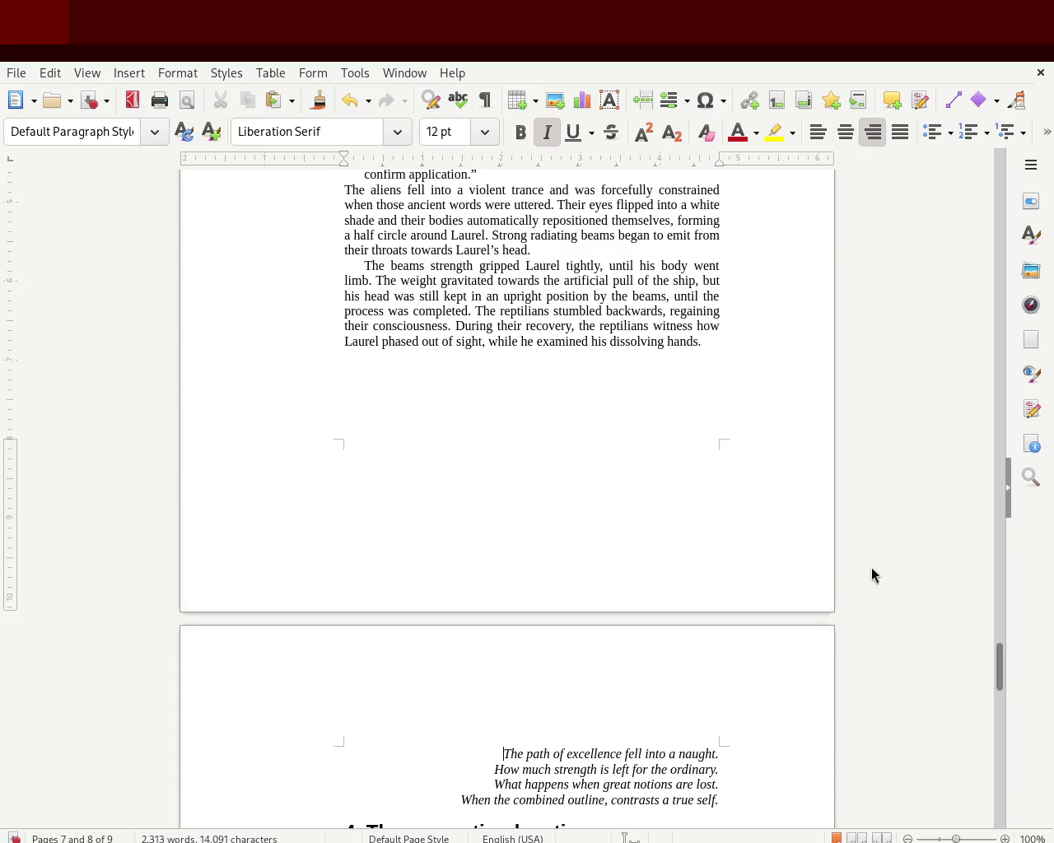
{"action": "left_click_drag", "start_coordinate": [999, 666], "coordinate": [1003, 684]}
{"action": "key", "text": "Return"}
{"action": "key", "text": "Return"}
{"action": "key", "text": "Return"}
{"action": "key", "text": "Return"}
{"action": "key", "text": "Return"}
{"action": "key", "text": "Return"}
{"action": "key", "text": "Return"}
{"action": "key", "text": "Return"}
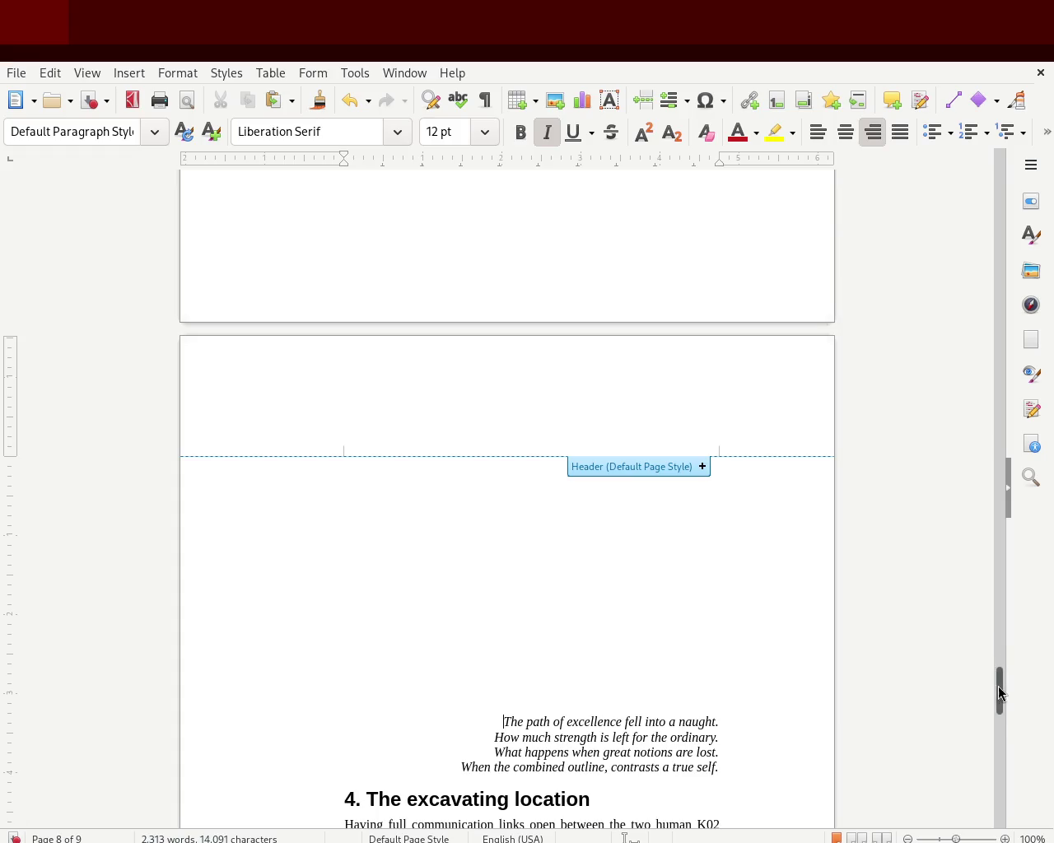
{"action": "left_click_drag", "start_coordinate": [1000, 693], "coordinate": [1003, 729]}
{"action": "key", "text": "Return"}
{"action": "key", "text": "Return"}
{"action": "key", "text": "Return"}
{"action": "key", "text": "Return"}
{"action": "key", "text": "Return"}
{"action": "key", "text": "Return"}
{"action": "key", "text": "Return"}
{"action": "key", "text": "Return"}
{"action": "key", "text": "Return"}
{"action": "key", "text": "Return"}
{"action": "key", "text": "Return"}
{"action": "key", "text": "Return"}
{"action": "key", "text": "BackSpace"}
{"action": "key", "text": "BackSpace"}
{"action": "key", "text": "BackSpace"}
{"action": "key", "text": "BackSpace"}
{"action": "key", "text": "Return"}
{"action": "key", "text": "Return"}
{"action": "key", "text": "BackSpace"}
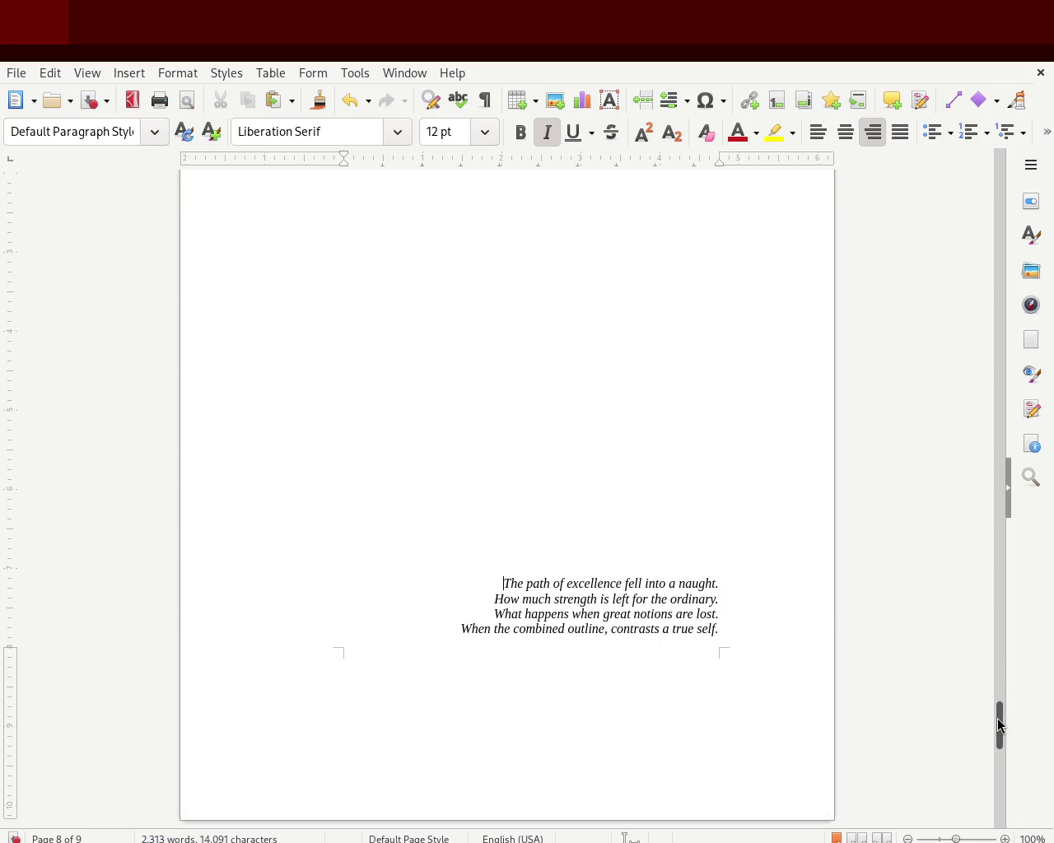
{"action": "mouse_move", "coordinate": [1002, 725]}
{"action": "left_mouse_down"}
{"action": "mouse_move", "coordinate": [1003, 749]}
{"action": "mouse_move", "coordinate": [983, 233]}
{"action": "mouse_move", "coordinate": [983, 277]}
{"action": "left_mouse_up"}
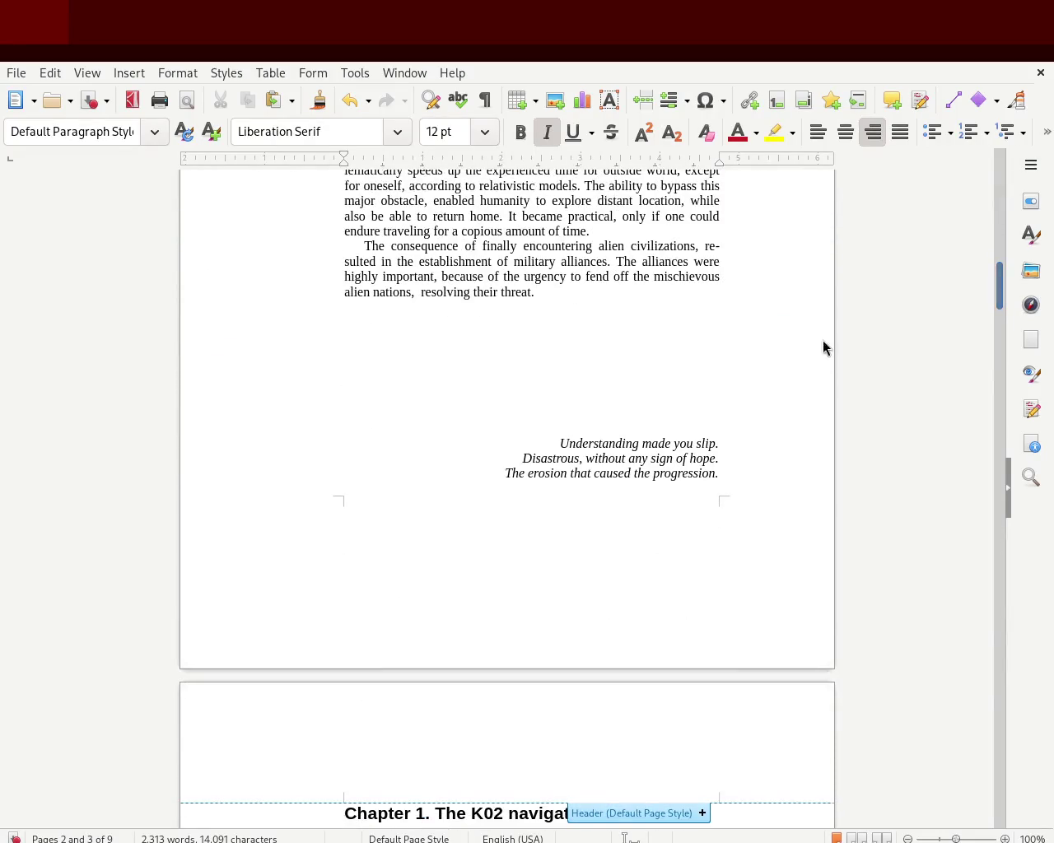
Step: Add blank lines above 'Understanding made you slip', removing one, so all three lines move together
{"action": "key", "text": "Return"}
{"action": "key", "text": "Return"}
{"action": "key", "text": "Return"}
{"action": "key", "text": "Return"}
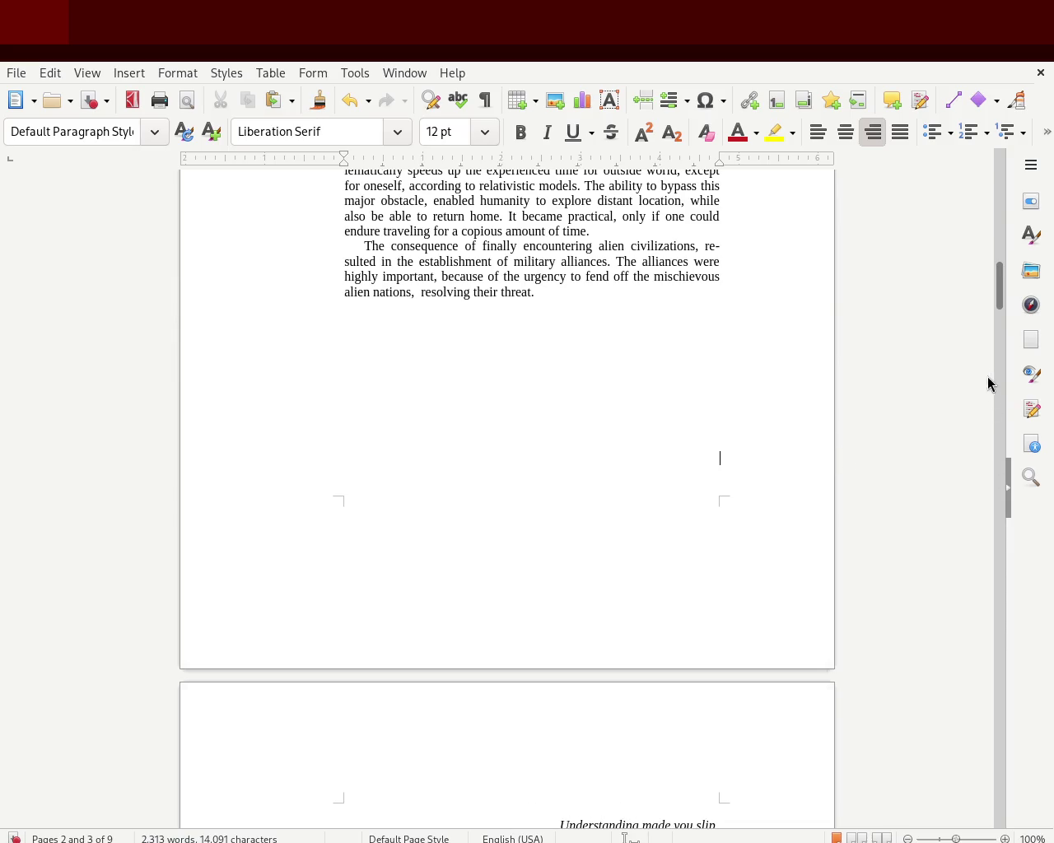
{"action": "left_click_drag", "start_coordinate": [997, 290], "coordinate": [994, 337]}
{"action": "key", "text": "Return"}
{"action": "key", "text": "Return"}
{"action": "key", "text": "Return"}
{"action": "key", "text": "Return"}
{"action": "key", "text": "Return"}
{"action": "key", "text": "Return"}
{"action": "key", "text": "Return"}
{"action": "key", "text": "Return"}
{"action": "key", "text": "Return"}
{"action": "key", "text": "Return"}
{"action": "key", "text": "Return"}
{"action": "key", "text": "Return"}
{"action": "key", "text": "Return"}
{"action": "key", "text": "BackSpace"}
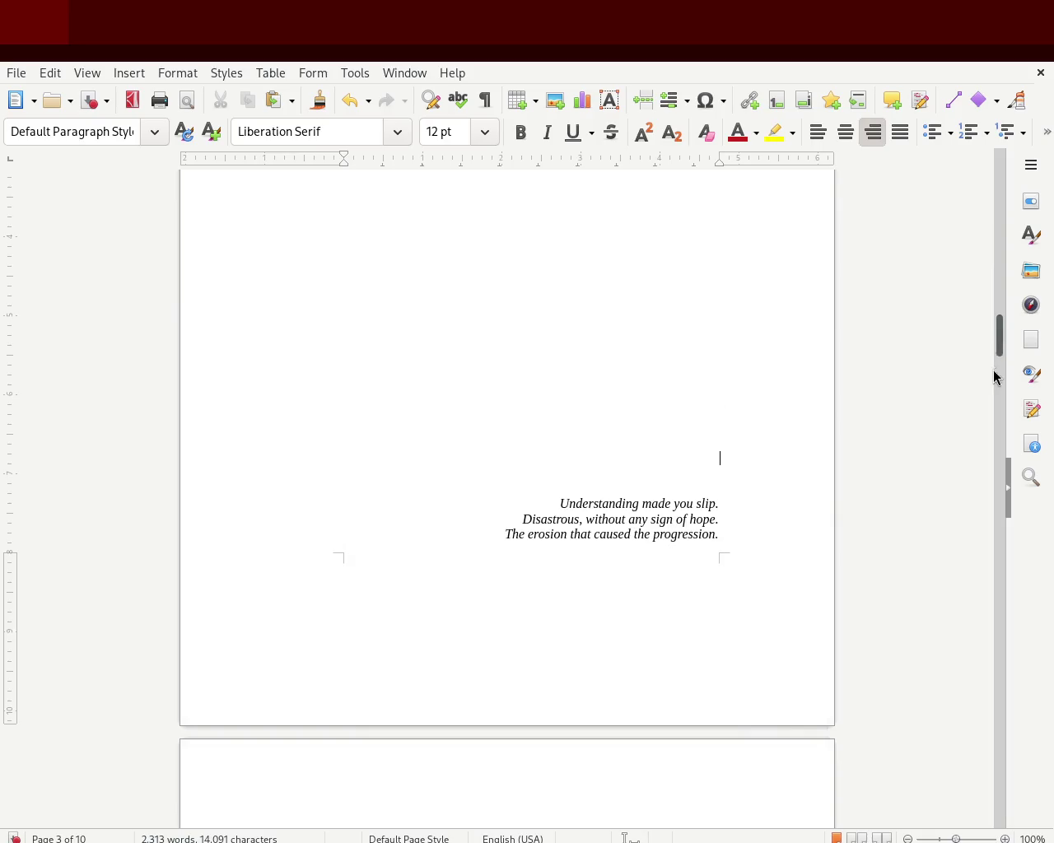
{"action": "left_click_drag", "start_coordinate": [996, 344], "coordinate": [997, 366]}
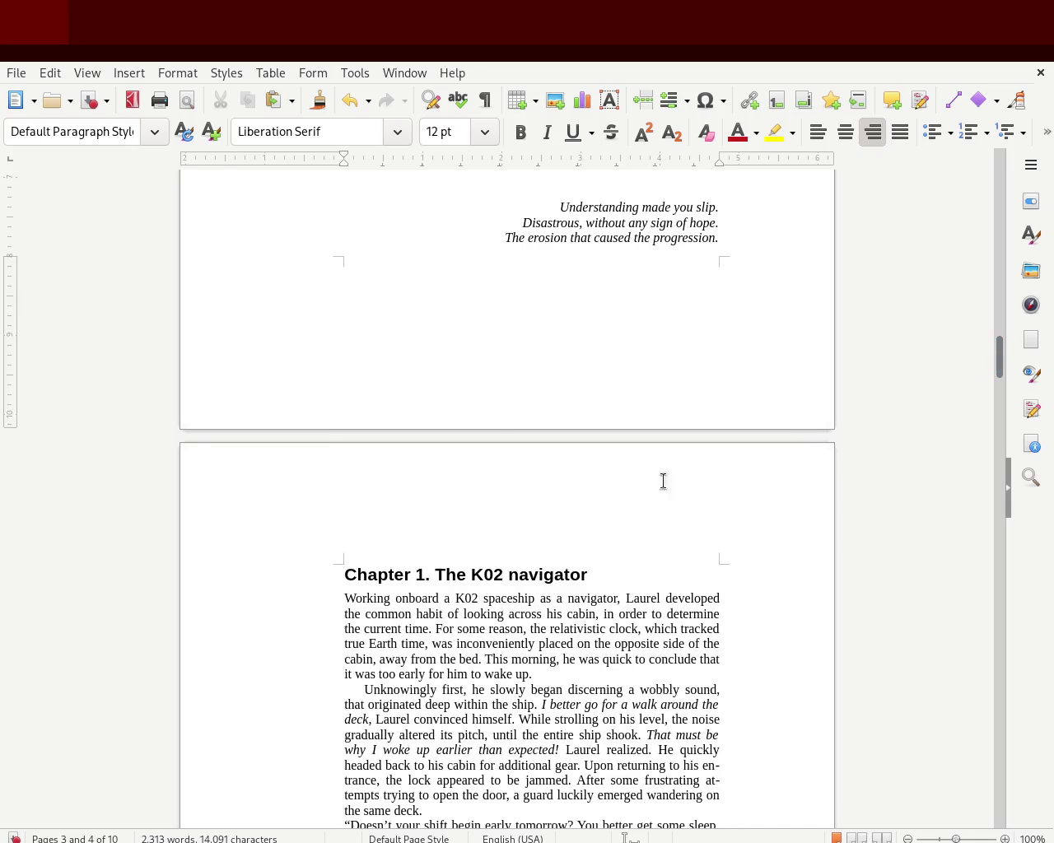
{"action": "mouse_move", "coordinate": [999, 356]}
{"action": "left_mouse_down"}
{"action": "mouse_move", "coordinate": [988, 183]}
{"action": "mouse_move", "coordinate": [982, 346]}
{"action": "mouse_move", "coordinate": [981, 328]}
{"action": "left_mouse_up"}
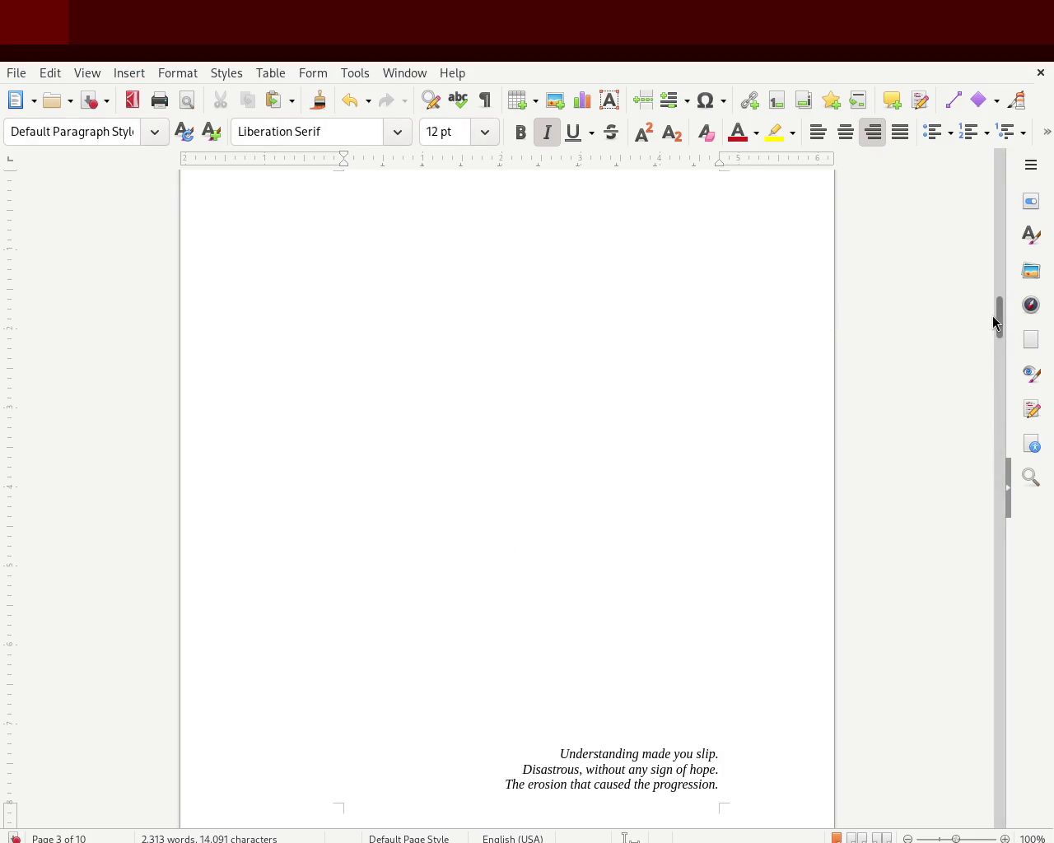
{"action": "left_click_drag", "start_coordinate": [996, 323], "coordinate": [1000, 379]}
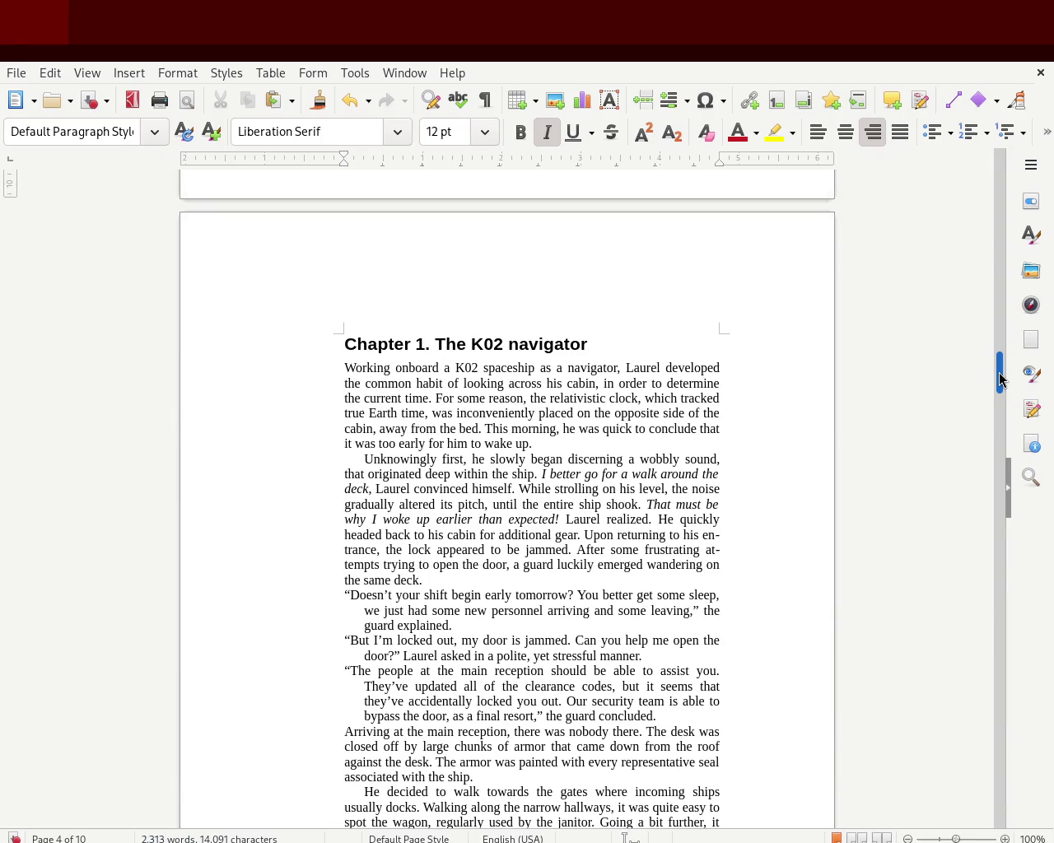
{"action": "mouse_move", "coordinate": [1000, 379]}
{"action": "left_mouse_down"}
{"action": "mouse_move", "coordinate": [989, 426]}
{"action": "mouse_move", "coordinate": [993, 387]}
{"action": "left_mouse_up"}
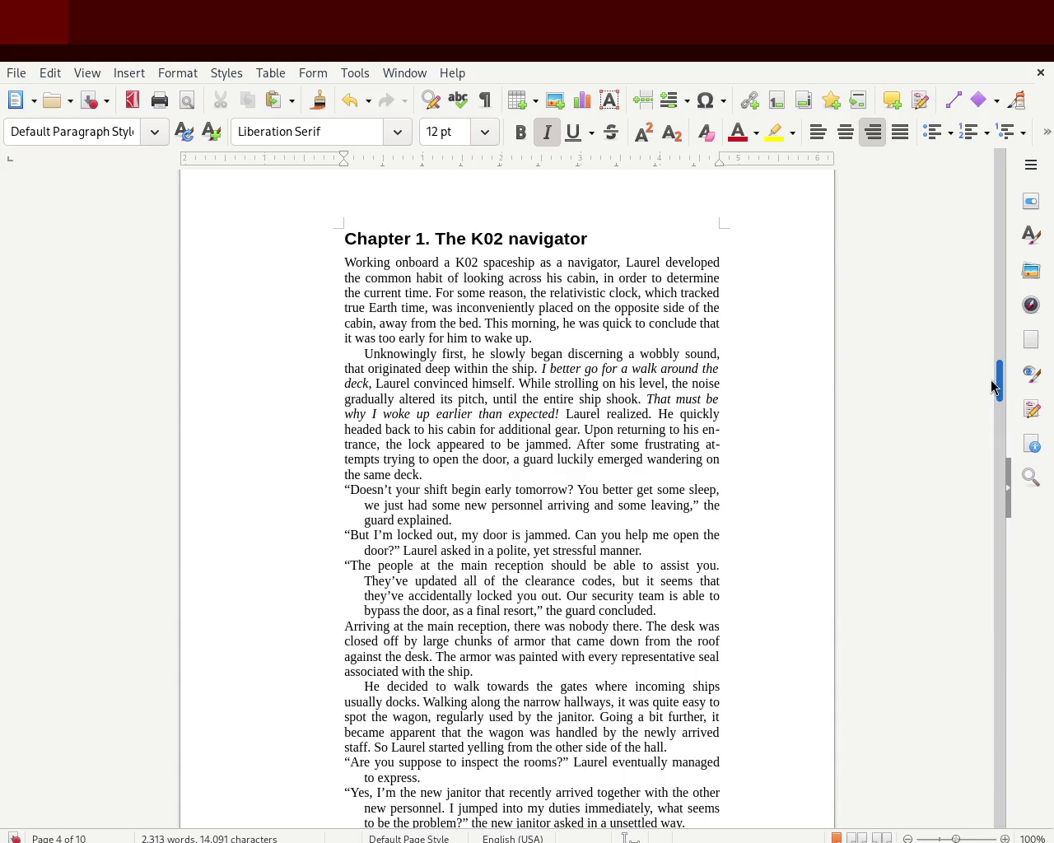
{"action": "left_click_drag", "start_coordinate": [991, 381], "coordinate": [976, 522]}
Step: Delete 'Chapter' from the Chapter 2 heading and put a bar after the number
{"action": "double_click", "coordinate": [387, 269]}
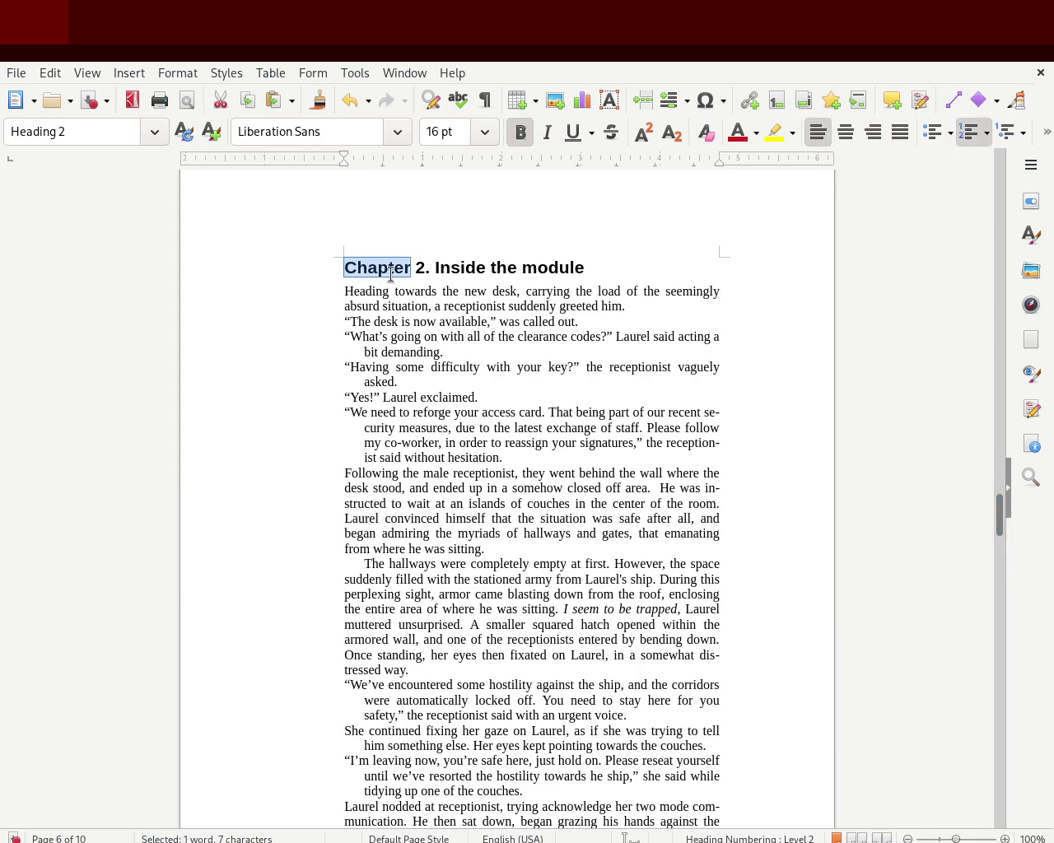
{"action": "key", "text": "BackSpace"}
{"action": "key", "text": "Delete"}
{"action": "key", "text": "Right"}
{"action": "key", "text": "Right"}
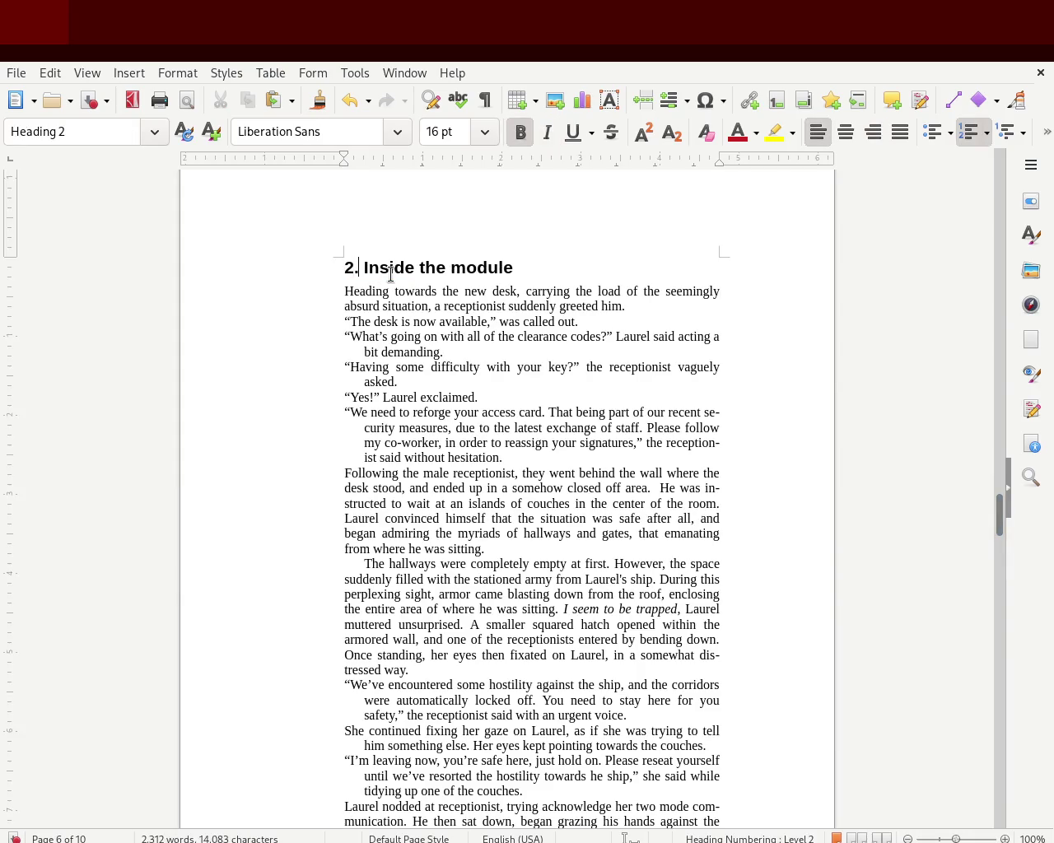
{"action": "type", "text": "|"}
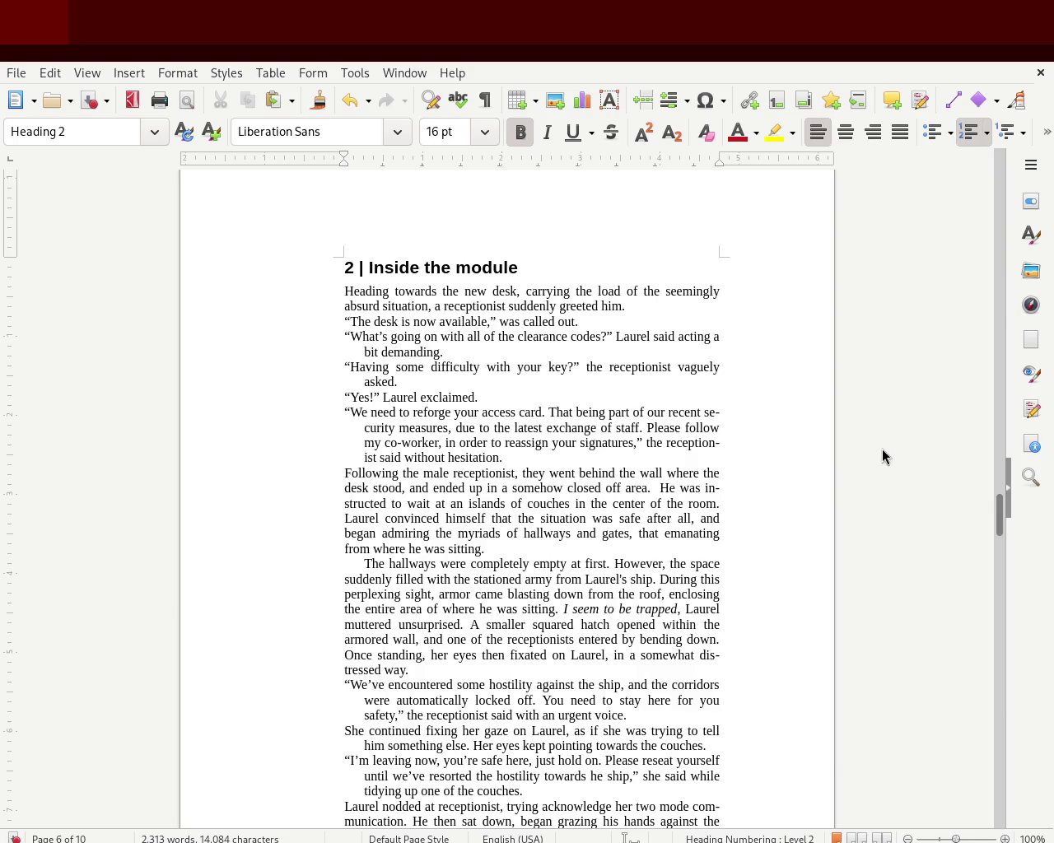
{"action": "scroll", "coordinate": [1003, 473], "scroll_direction": "up", "scroll_amount": 8}
{"action": "scroll", "coordinate": [1004, 480], "scroll_direction": "up", "scroll_amount": 2}
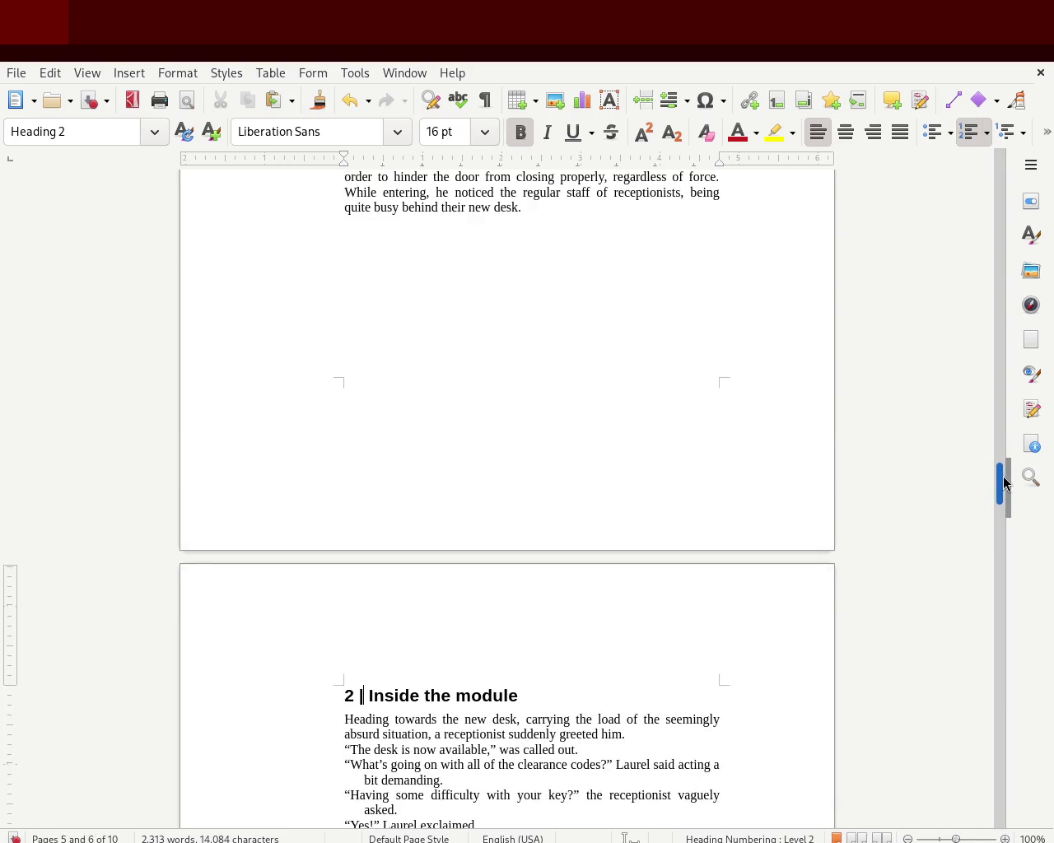
Step: Try hyphen, '<', '>' and period separators after 2, settling on '2 | Inside the module'
{"action": "key", "text": "BackSpace"}
{"action": "type", "text": "-"}
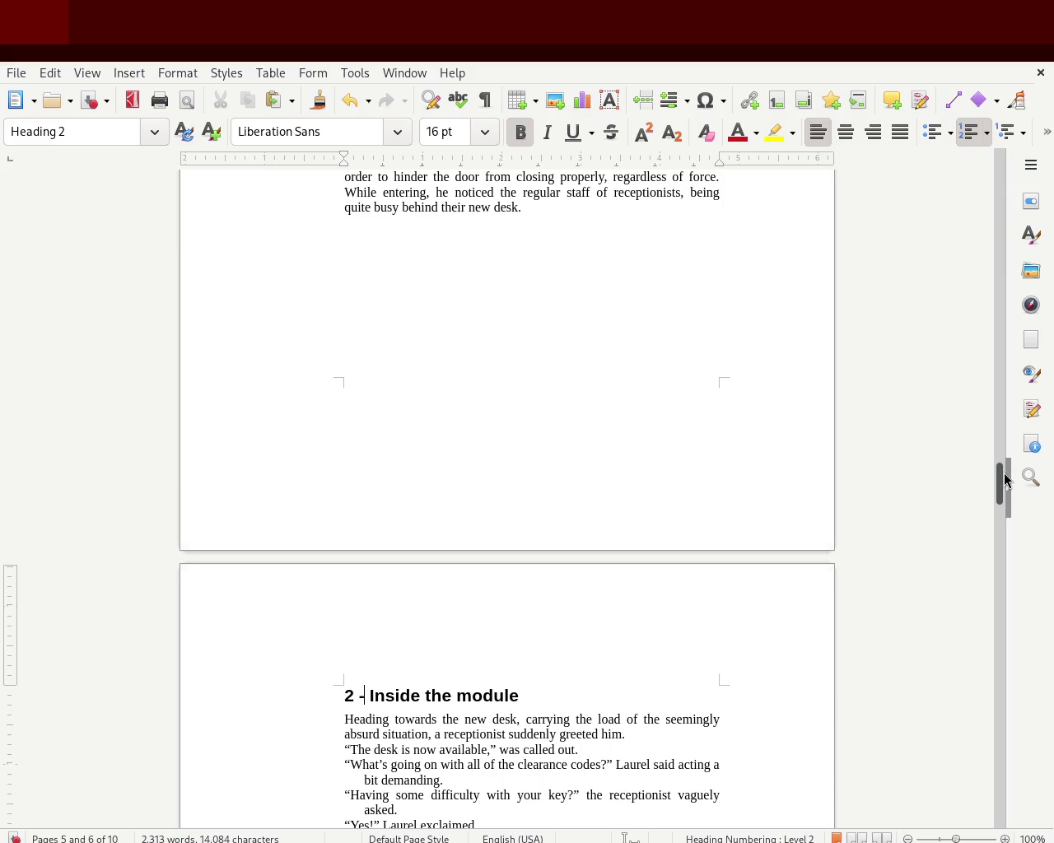
{"action": "key", "text": "BackSpace"}
{"action": "type", "text": "<"}
{"action": "key", "text": "BackSpace"}
{"action": "type", "text": ">"}
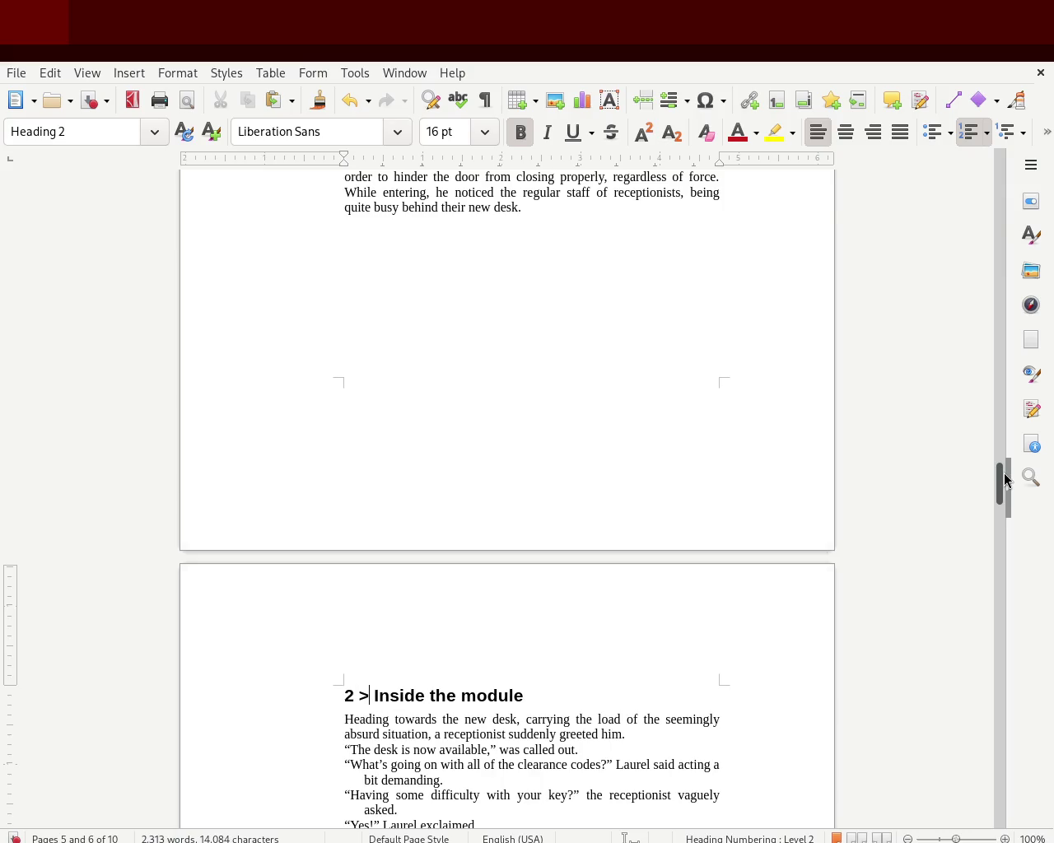
{"action": "key", "text": "BackSpace"}
{"action": "type", "text": "|"}
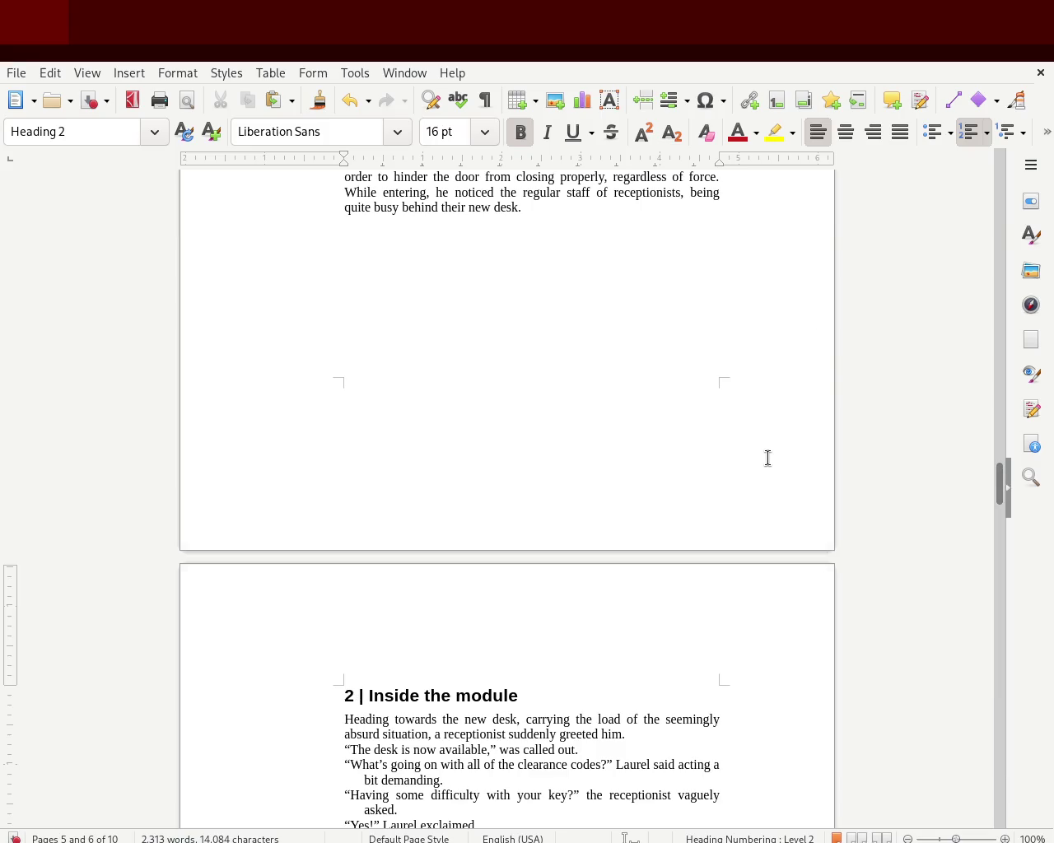
{"action": "key", "text": "BackSpace"}
{"action": "key", "text": "BackSpace"}
{"action": "type", "text": "-"}
{"action": "key", "text": "BackSpace"}
{"action": "type", "text": "."}
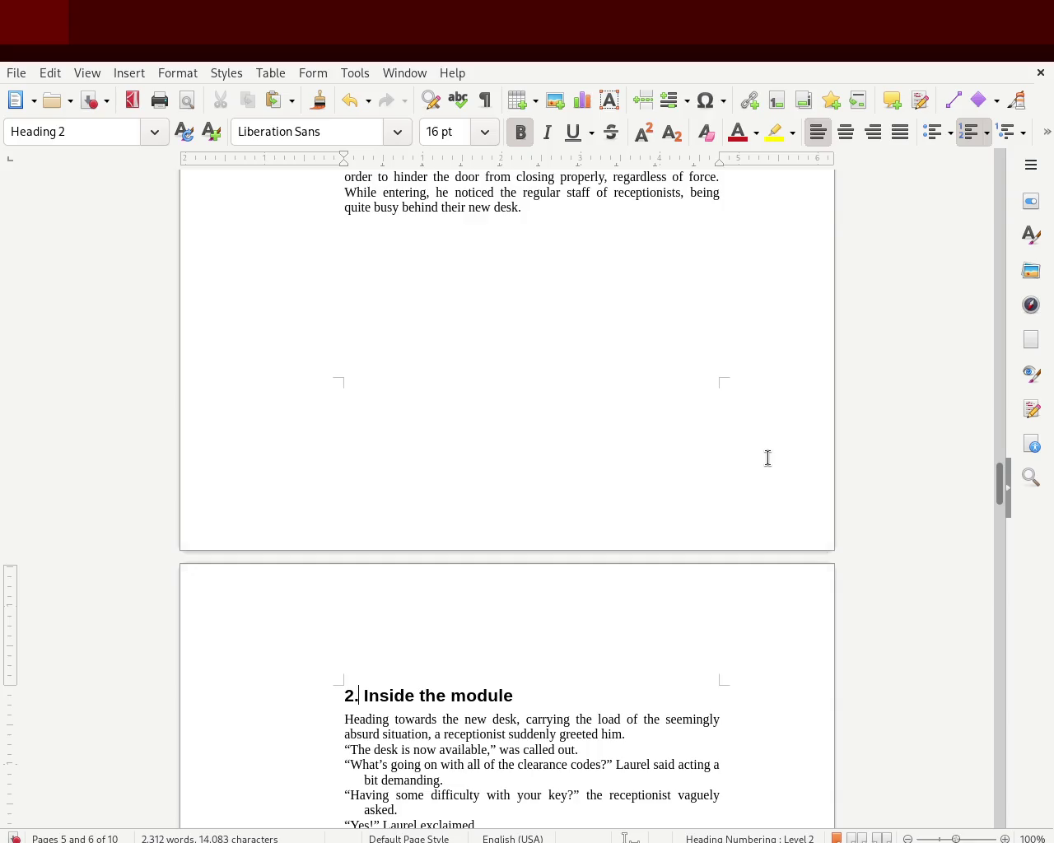
{"action": "key", "text": "BackSpace"}
{"action": "type", "text": "|"}
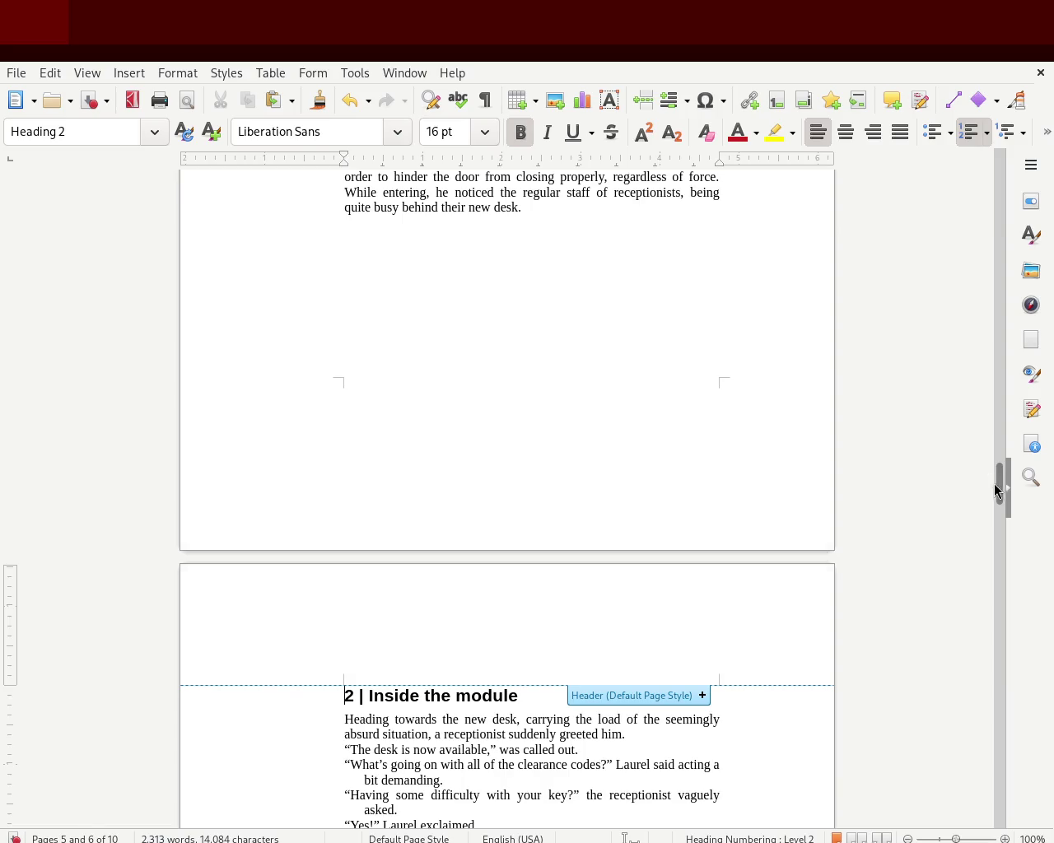
Step: Change the Chapter 1 heading to '1 | The K02 navigator'
{"action": "left_click_drag", "start_coordinate": [993, 484], "coordinate": [977, 377]}
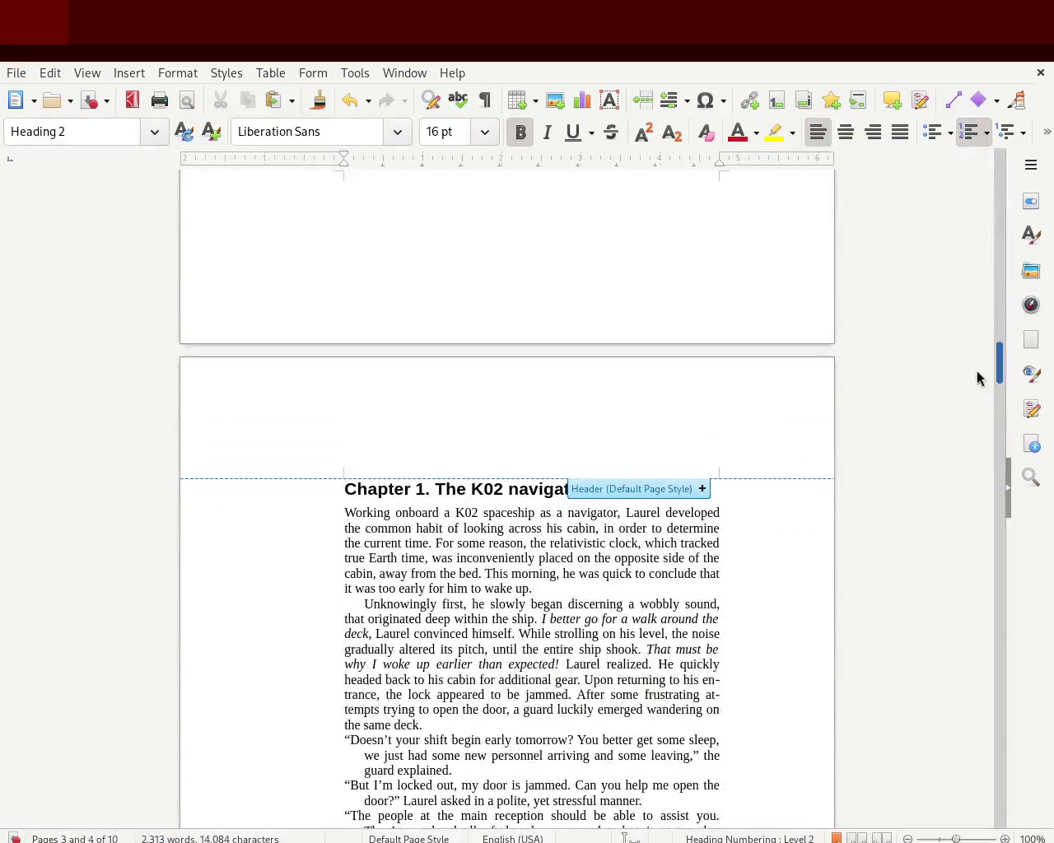
{"action": "double_click", "coordinate": [372, 489]}
{"action": "key", "text": "BackSpace"}
{"action": "key", "text": "Right"}
{"action": "key", "text": "Right"}
{"action": "key", "text": "BackSpace"}
{"action": "type", "text": "|"}
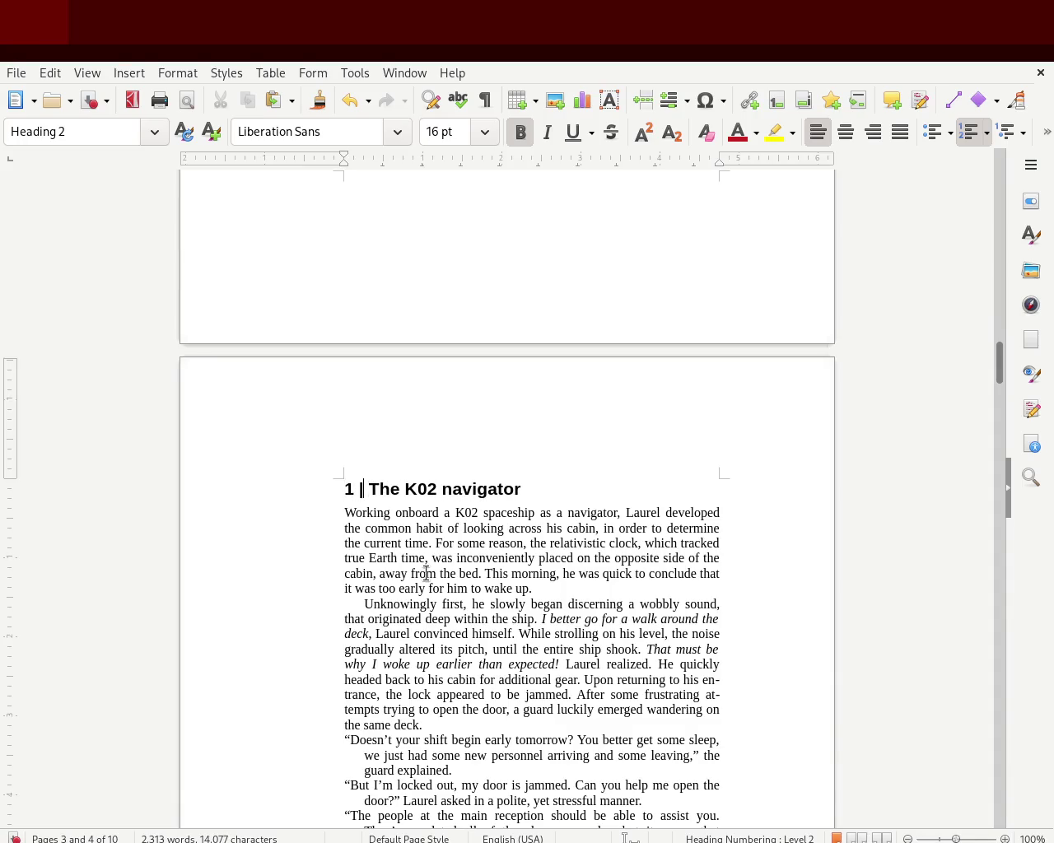
{"action": "left_click", "coordinate": [554, 547]}
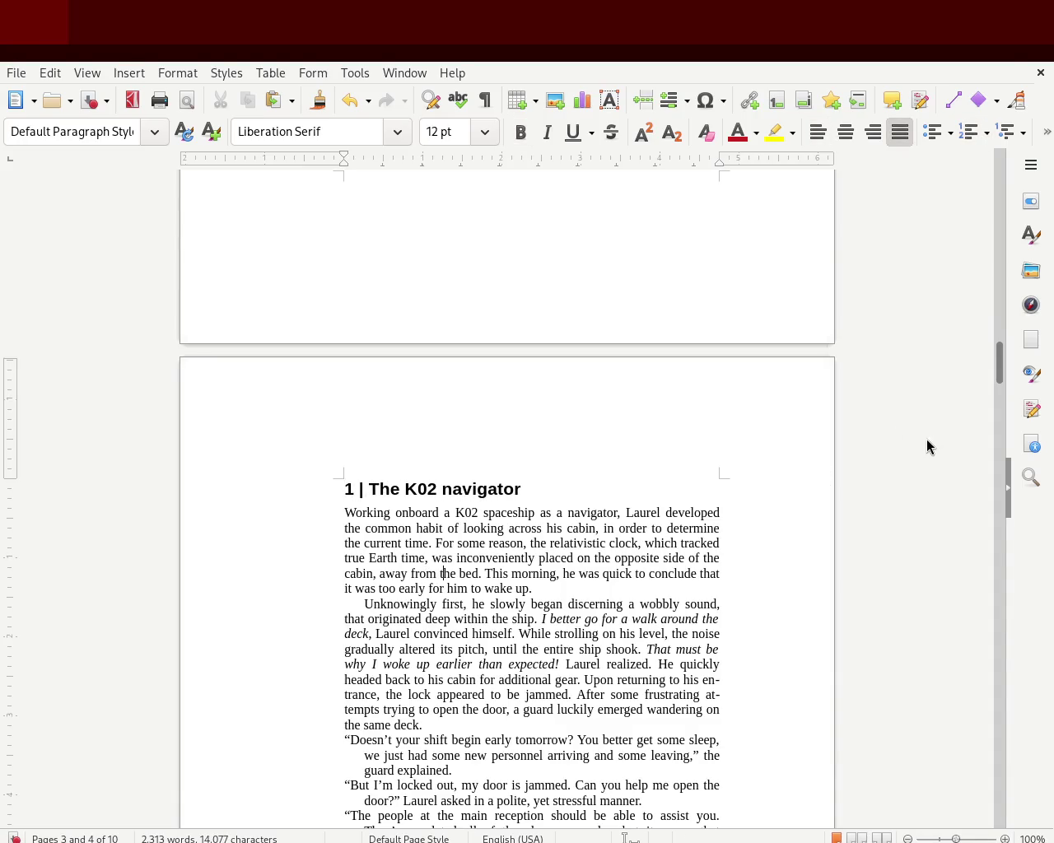
Step: Put a bar before the Prologue heading so it reads '| Prologue'
{"action": "scroll", "coordinate": [993, 379], "scroll_direction": "up", "scroll_amount": 1}
{"action": "scroll", "coordinate": [998, 358], "scroll_direction": "up", "scroll_amount": 4}
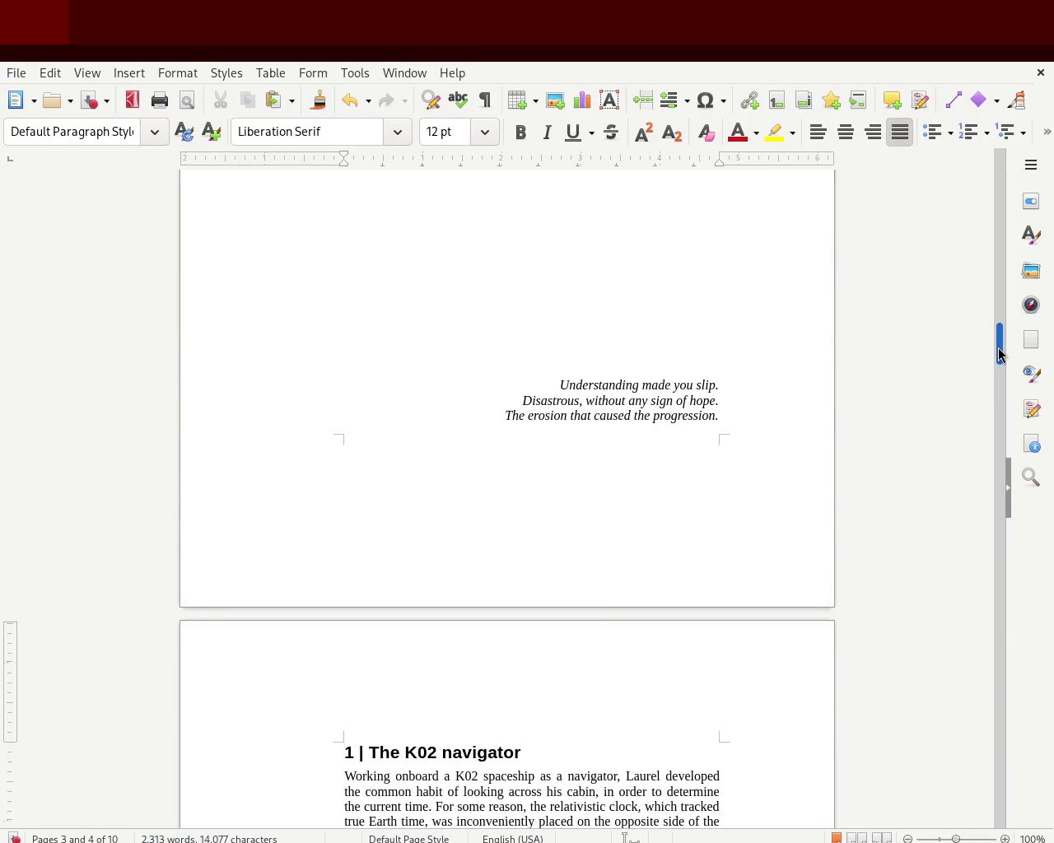
{"action": "mouse_move", "coordinate": [1000, 354]}
{"action": "left_mouse_down"}
{"action": "mouse_move", "coordinate": [998, 171]}
{"action": "mouse_move", "coordinate": [997, 228]}
{"action": "left_mouse_up"}
{"action": "left_click", "coordinate": [332, 455]}
{"action": "type", "text": "| Prologue"}
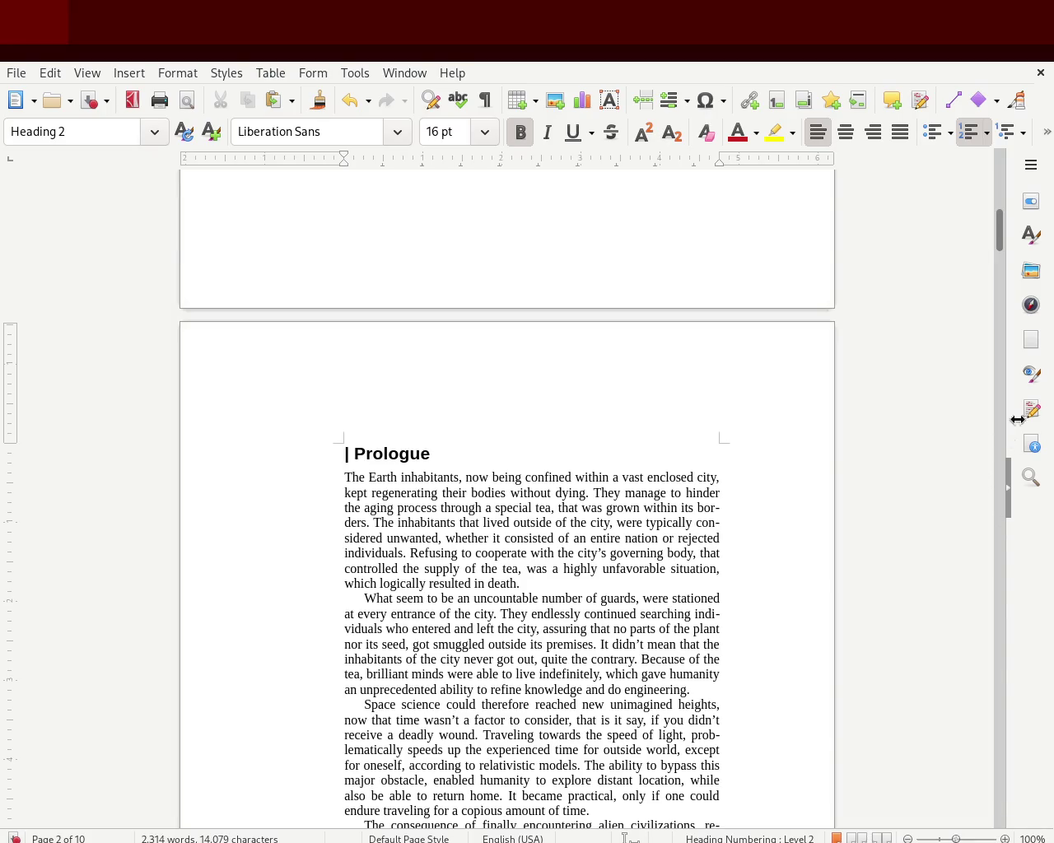
{"action": "left_click", "coordinate": [512, 507]}
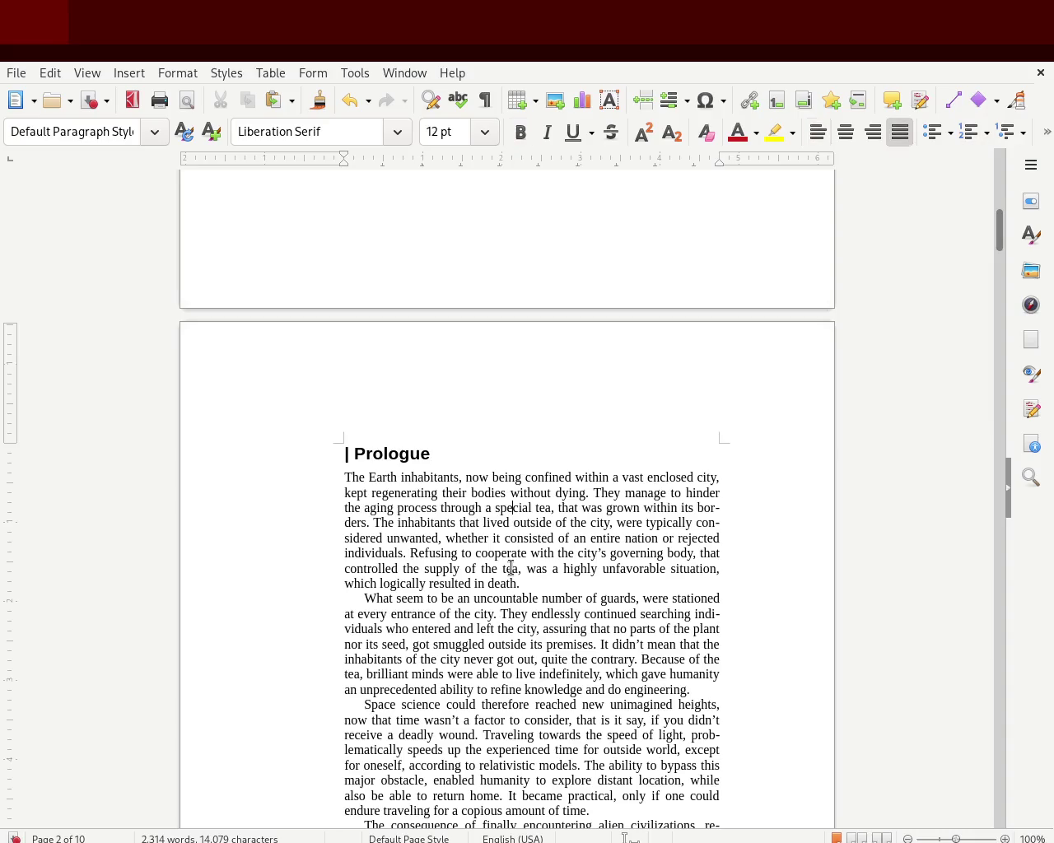
Step: Change the Chapter 3 heading to '3 | The artifact' and save the manuscript
{"action": "mouse_move", "coordinate": [998, 231]}
{"action": "left_mouse_down"}
{"action": "mouse_move", "coordinate": [979, 363]}
{"action": "mouse_move", "coordinate": [983, 140]}
{"action": "mouse_move", "coordinate": [980, 372]}
{"action": "left_mouse_up"}
{"action": "key", "text": "ctrl+s"}
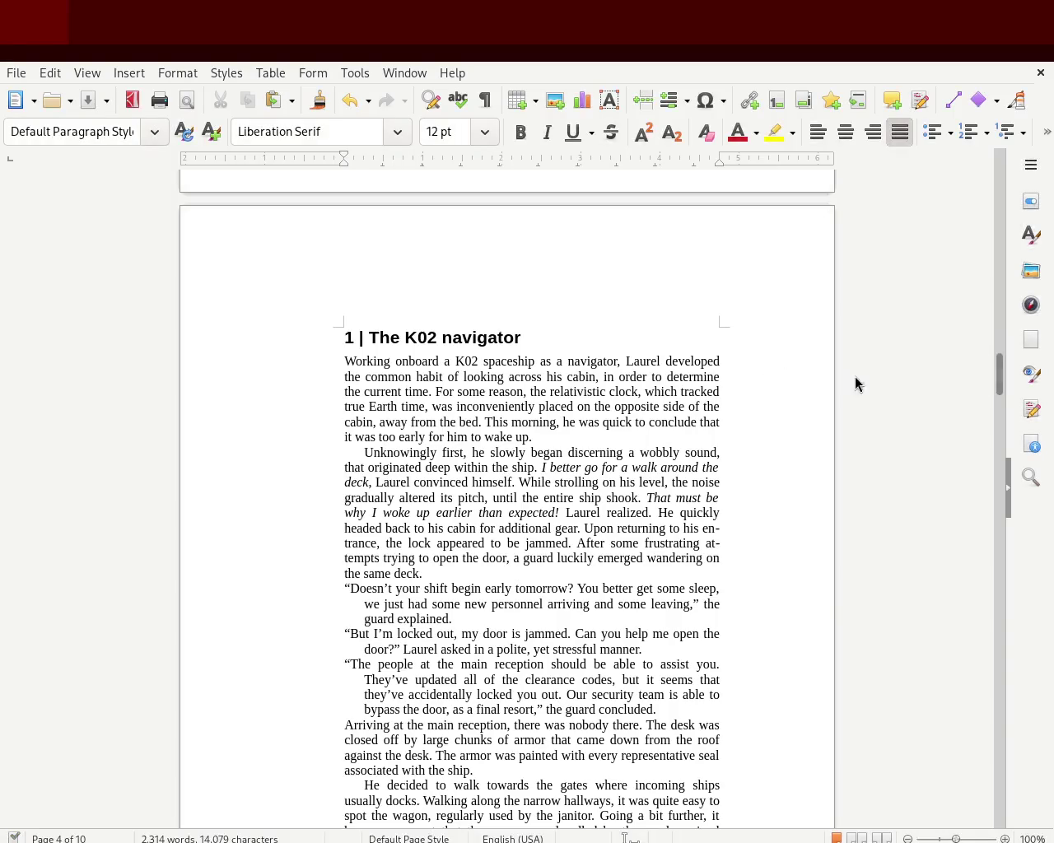
{"action": "left_click_drag", "start_coordinate": [977, 376], "coordinate": [980, 160]}
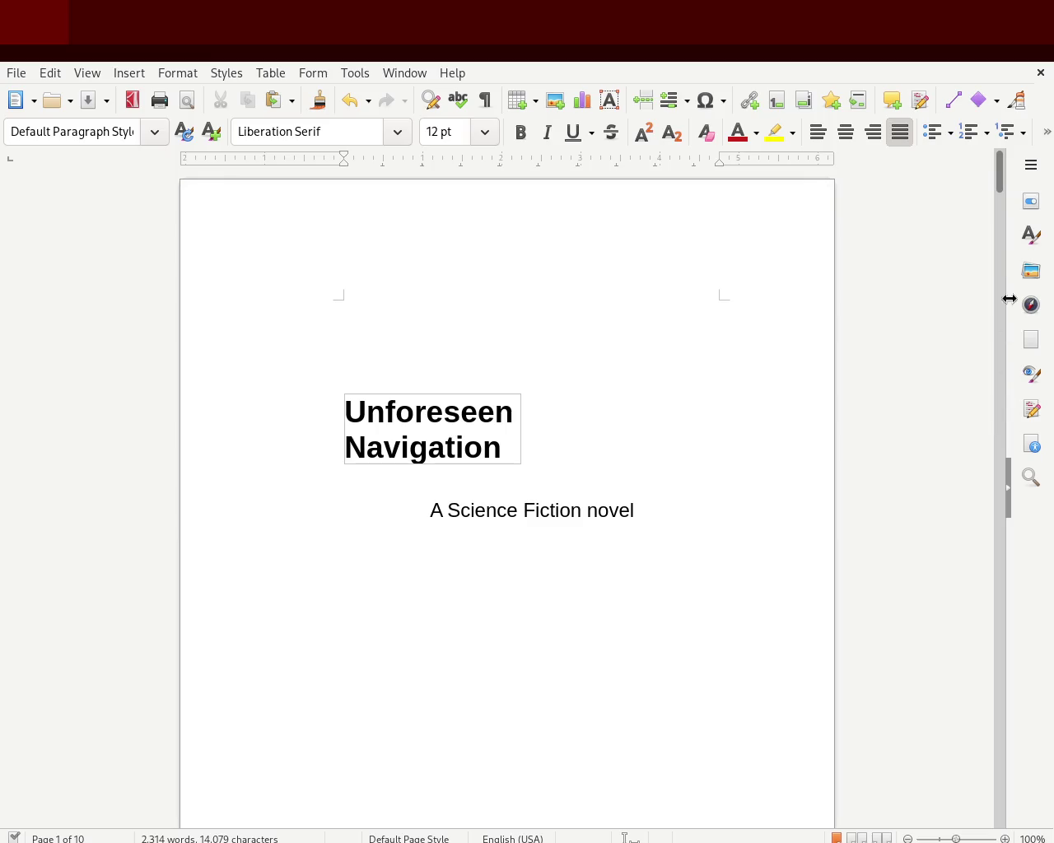
{"action": "left_click_drag", "start_coordinate": [1002, 188], "coordinate": [998, 372]}
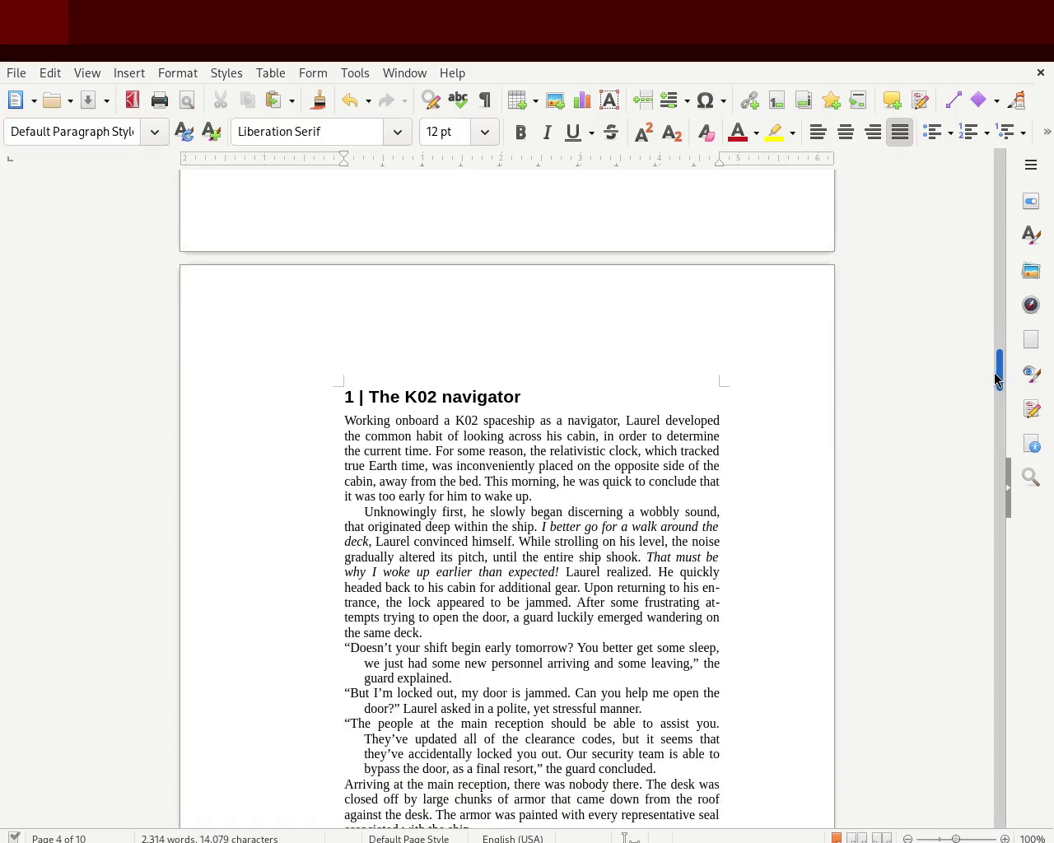
{"action": "mouse_move", "coordinate": [998, 372]}
{"action": "left_mouse_down"}
{"action": "mouse_move", "coordinate": [1006, 461]}
{"action": "mouse_move", "coordinate": [1000, 165]}
{"action": "mouse_move", "coordinate": [990, 647]}
{"action": "left_mouse_up"}
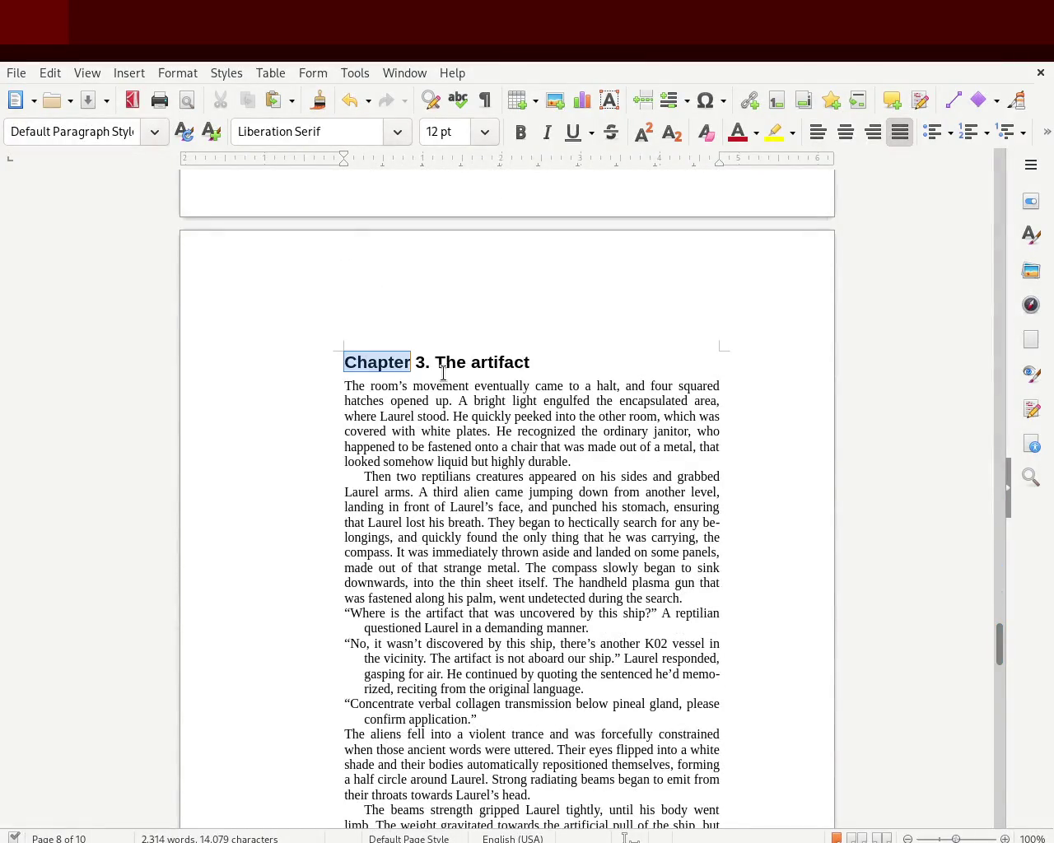
{"action": "key", "text": "Delete"}
{"action": "key", "text": "Delete"}
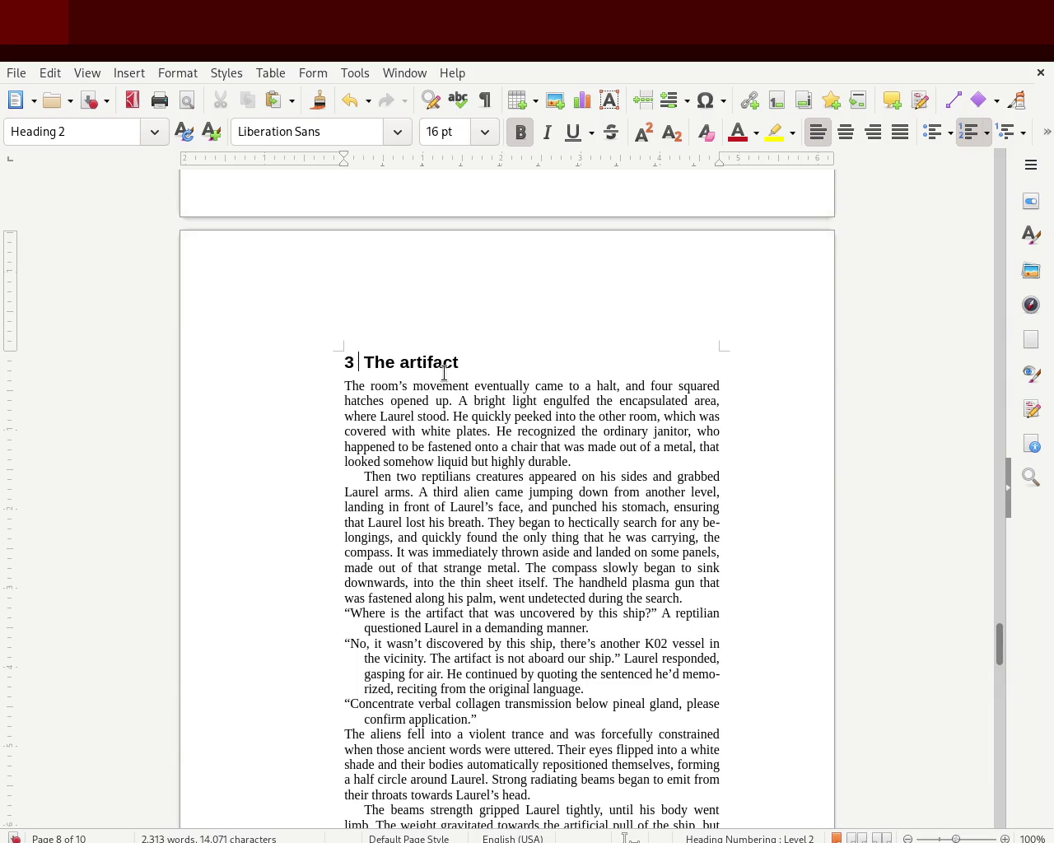
{"action": "type", "text": "|"}
{"action": "key", "text": "ctrl+s"}
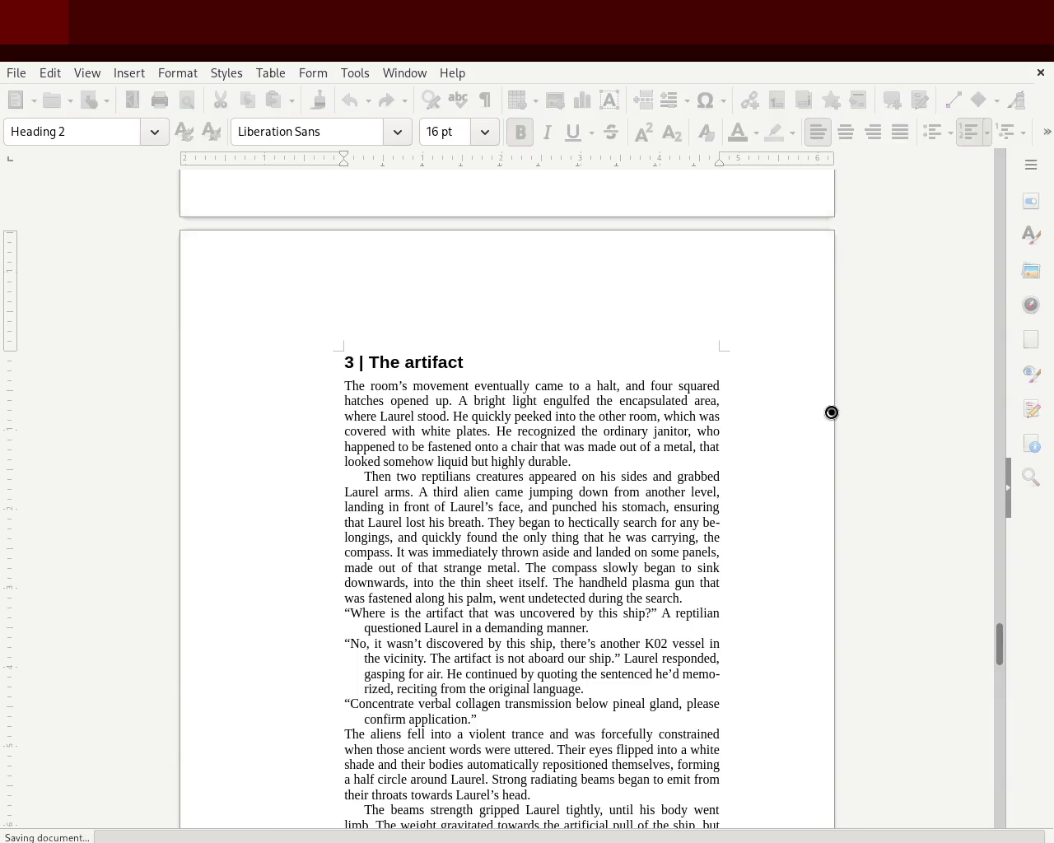
Step: Scroll back up to the '| Prologue' heading on page 2
{"action": "mouse_move", "coordinate": [998, 646]}
{"action": "left_mouse_down"}
{"action": "mouse_move", "coordinate": [1013, 608]}
{"action": "mouse_move", "coordinate": [1021, 494]}
{"action": "mouse_move", "coordinate": [1003, 424]}
{"action": "mouse_move", "coordinate": [994, 181]}
{"action": "mouse_move", "coordinate": [984, 256]}
{"action": "mouse_move", "coordinate": [994, 173]}
{"action": "mouse_move", "coordinate": [987, 249]}
{"action": "left_mouse_up"}
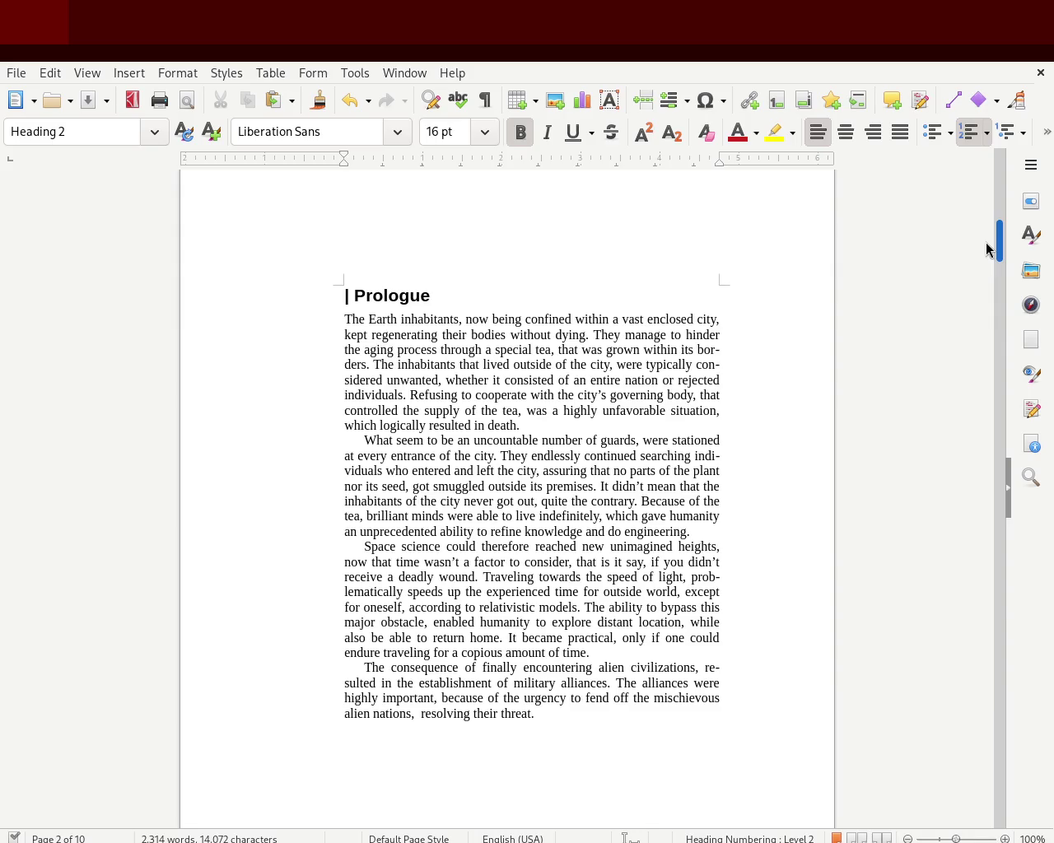
Step: Replace 'was' with 'resulted in', save, and change the word before 'stationed' to 'was'
{"action": "double_click", "coordinate": [536, 410]}
{"action": "type", "text": "resulted in"}
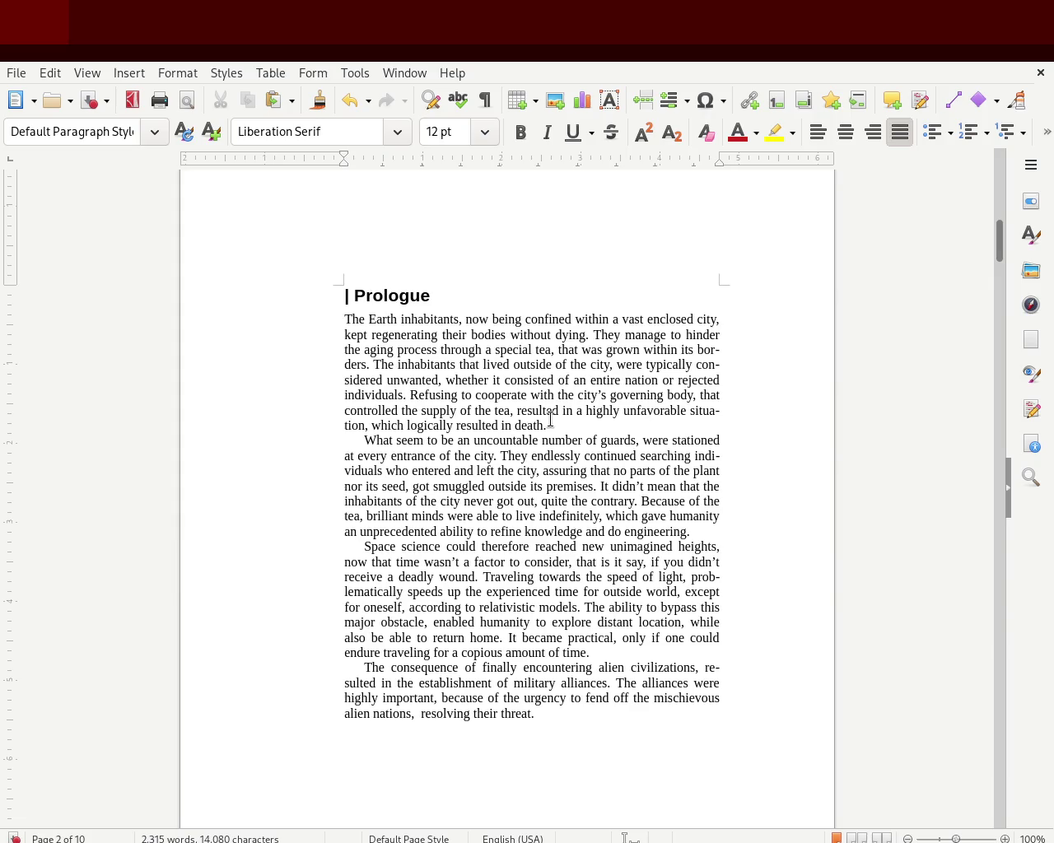
{"action": "key", "text": "ctrl+s"}
{"action": "double_click", "coordinate": [655, 440]}
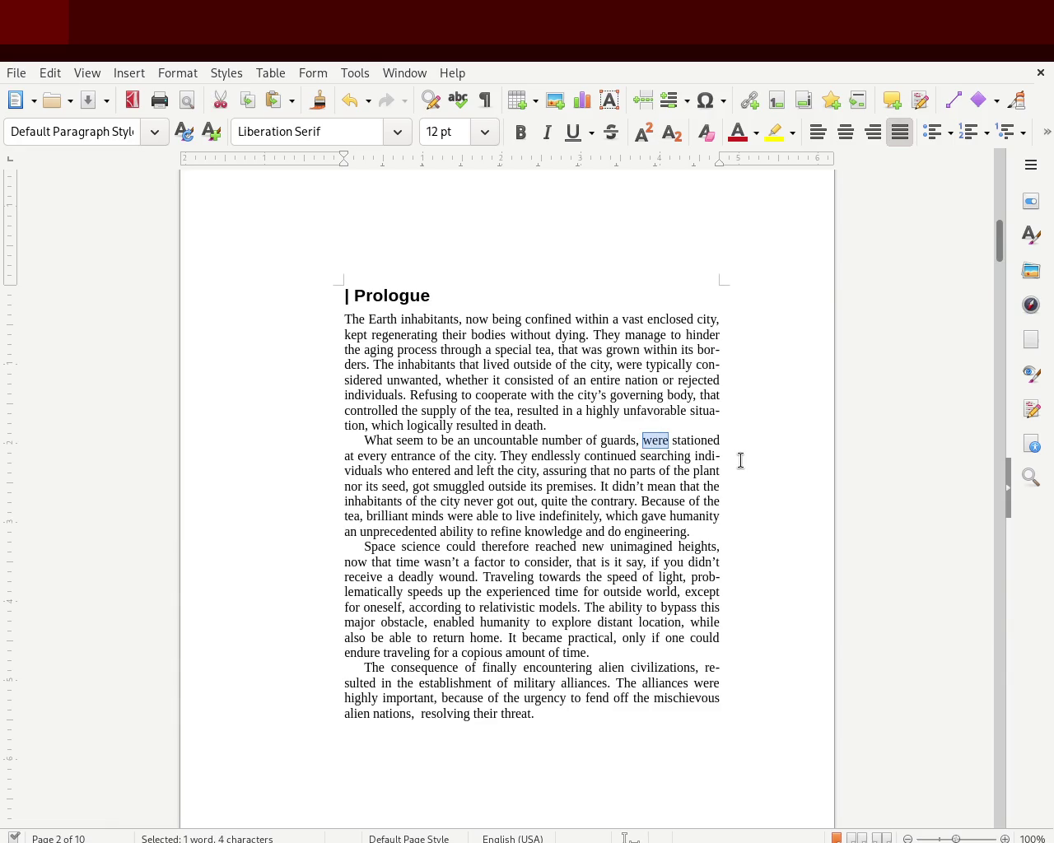
{"action": "type", "text": "got"}
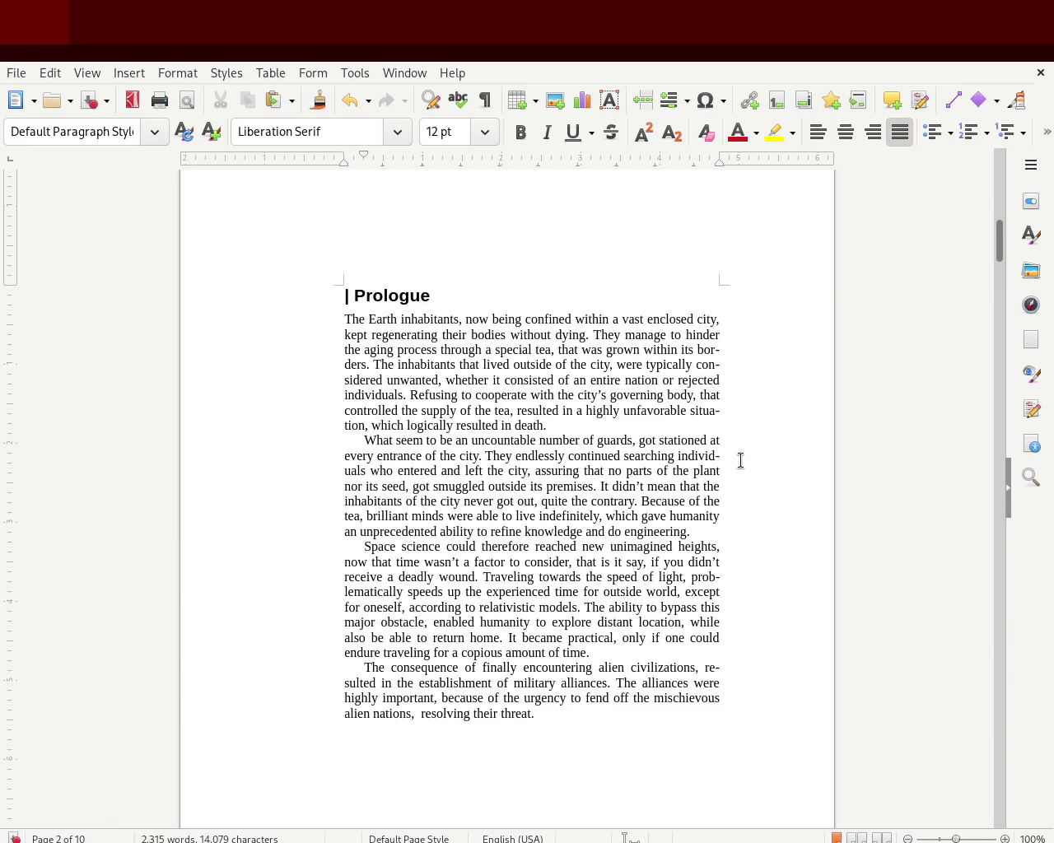
{"action": "key", "text": "BackSpace"}
{"action": "key", "text": "BackSpace"}
{"action": "key", "text": "BackSpace"}
{"action": "type", "text": "was"}
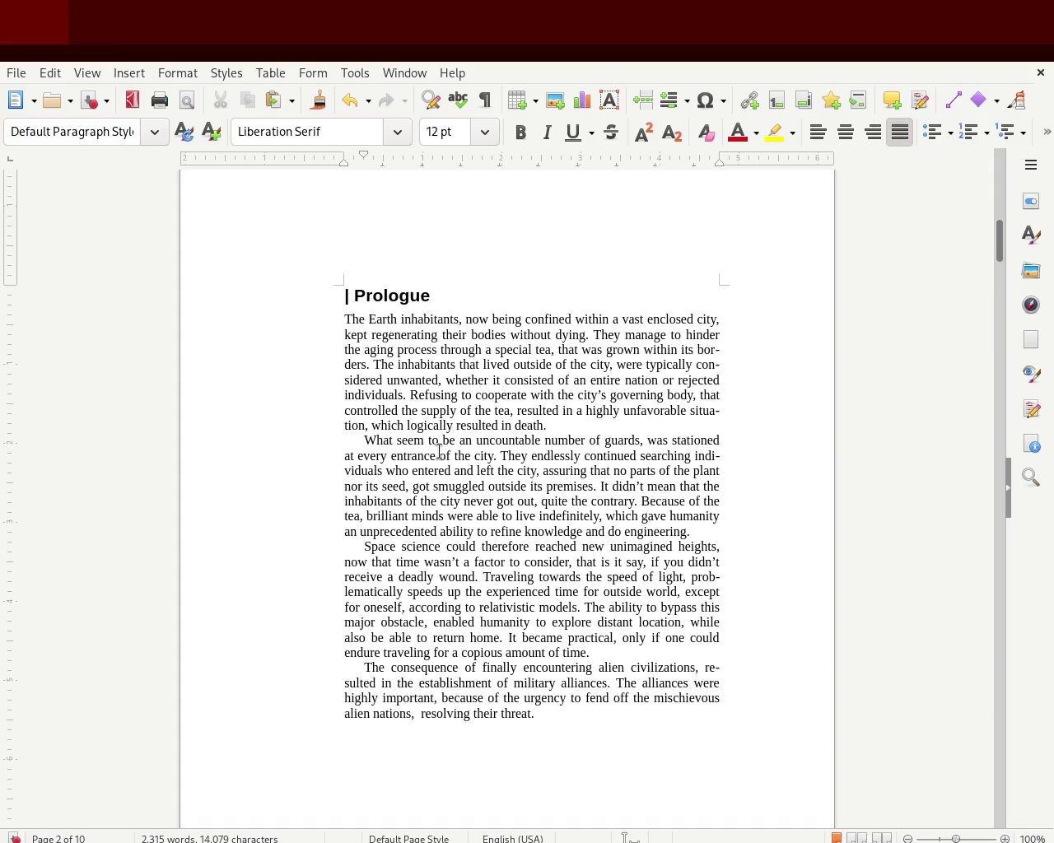
Step: Replace 'of' with 'around' before 'the city' and add 'of' after 'outside'
{"action": "key", "text": "BackSpace"}
{"action": "key", "text": "BackSpace"}
{"action": "type", "text": "arou"}
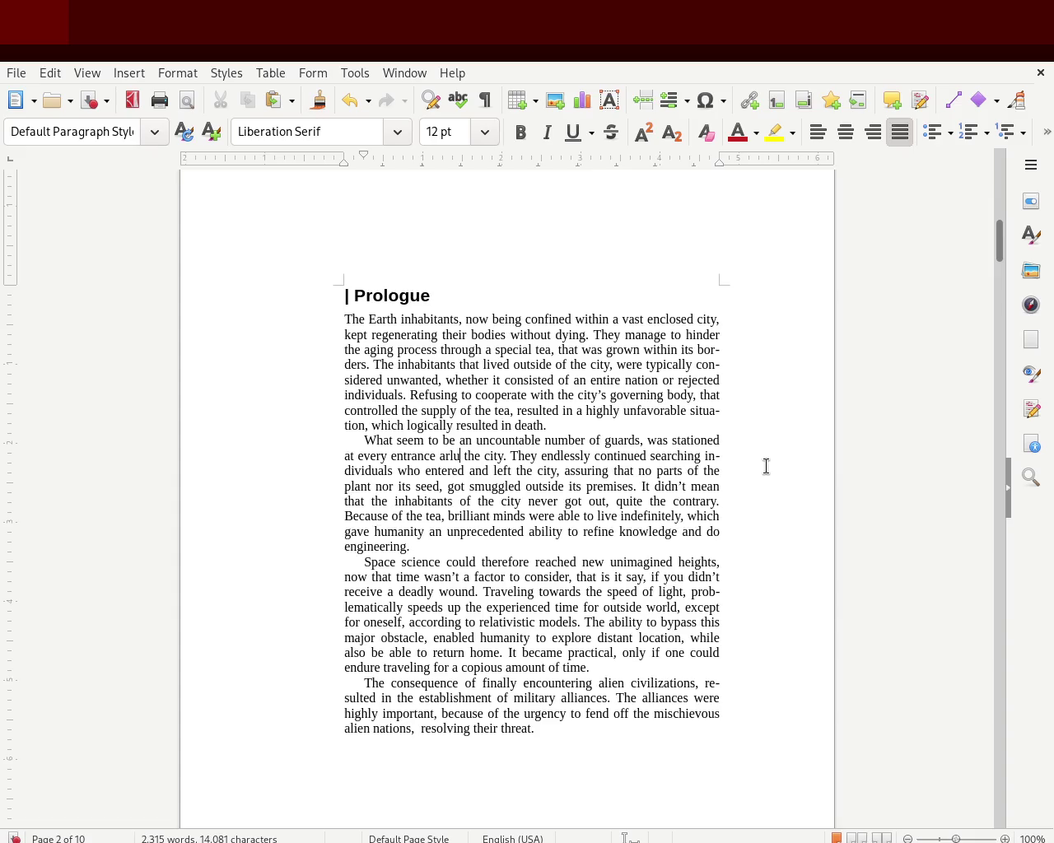
{"action": "type", "text": "nd"}
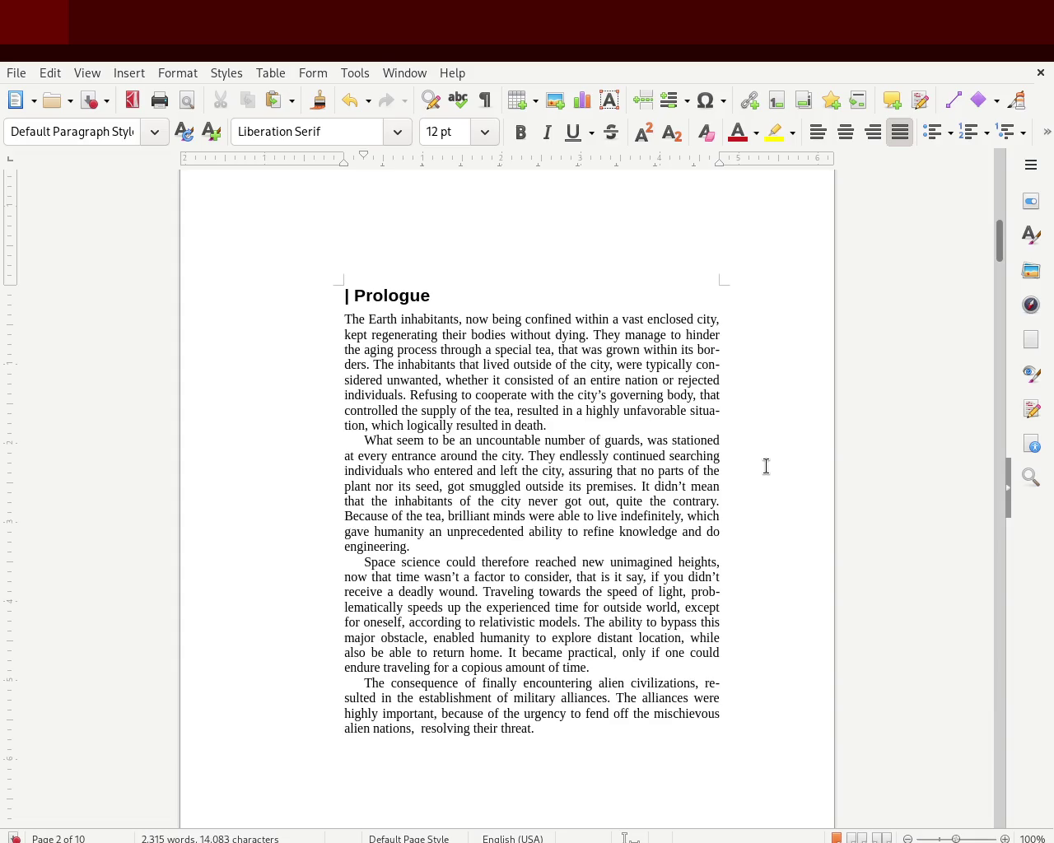
{"action": "left_click", "coordinate": [531, 487]}
{"action": "type", "text": "of"}
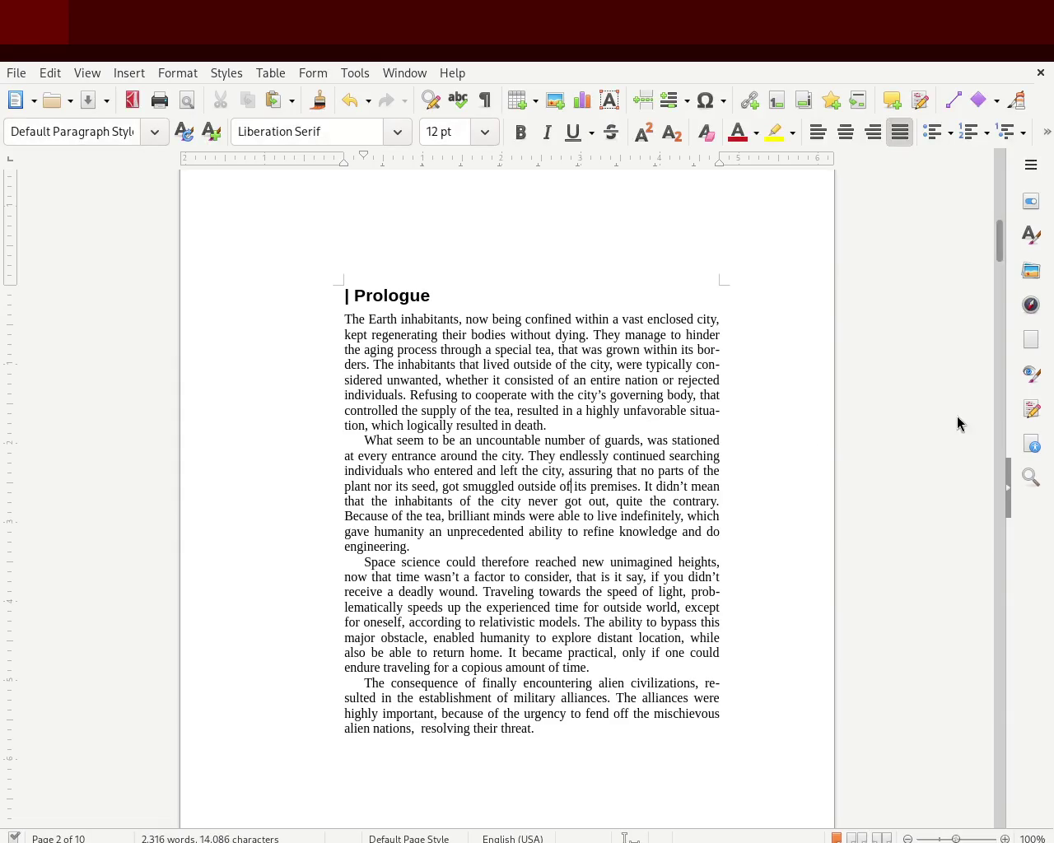
{"action": "left_click_drag", "start_coordinate": [994, 245], "coordinate": [994, 260]}
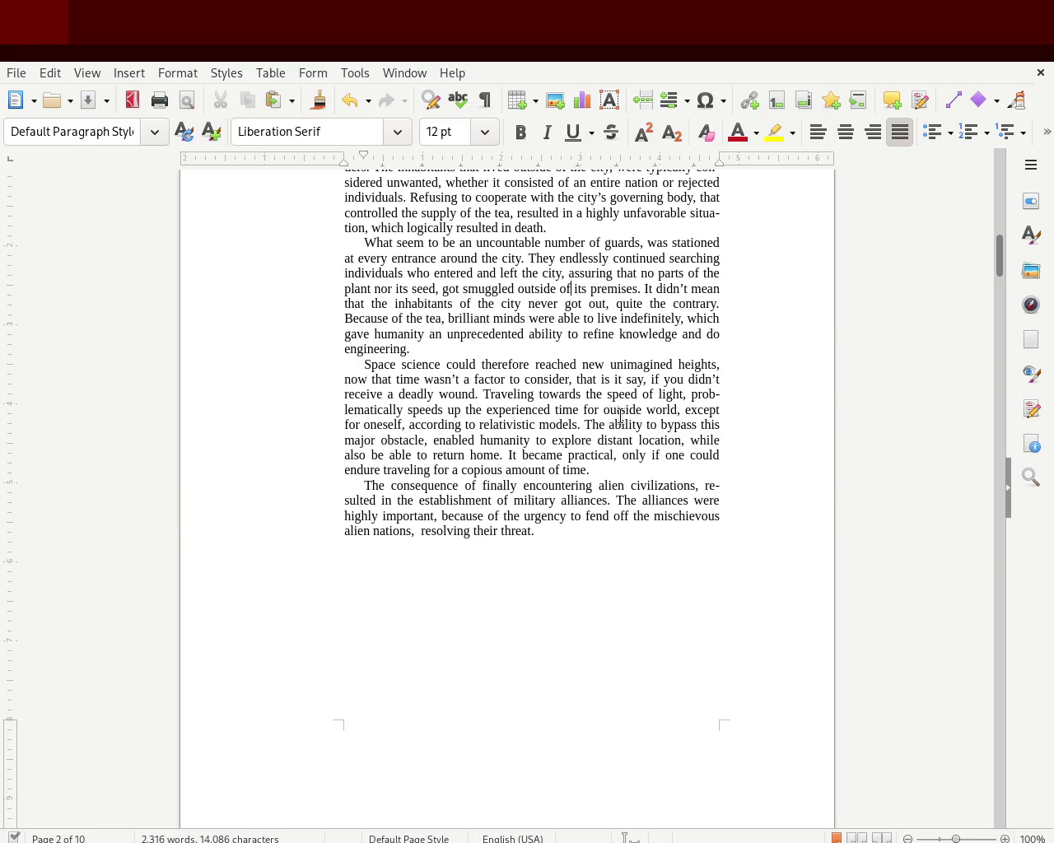
Step: Insert 'the' before 'outside world' in the third Prologue paragraph
{"action": "left_click", "coordinate": [604, 410]}
{"action": "type", "text": "the"}
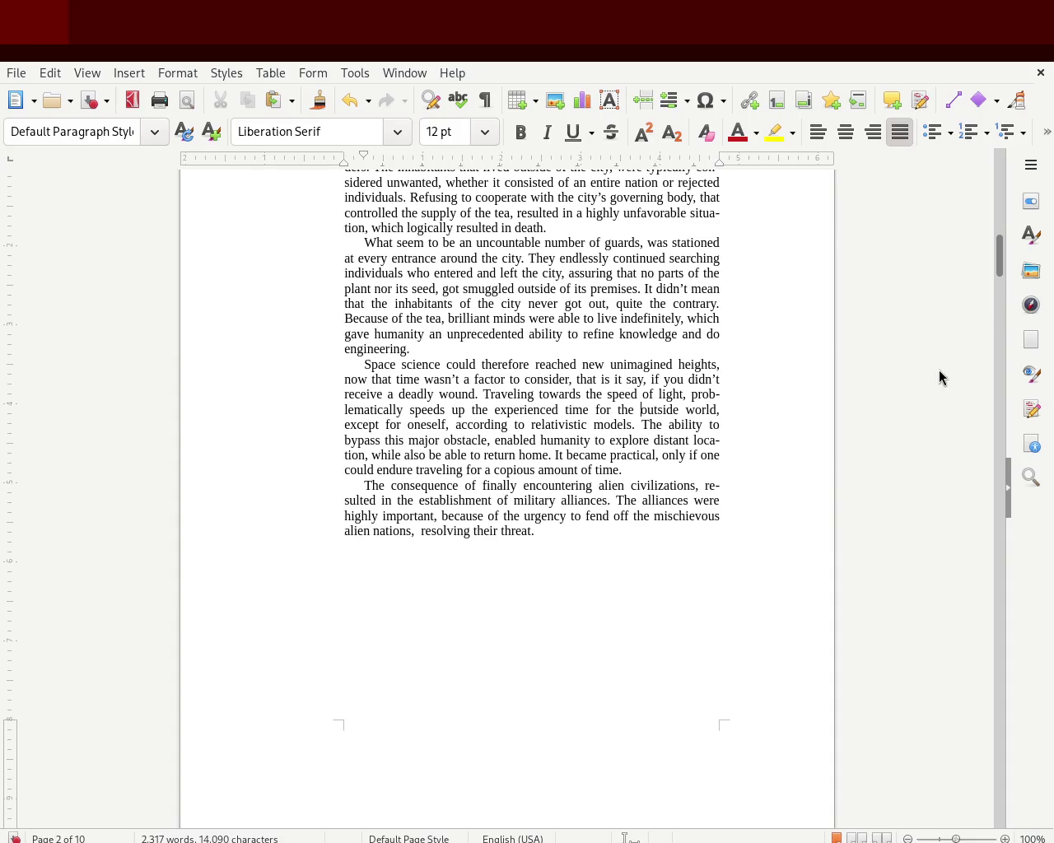
{"action": "mouse_move", "coordinate": [1000, 272]}
{"action": "left_mouse_down"}
{"action": "mouse_move", "coordinate": [1007, 193]}
{"action": "mouse_move", "coordinate": [997, 404]}
{"action": "left_mouse_up"}
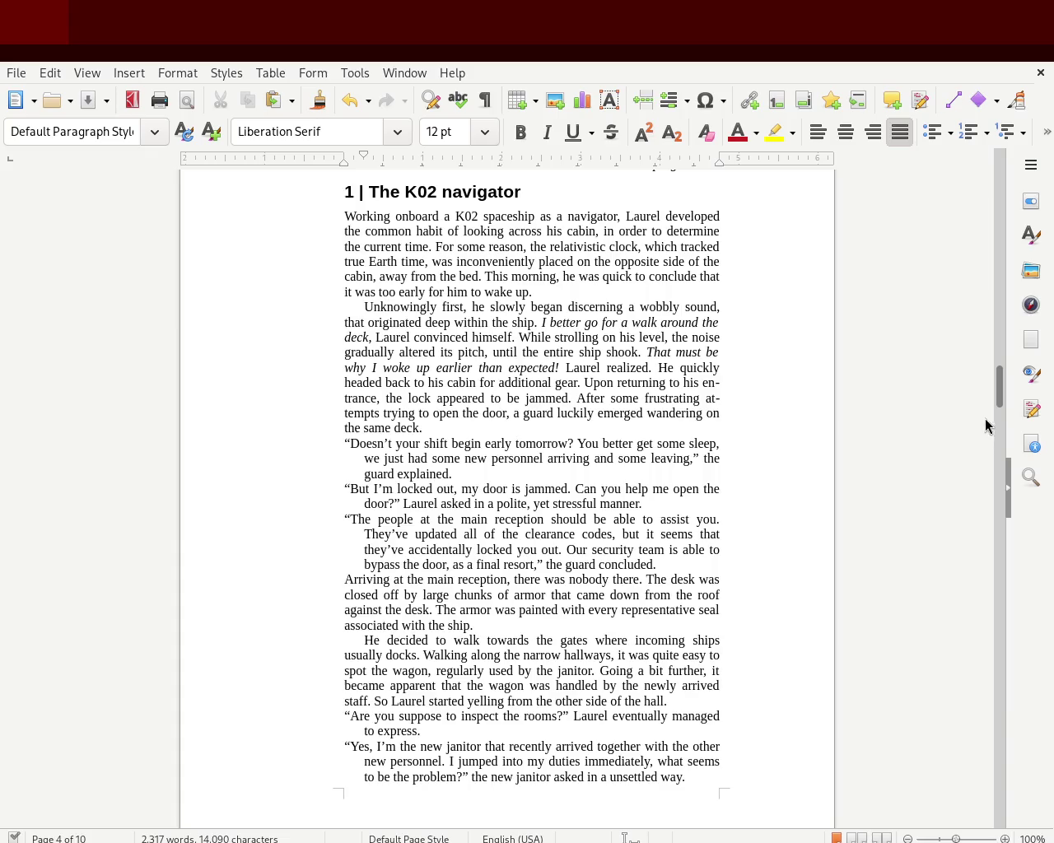
Step: Zoom out to 74% and add an empty line above the page 3 verse, pushing it down
{"action": "mouse_move", "coordinate": [996, 380]}
{"action": "left_mouse_down"}
{"action": "mouse_move", "coordinate": [993, 165]}
{"action": "mouse_move", "coordinate": [988, 200]}
{"action": "mouse_move", "coordinate": [1000, 169]}
{"action": "left_mouse_up"}
{"action": "left_click", "coordinate": [945, 838]}
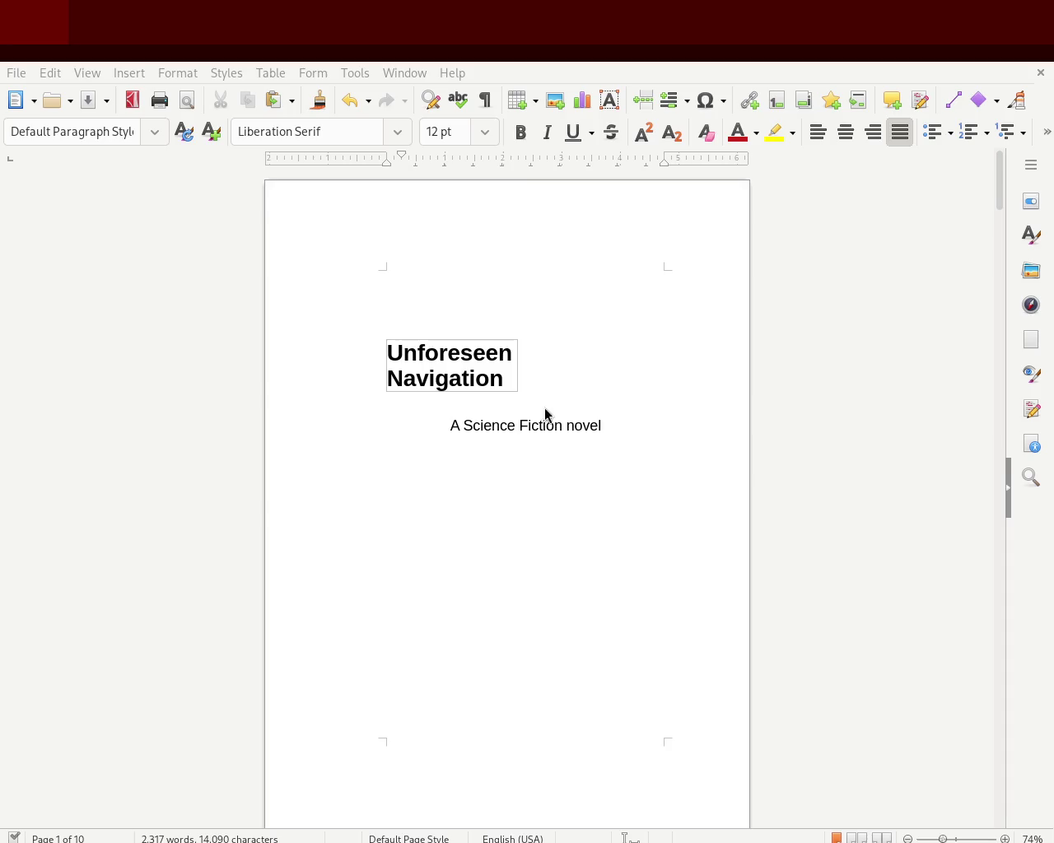
{"action": "mouse_move", "coordinate": [999, 186]}
{"action": "left_mouse_down"}
{"action": "mouse_move", "coordinate": [998, 207]}
{"action": "mouse_move", "coordinate": [997, 171]}
{"action": "mouse_move", "coordinate": [981, 340]}
{"action": "mouse_move", "coordinate": [985, 316]}
{"action": "left_mouse_up"}
{"action": "left_click", "coordinate": [550, 443]}
{"action": "key", "text": "Return"}
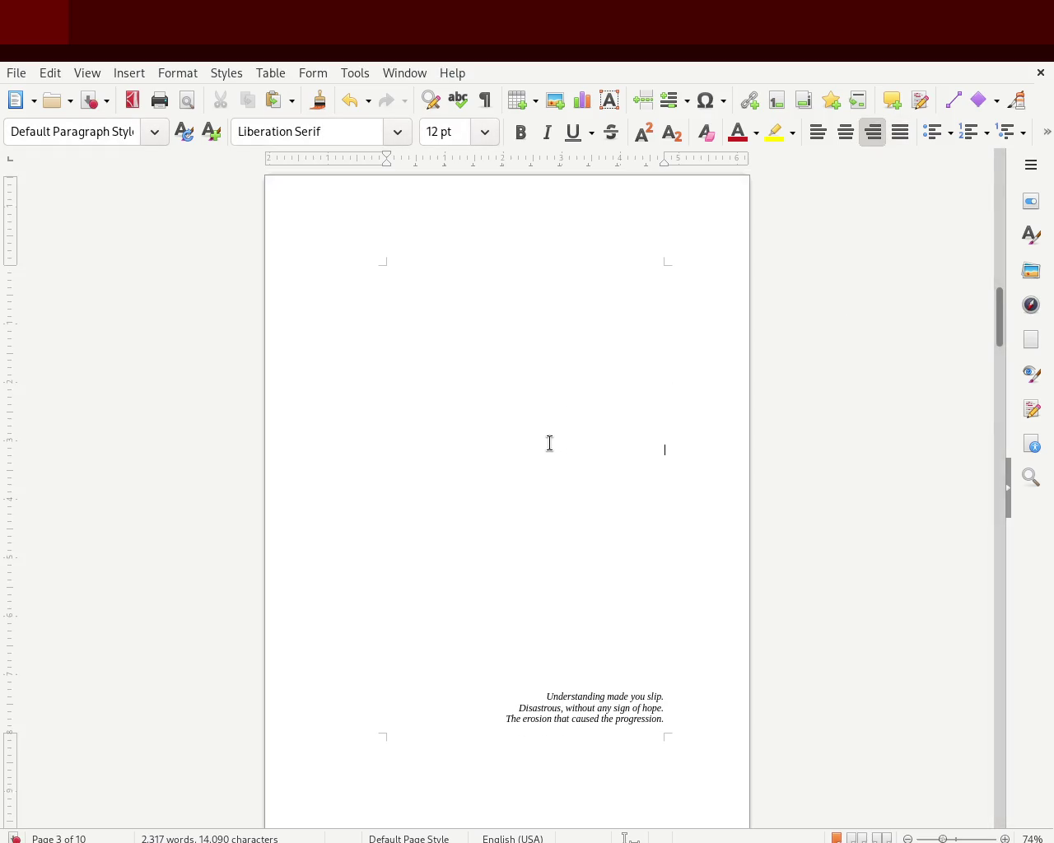
{"action": "left_click_drag", "start_coordinate": [998, 348], "coordinate": [976, 519]}
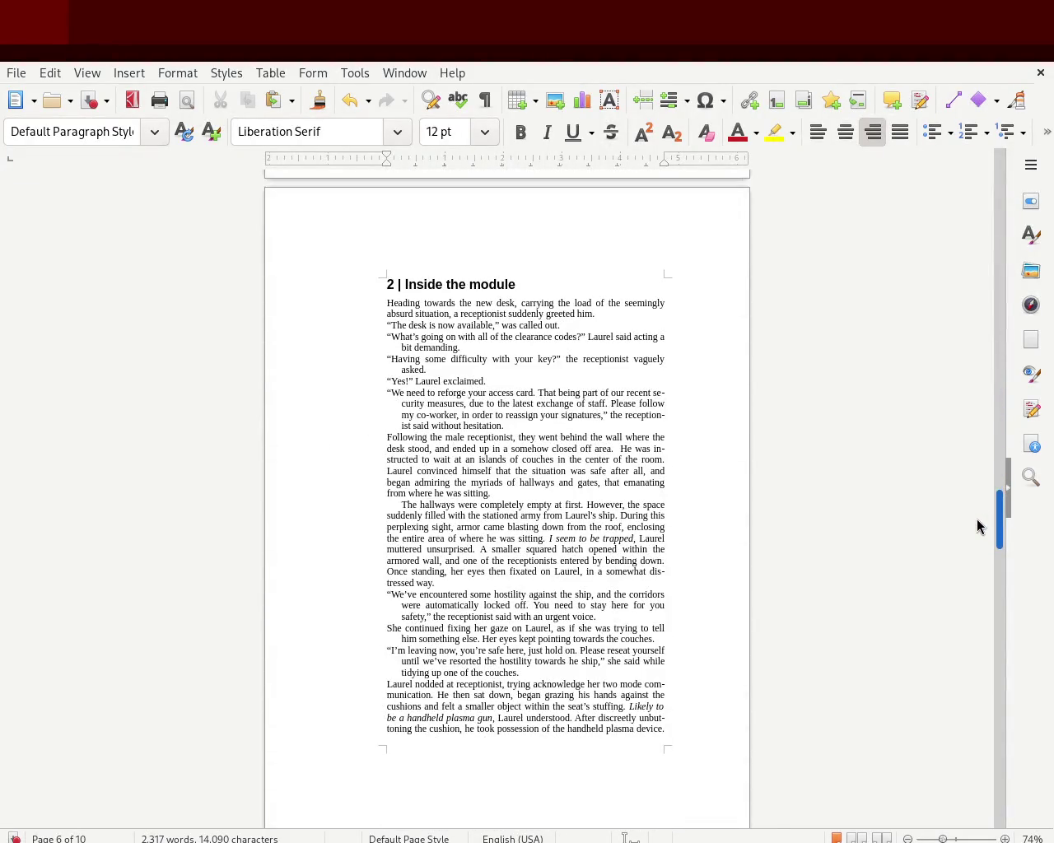
{"action": "left_click_drag", "start_coordinate": [976, 527], "coordinate": [960, 741]}
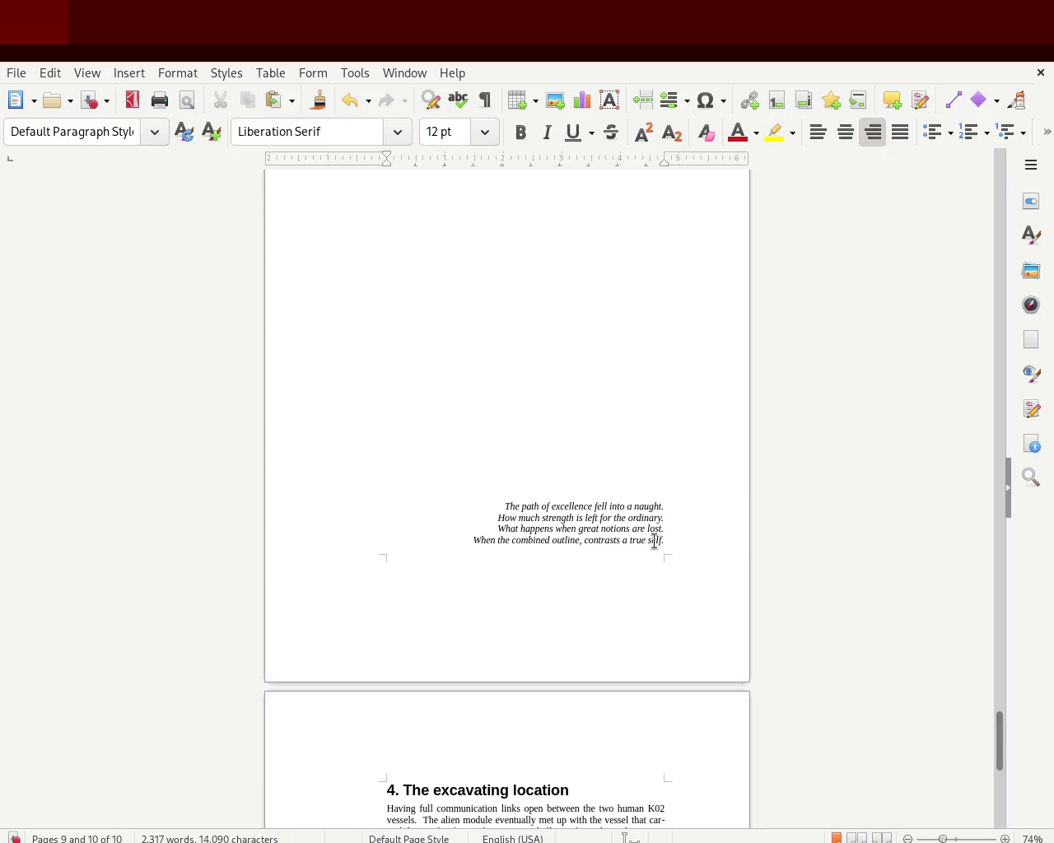
{"action": "left_click_drag", "start_coordinate": [665, 540], "coordinate": [438, 504]}
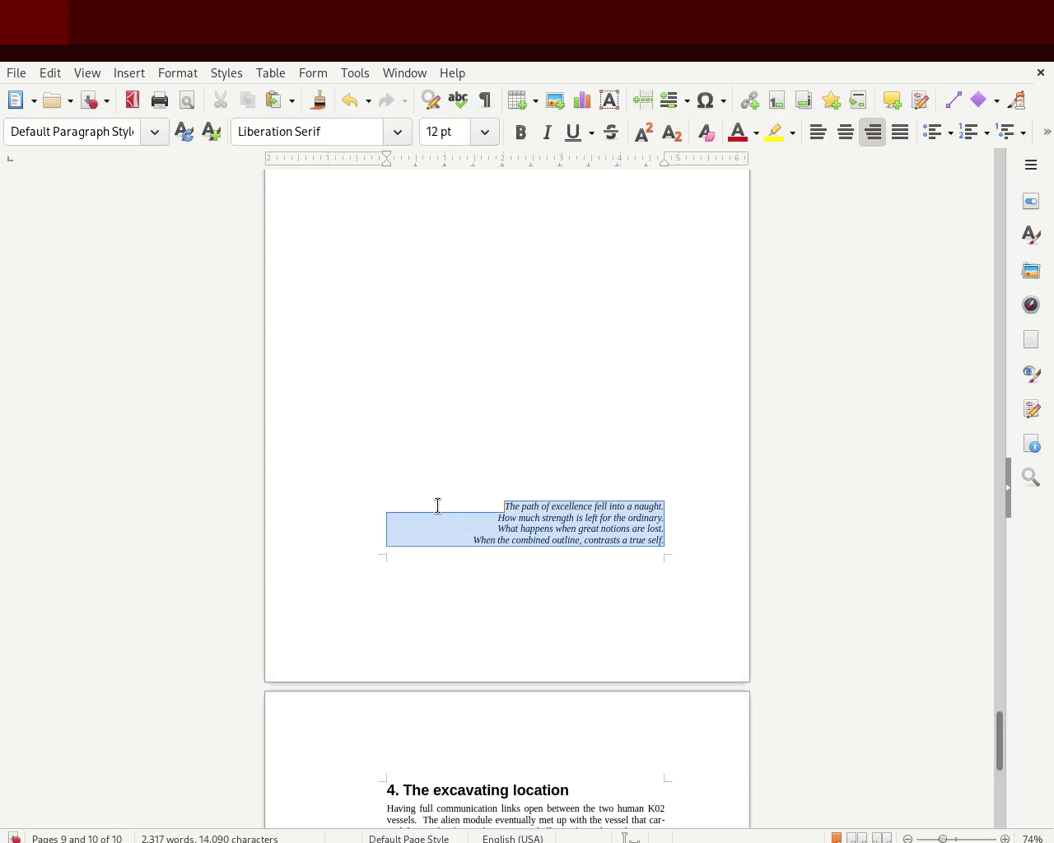
Step: Try centred and justified alignment on the page 9 verse, ending with it right-aligned
{"action": "left_click", "coordinate": [609, 529]}
{"action": "mouse_move", "coordinate": [1001, 738]}
{"action": "left_mouse_down"}
{"action": "mouse_move", "coordinate": [1000, 639]}
{"action": "mouse_move", "coordinate": [985, 763]}
{"action": "left_mouse_up"}
{"action": "scroll", "coordinate": [985, 756], "scroll_direction": "down", "scroll_amount": 2}
{"action": "scroll", "coordinate": [983, 749], "scroll_direction": "up", "scroll_amount": 5}
{"action": "mouse_move", "coordinate": [689, 458]}
{"action": "left_mouse_down"}
{"action": "mouse_move", "coordinate": [466, 426]}
{"action": "mouse_move", "coordinate": [699, 233]}
{"action": "left_mouse_up"}
{"action": "left_click", "coordinate": [848, 128]}
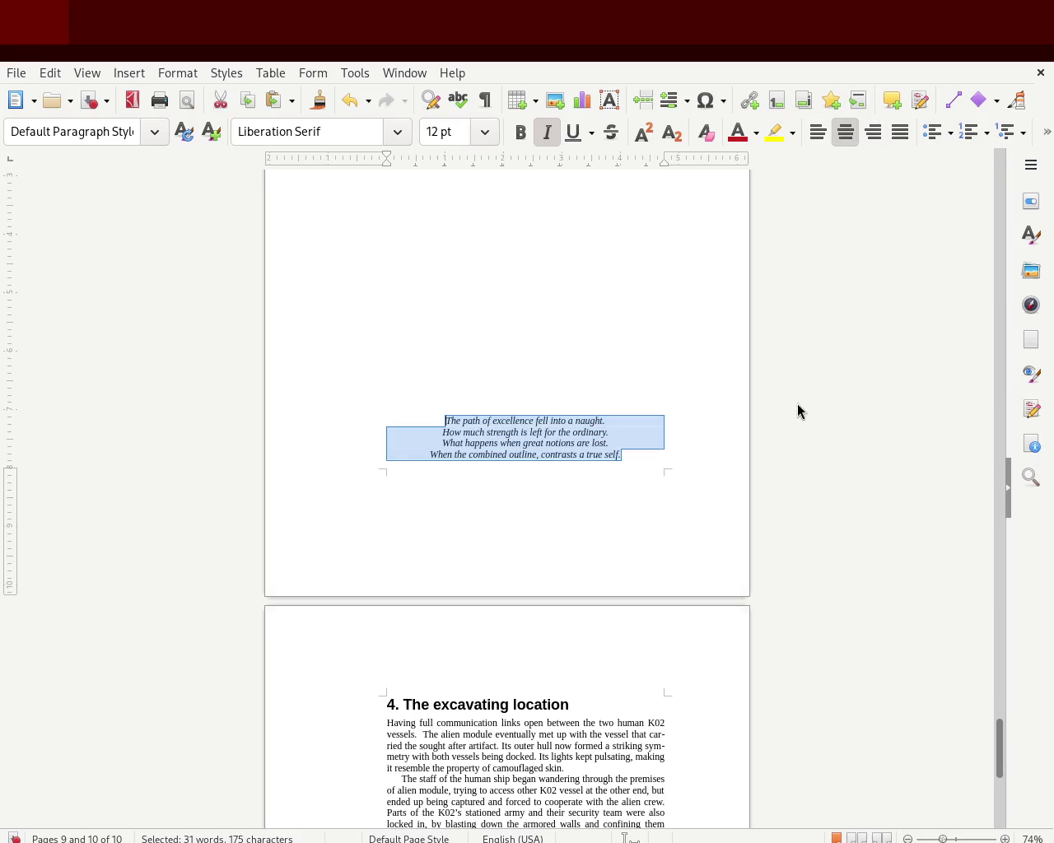
{"action": "left_click", "coordinate": [804, 450]}
{"action": "mouse_move", "coordinate": [668, 457]}
{"action": "left_mouse_down"}
{"action": "mouse_move", "coordinate": [375, 432]}
{"action": "mouse_move", "coordinate": [370, 417]}
{"action": "left_mouse_up"}
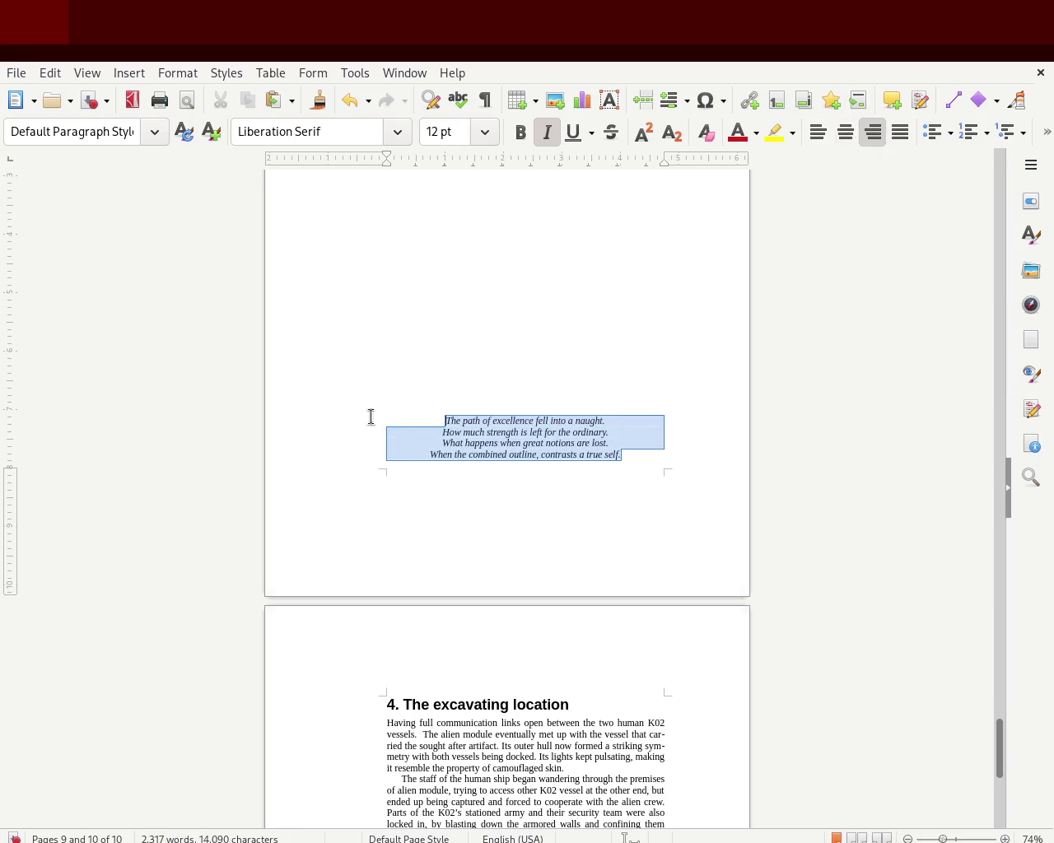
{"action": "left_click", "coordinate": [640, 459]}
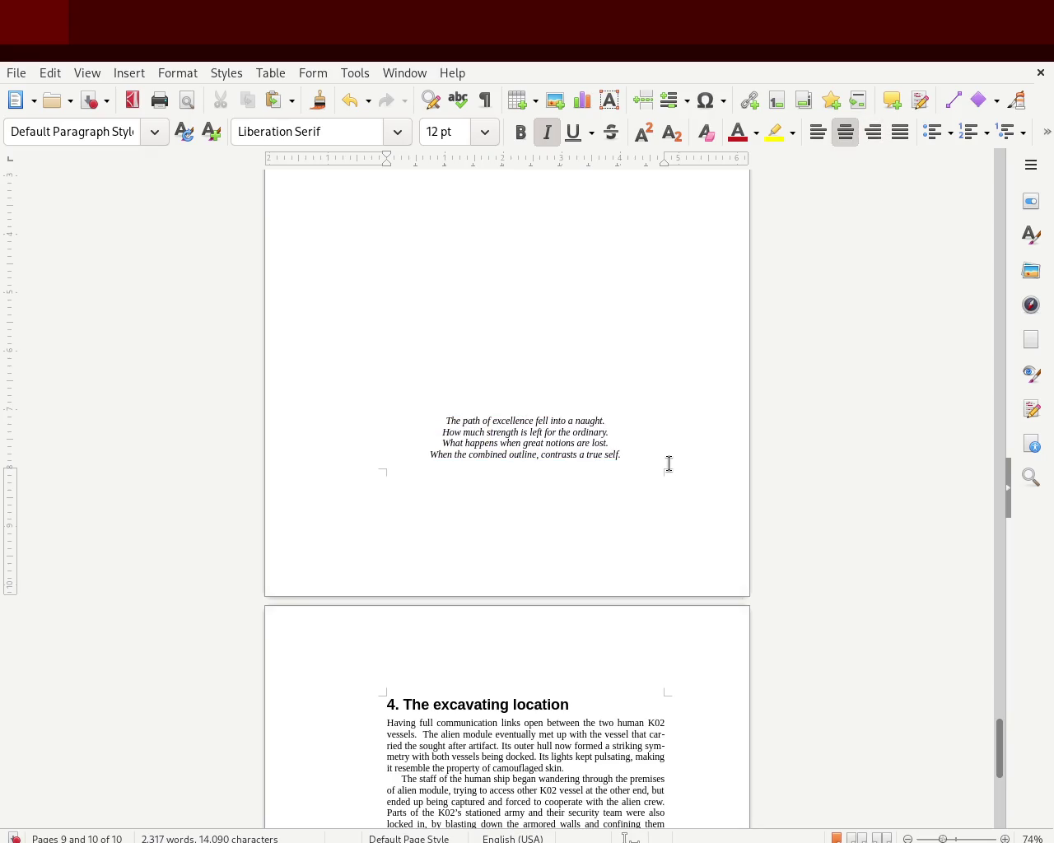
{"action": "left_click_drag", "start_coordinate": [668, 464], "coordinate": [407, 423]}
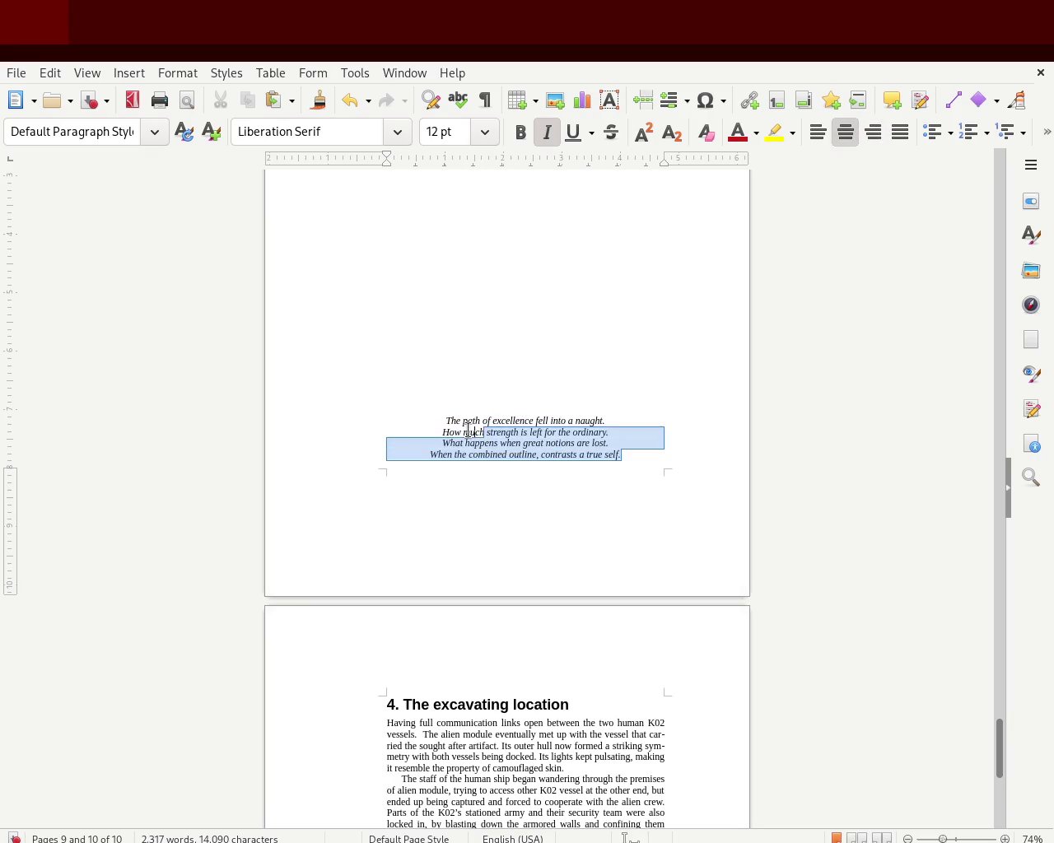
{"action": "left_click", "coordinate": [900, 132]}
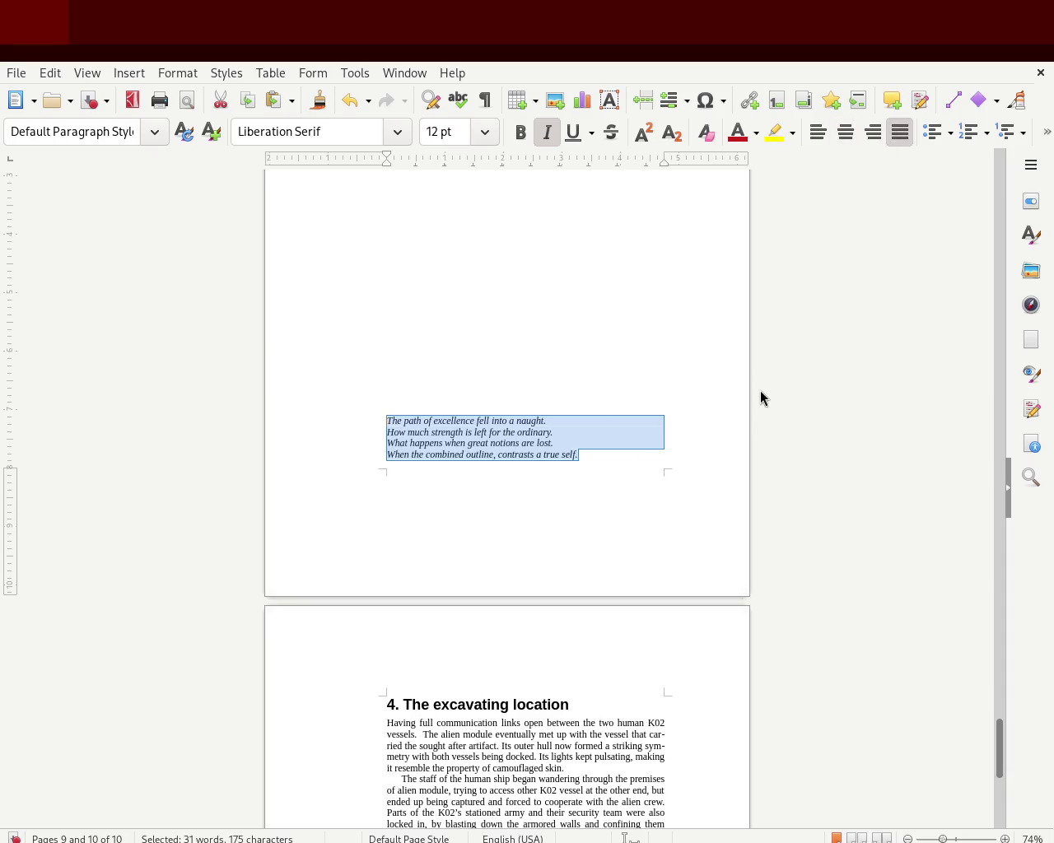
{"action": "left_click", "coordinate": [873, 131]}
{"action": "left_click", "coordinate": [876, 406]}
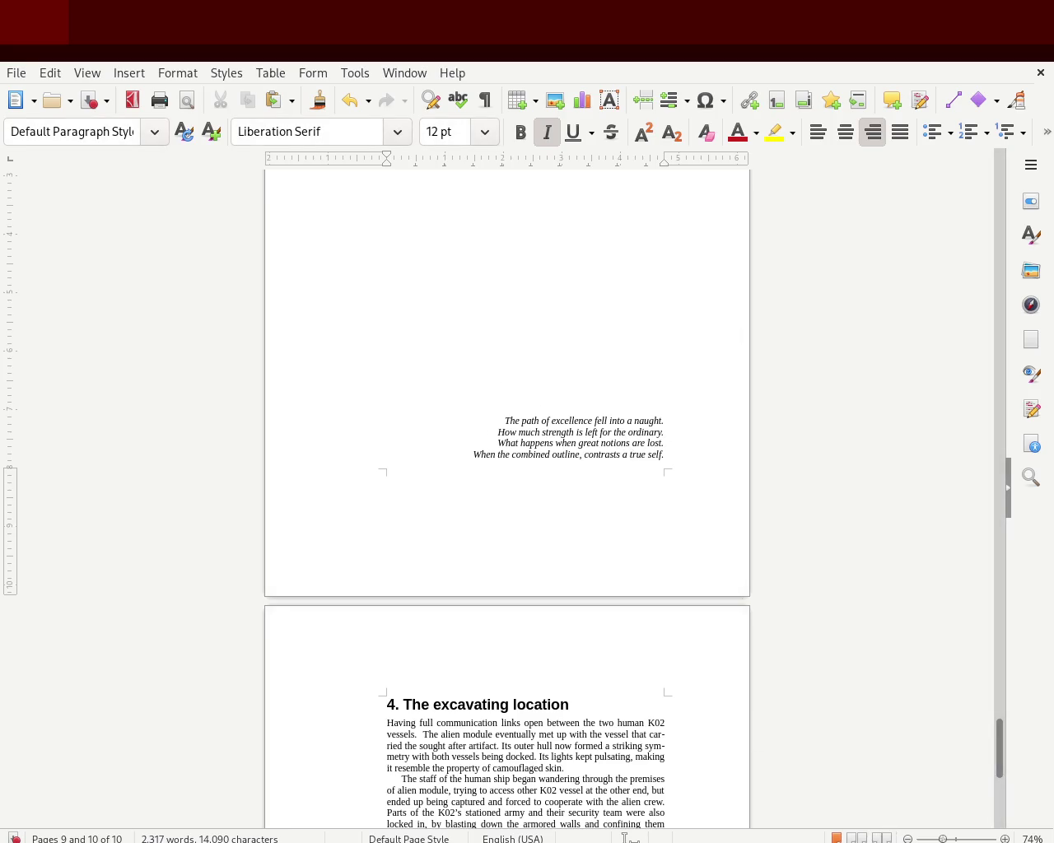
Step: Zoom back to 100% and delete the blank lines above the verse
{"action": "left_click_drag", "start_coordinate": [944, 839], "coordinate": [958, 839]}
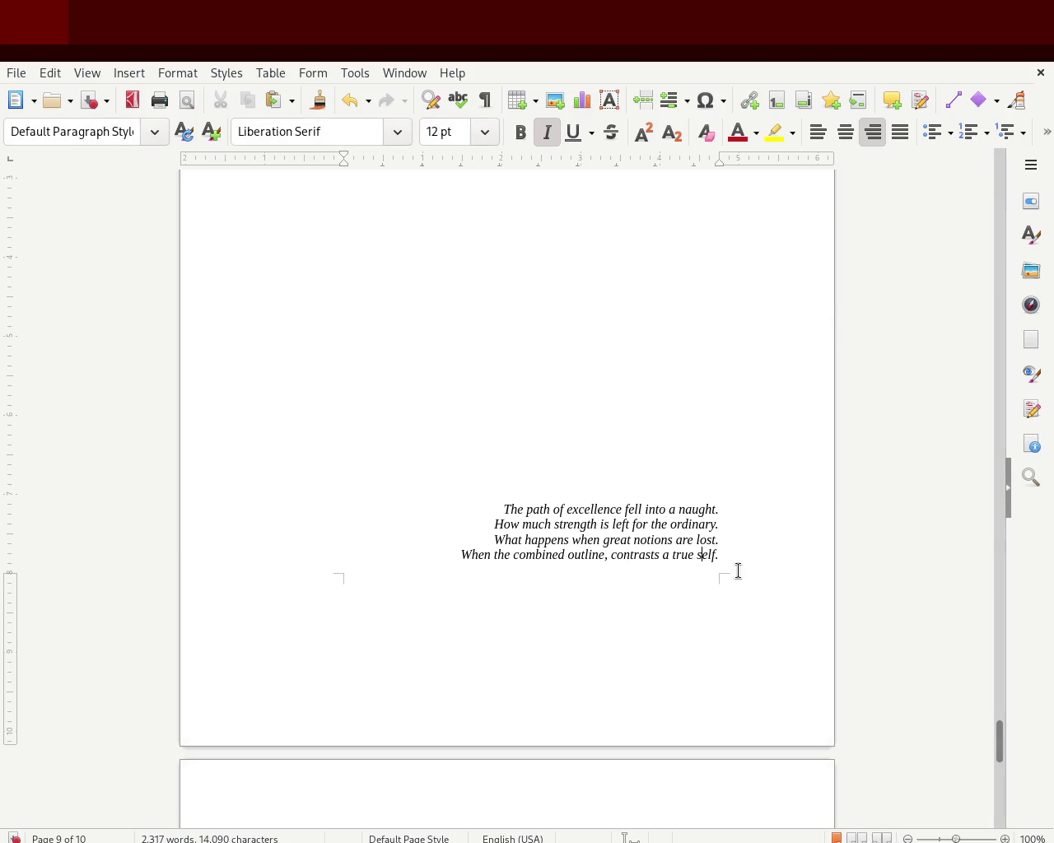
{"action": "left_click_drag", "start_coordinate": [727, 550], "coordinate": [601, 508]}
{"action": "mouse_move", "coordinate": [1000, 743]}
{"action": "left_mouse_down"}
{"action": "mouse_move", "coordinate": [1002, 696]}
{"action": "mouse_move", "coordinate": [1002, 734]}
{"action": "left_mouse_up"}
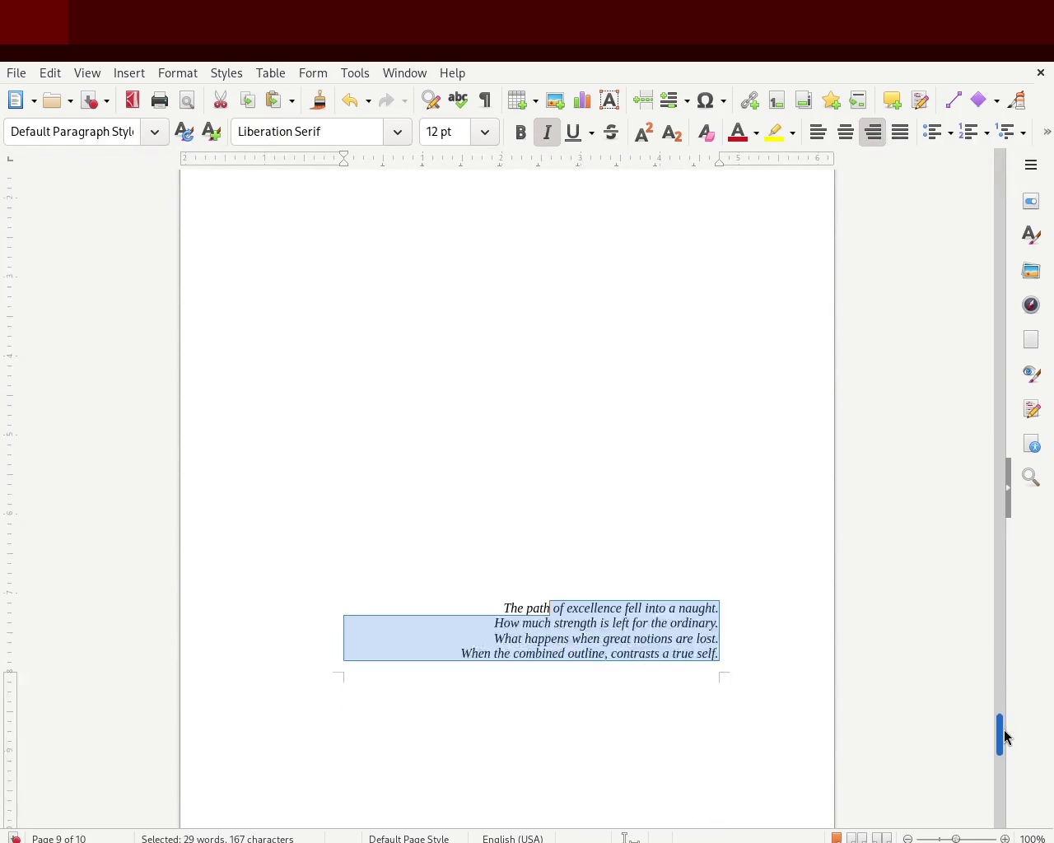
{"action": "left_click", "coordinate": [739, 605]}
{"action": "left_click", "coordinate": [560, 300]}
{"action": "key", "text": "Delete"}
{"action": "key", "text": "Delete"}
{"action": "key", "text": "Delete"}
{"action": "key", "text": "Delete"}
{"action": "key", "text": "Delete"}
{"action": "key", "text": "Delete"}
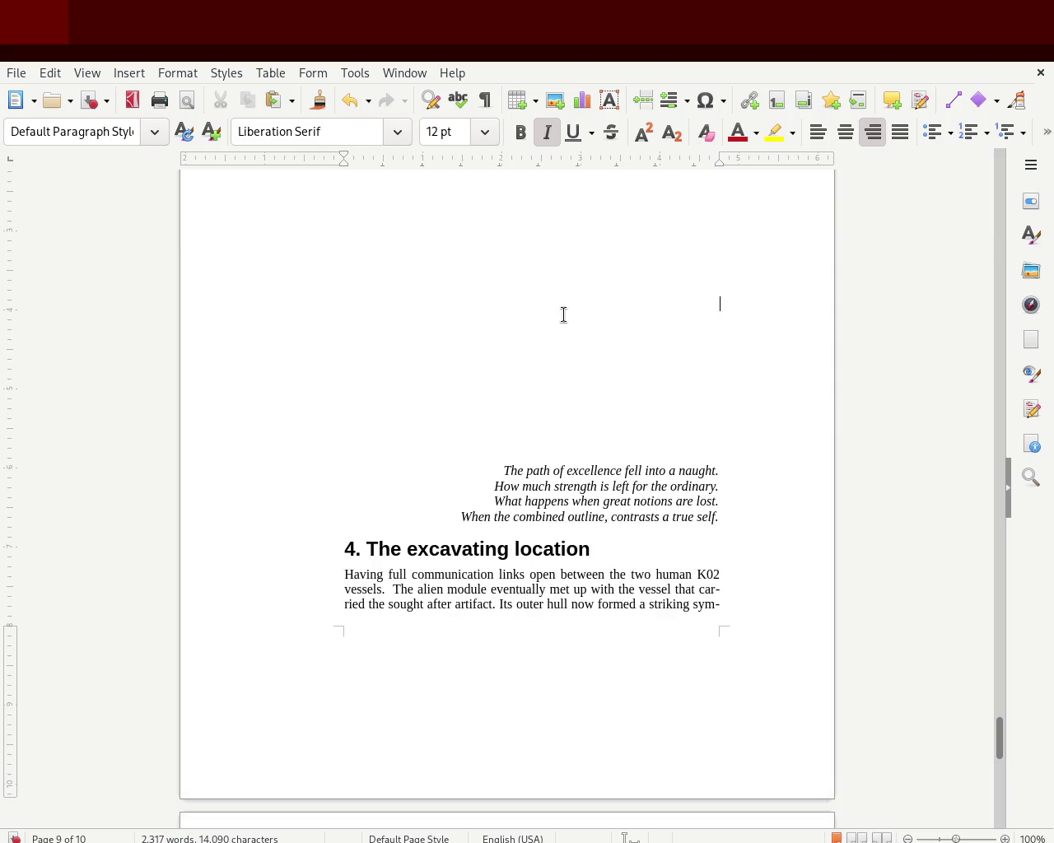
Step: Undo a centring attempt, restoring right alignment and the empty lines above the poem
{"action": "left_click_drag", "start_coordinate": [713, 517], "coordinate": [445, 468]}
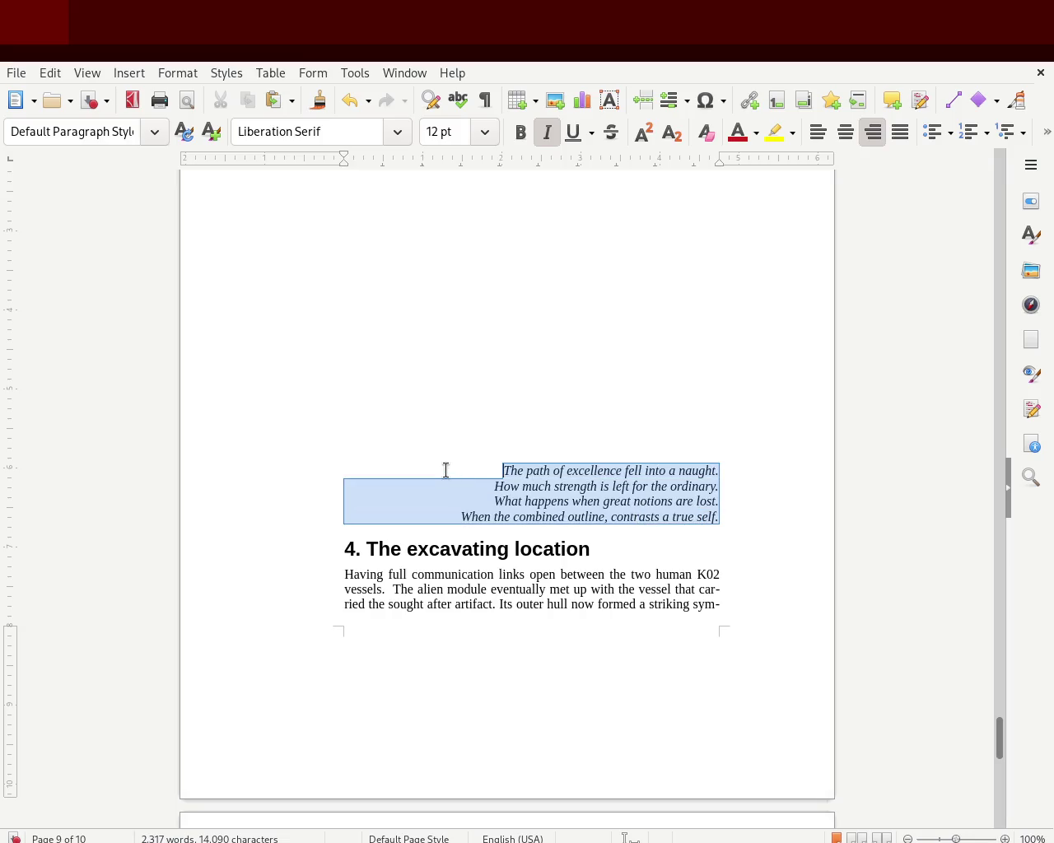
{"action": "left_click", "coordinate": [845, 132]}
{"action": "left_click", "coordinate": [704, 383]}
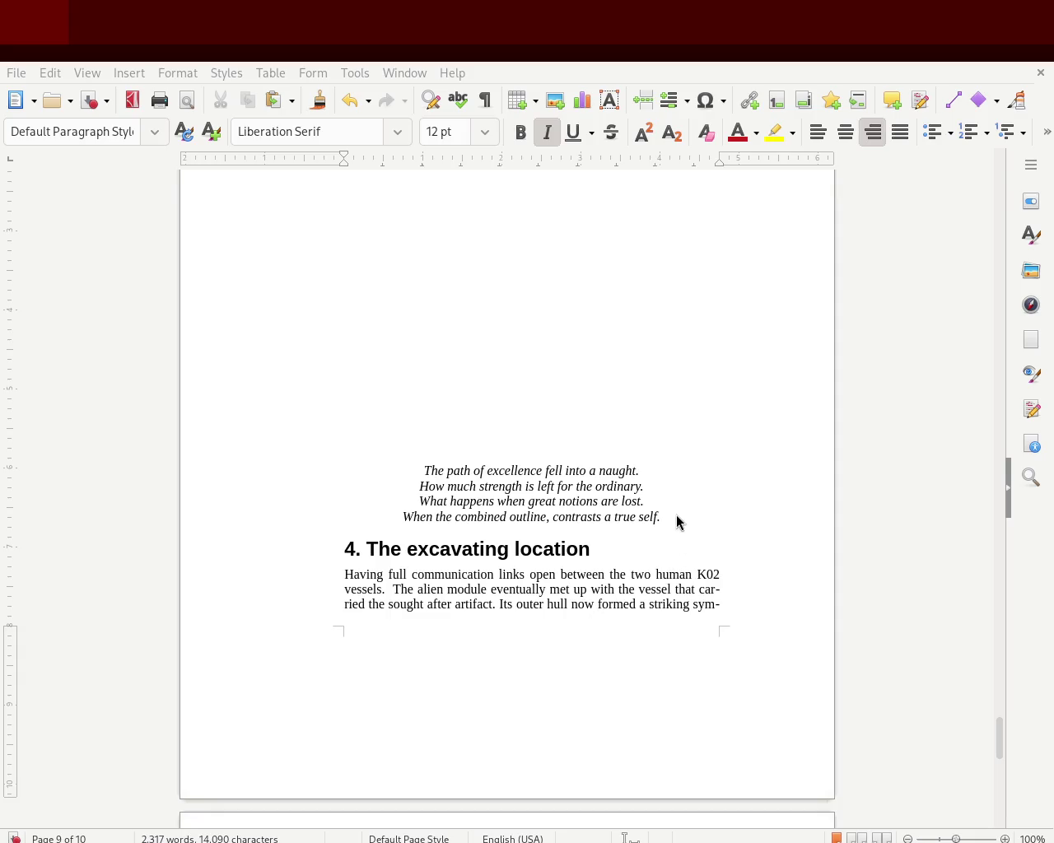
{"action": "key", "text": "ctrl+z"}
{"action": "key", "text": "ctrl+z"}
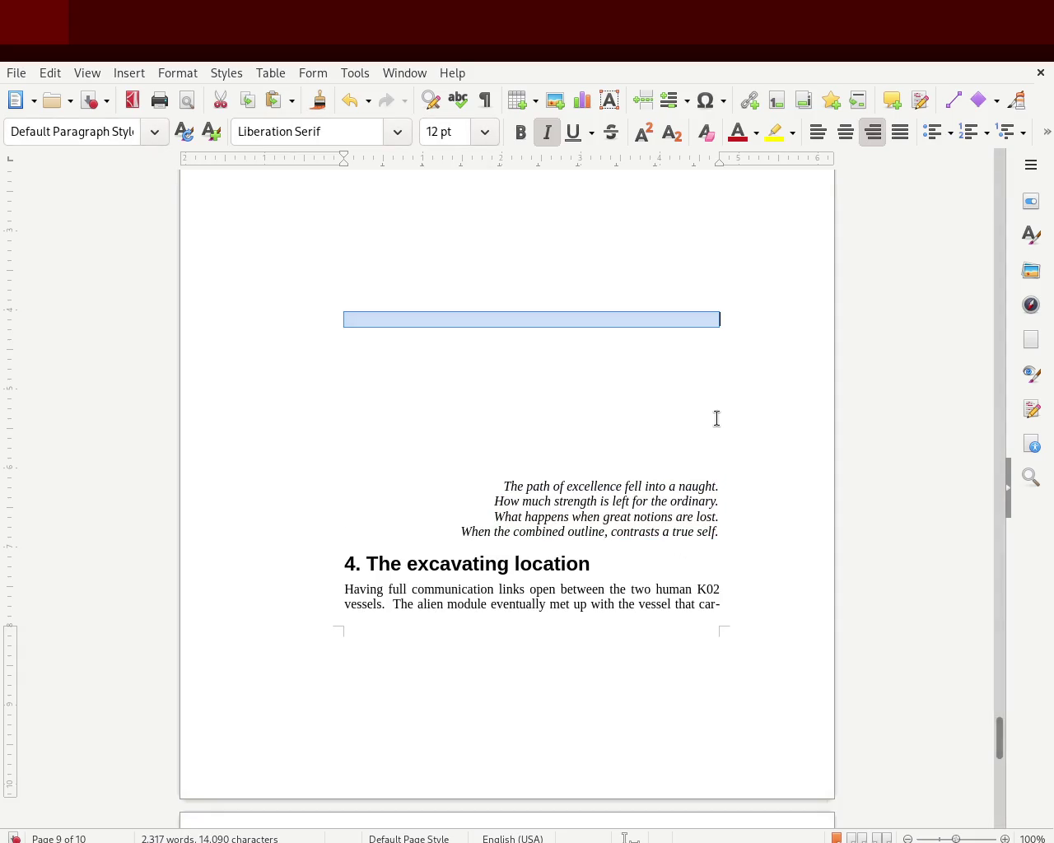
{"action": "key", "text": "ctrl+z"}
{"action": "key", "text": "ctrl+z"}
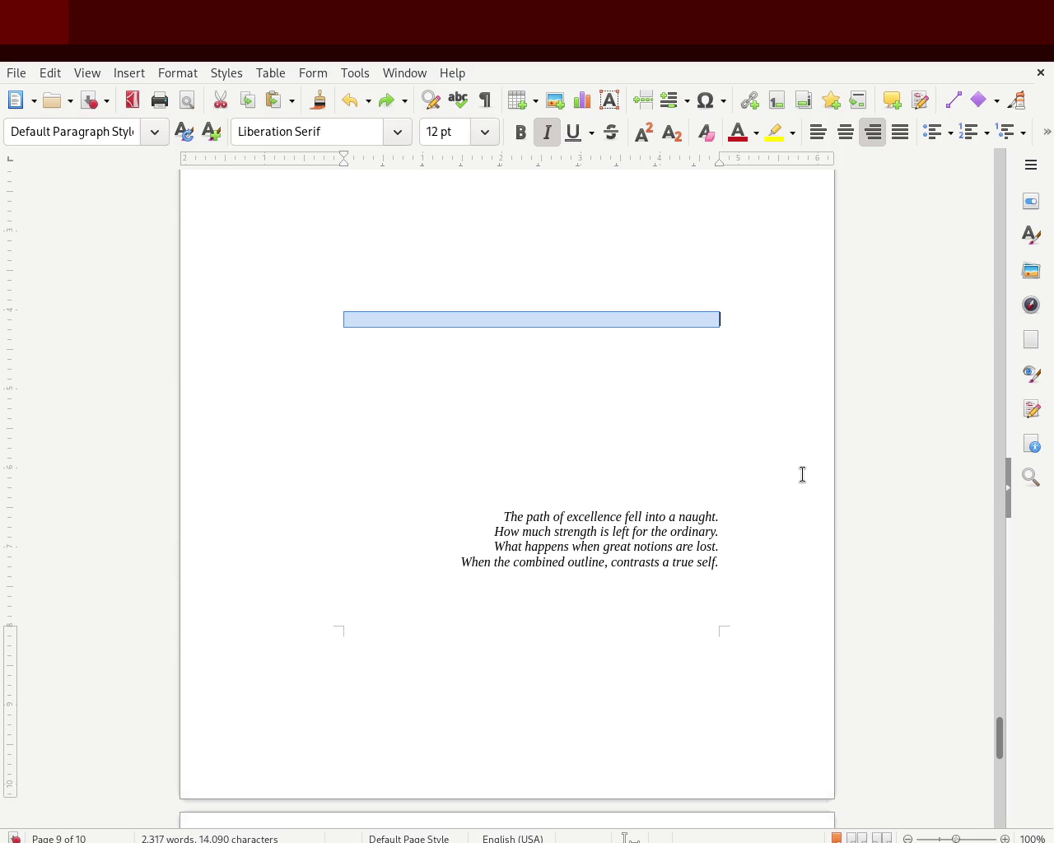
{"action": "key", "text": "ctrl+z"}
{"action": "key", "text": "ctrl+z"}
{"action": "key", "text": "ctrl+z"}
{"action": "key", "text": "ctrl+z"}
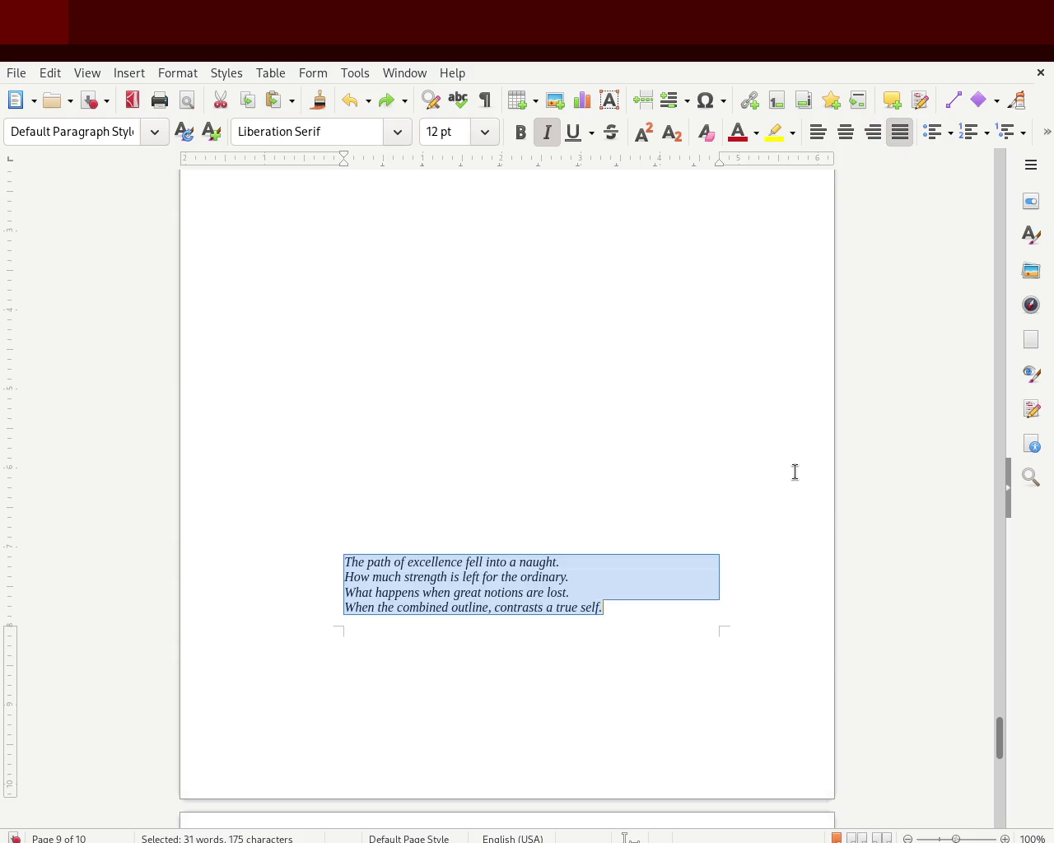
{"action": "left_click", "coordinate": [873, 133]}
{"action": "left_click", "coordinate": [734, 434]}
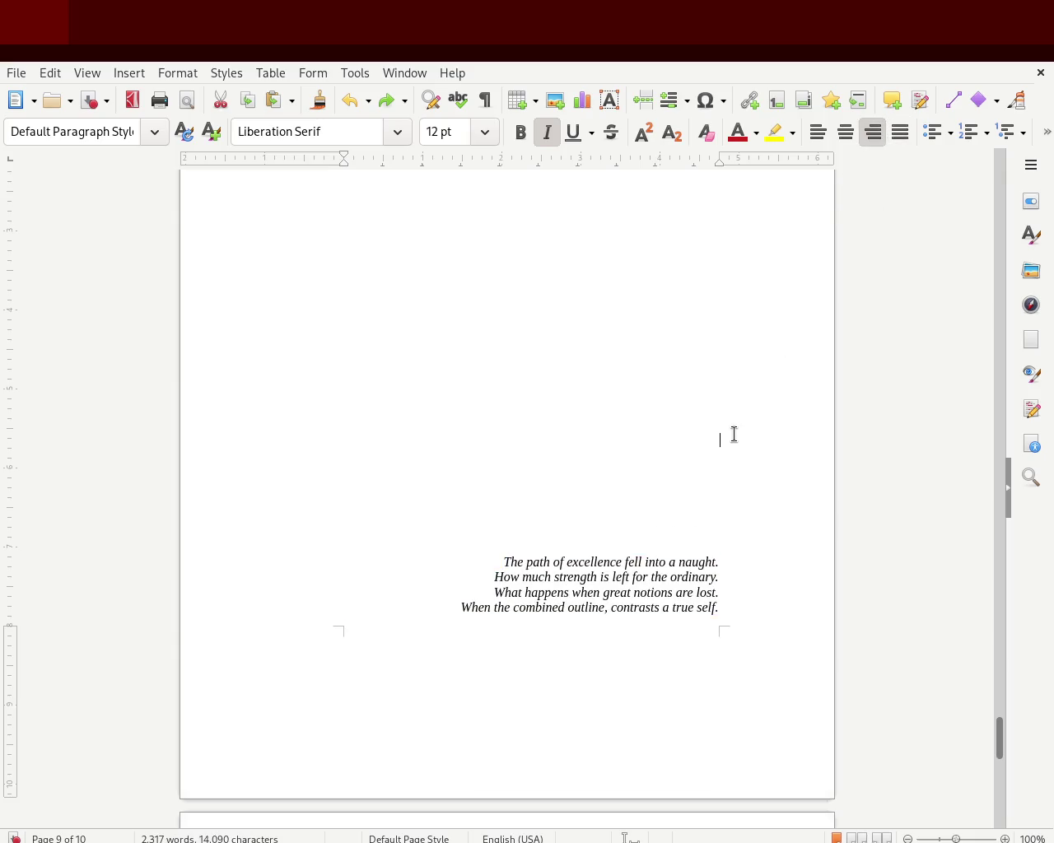
{"action": "mouse_move", "coordinate": [999, 741]}
{"action": "left_mouse_down"}
{"action": "mouse_move", "coordinate": [1024, 642]}
{"action": "mouse_move", "coordinate": [1009, 132]}
{"action": "mouse_move", "coordinate": [990, 364]}
{"action": "mouse_move", "coordinate": [995, 348]}
{"action": "left_mouse_up"}
Step: Scroll up to review the title page, then back down to the chapter 4 heading on page 10
{"action": "left_click_drag", "start_coordinate": [733, 326], "coordinate": [593, 296]}
{"action": "left_click_drag", "start_coordinate": [1006, 336], "coordinate": [997, 165]}
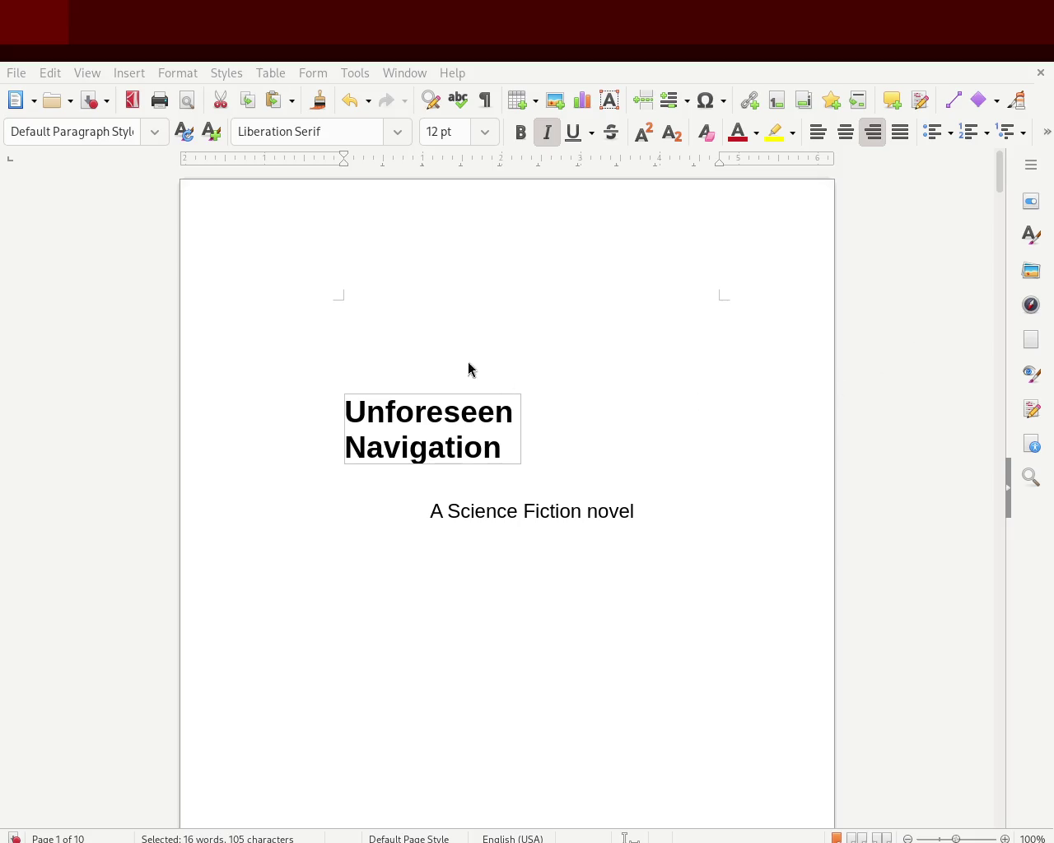
{"action": "mouse_move", "coordinate": [1003, 177]}
{"action": "left_mouse_down"}
{"action": "mouse_move", "coordinate": [988, 275]}
{"action": "mouse_move", "coordinate": [999, 397]}
{"action": "mouse_move", "coordinate": [993, 173]}
{"action": "mouse_move", "coordinate": [982, 219]}
{"action": "mouse_move", "coordinate": [981, 183]}
{"action": "mouse_move", "coordinate": [988, 551]}
{"action": "mouse_move", "coordinate": [999, 381]}
{"action": "mouse_move", "coordinate": [988, 176]}
{"action": "left_mouse_up"}
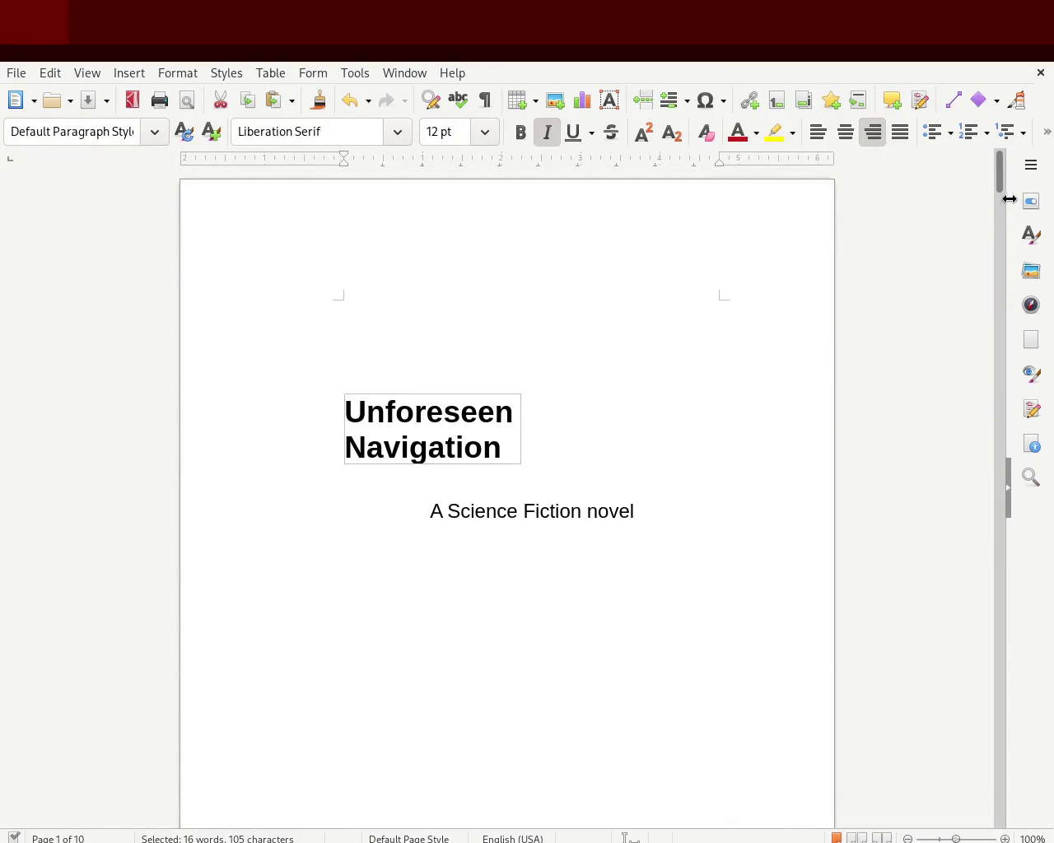
{"action": "mouse_move", "coordinate": [1000, 181]}
{"action": "left_mouse_down"}
{"action": "mouse_move", "coordinate": [973, 477]}
{"action": "mouse_move", "coordinate": [1000, 796]}
{"action": "left_mouse_up"}
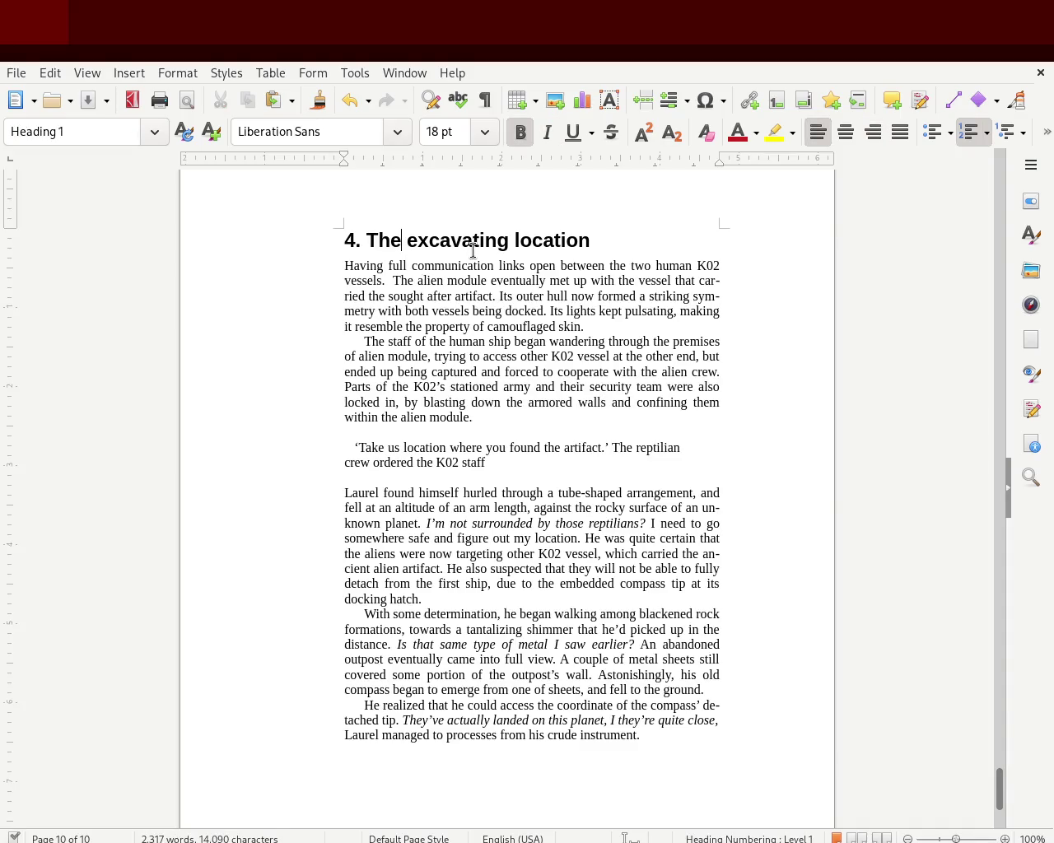
Step: Rewrite the chapter 4 heading from 'location' wording to '4. The excavating site' and save
{"action": "type", "text": "location of"}
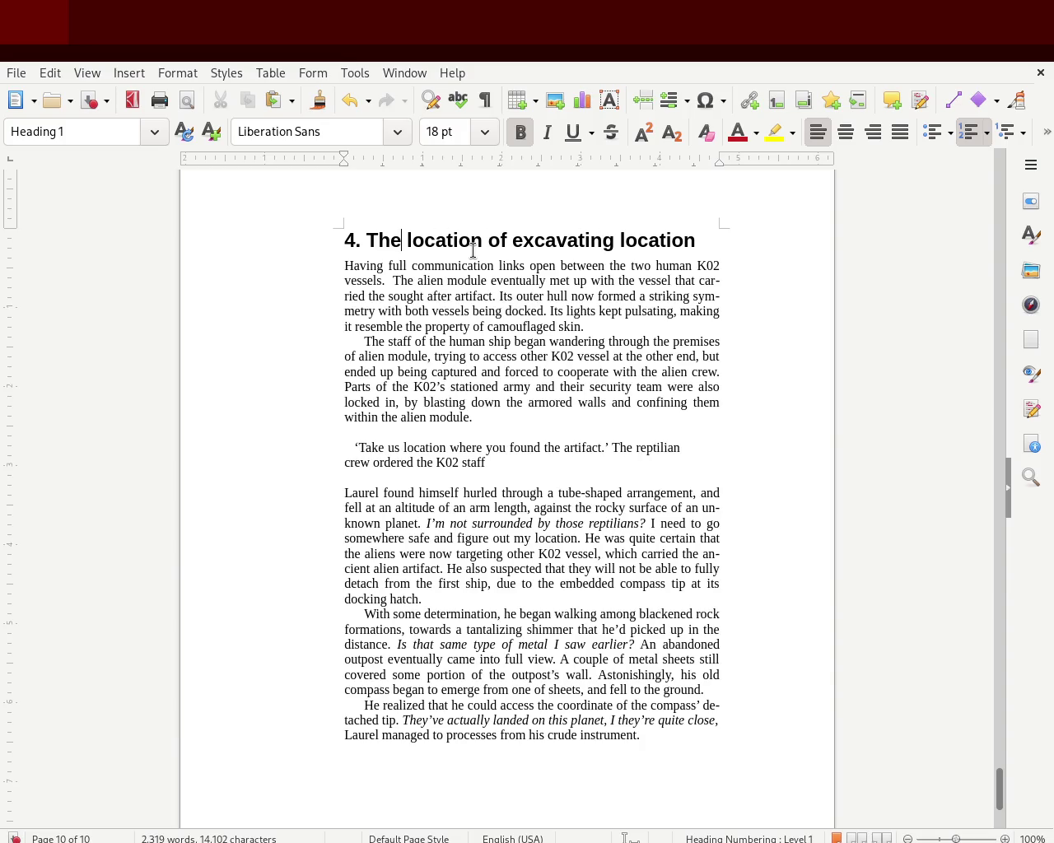
{"action": "key", "text": "Delete"}
{"action": "key", "text": "Delete"}
{"action": "key", "text": "Delete"}
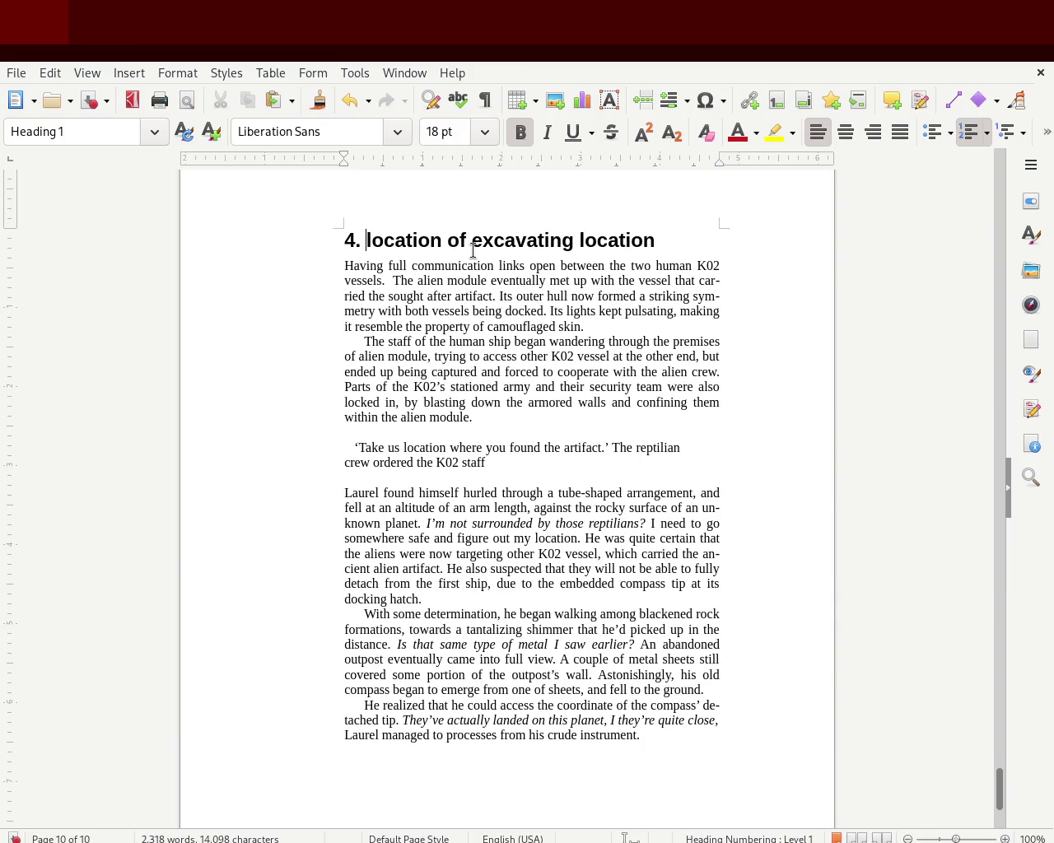
{"action": "key", "text": "Delete"}
{"action": "type", "text": "L"}
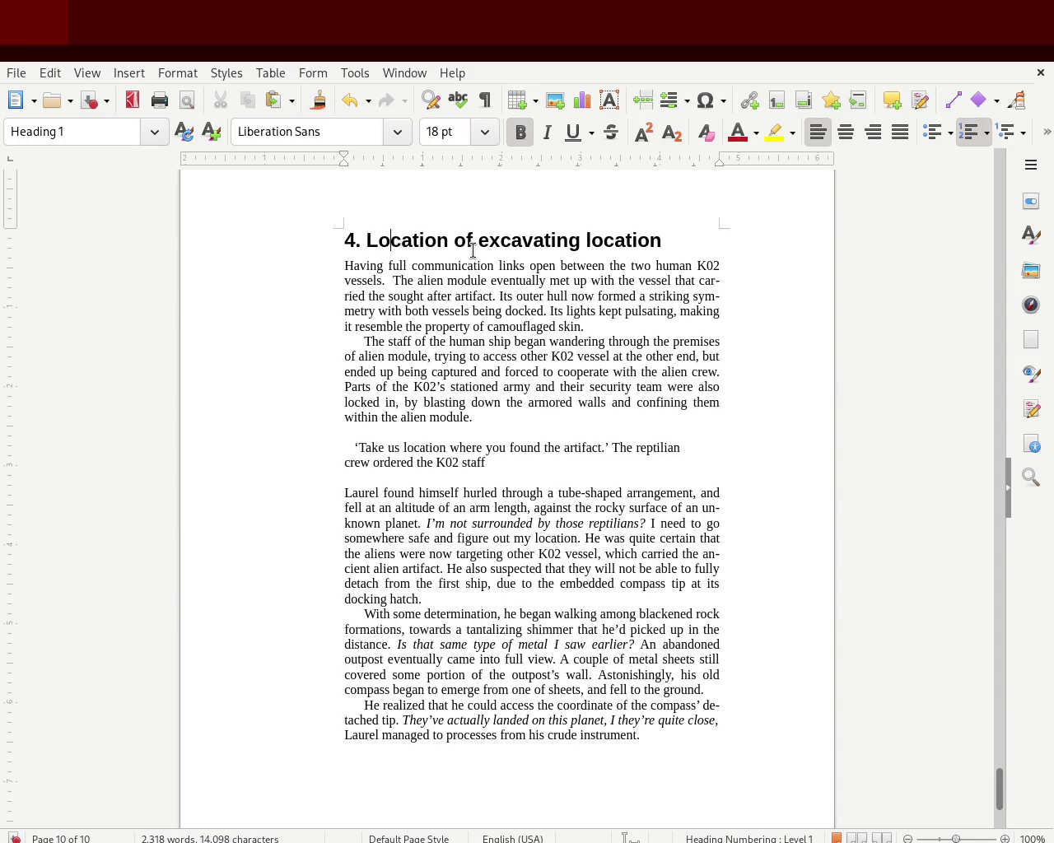
{"action": "key", "text": "Left"}
{"action": "key", "text": "Delete"}
{"action": "key", "text": "Delete"}
{"action": "type", "text": "the"}
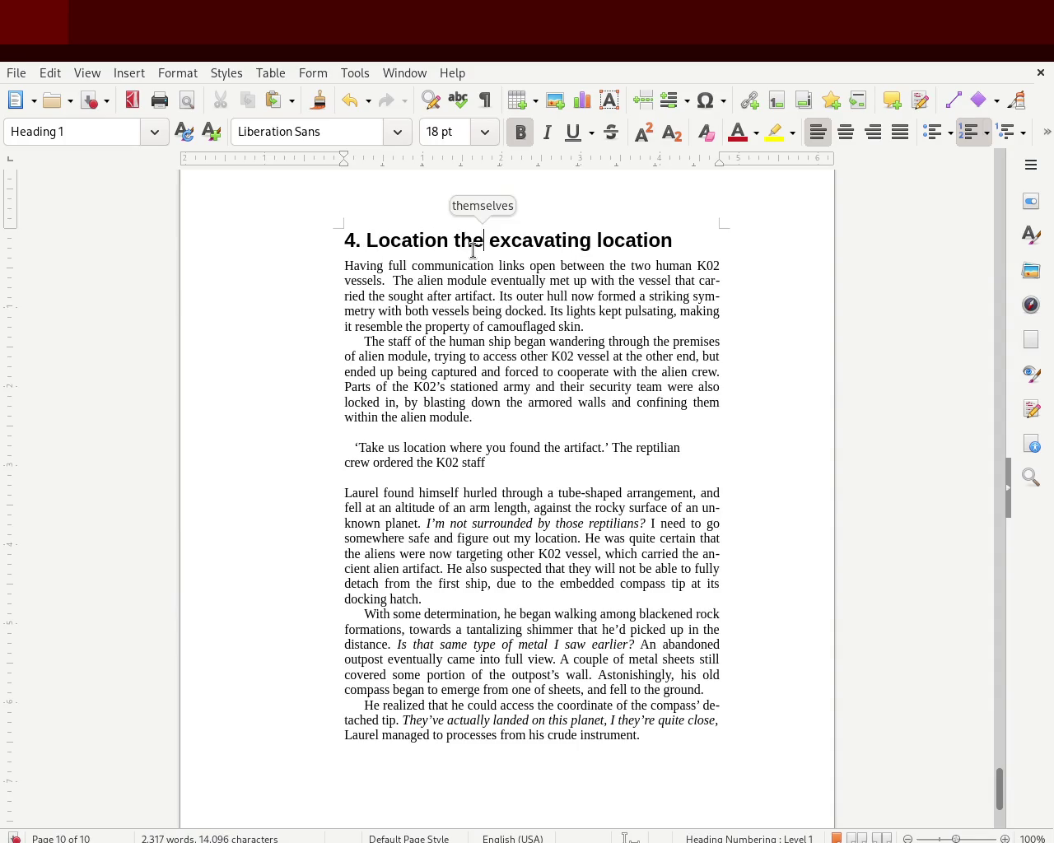
{"action": "key", "text": "Right"}
{"action": "key", "text": "Delete"}
{"action": "key", "text": "Delete"}
{"action": "key", "text": "Delete"}
{"action": "key", "text": "Delete"}
{"action": "type", "text": "ite"}
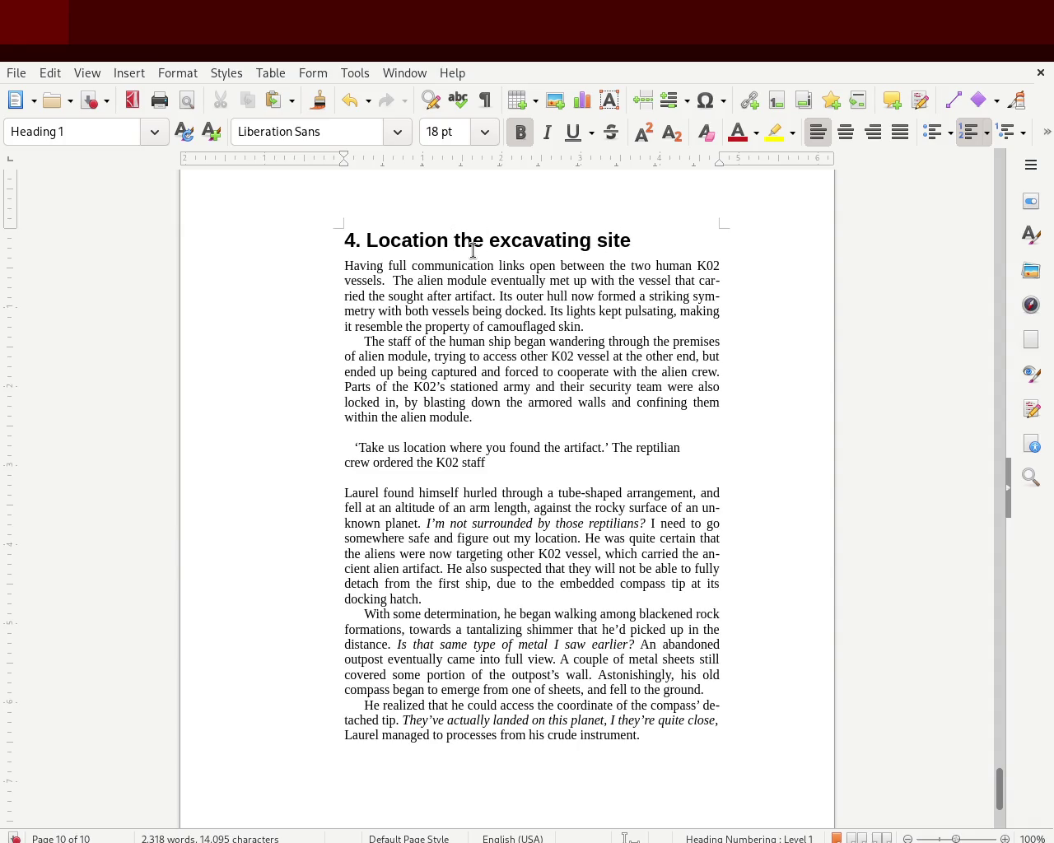
{"action": "key", "text": "BackSpace"}
{"action": "key", "text": "BackSpace"}
{"action": "key", "text": "BackSpace"}
{"action": "key", "text": "BackSpace"}
{"action": "type", "text": "ting"}
{"action": "key", "text": "BackSpace"}
{"action": "key", "text": "BackSpace"}
{"action": "key", "text": "BackSpace"}
{"action": "key", "text": "BackSpace"}
{"action": "key", "text": "BackSpace"}
{"action": "key", "text": "BackSpace"}
{"action": "key", "text": "Delete"}
{"action": "key", "text": "Delete"}
{"action": "type", "text": "T"}
{"action": "key", "text": "ctrl+s"}
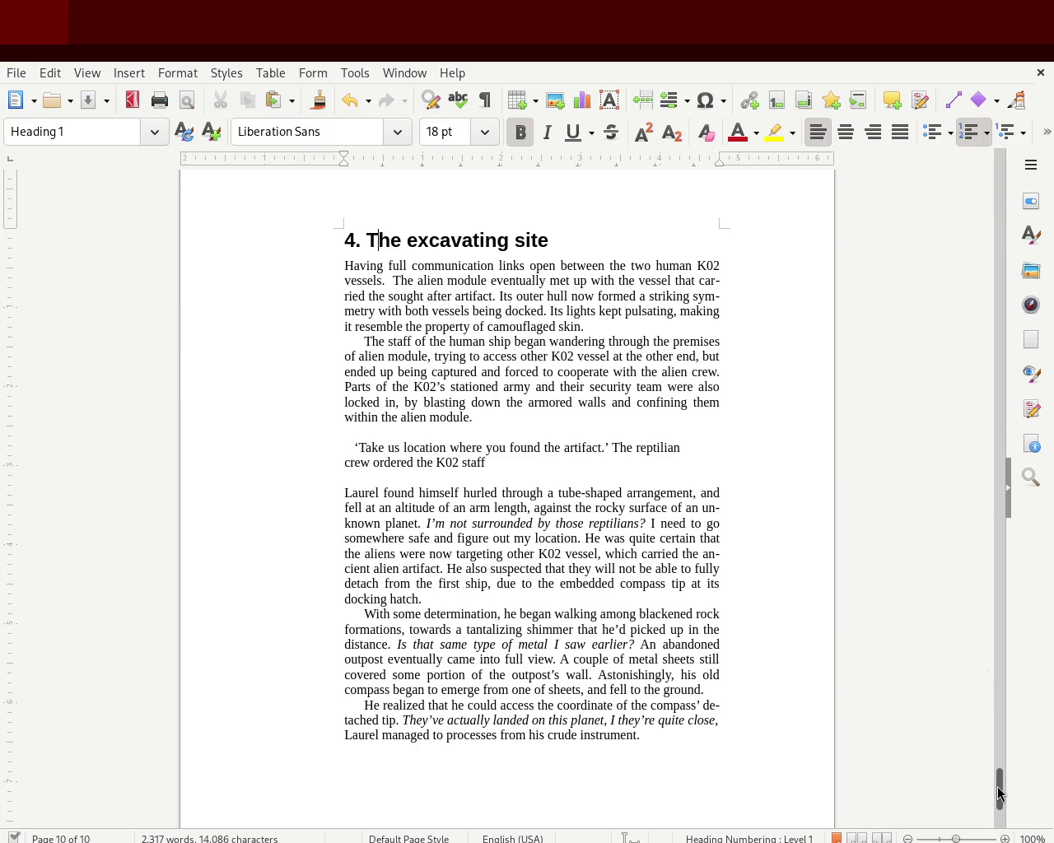
Step: Scroll back up through chapters 1 and 2, stopping at chapter 2's end on page 6
{"action": "left_click_drag", "start_coordinate": [1000, 782], "coordinate": [1004, 755]}
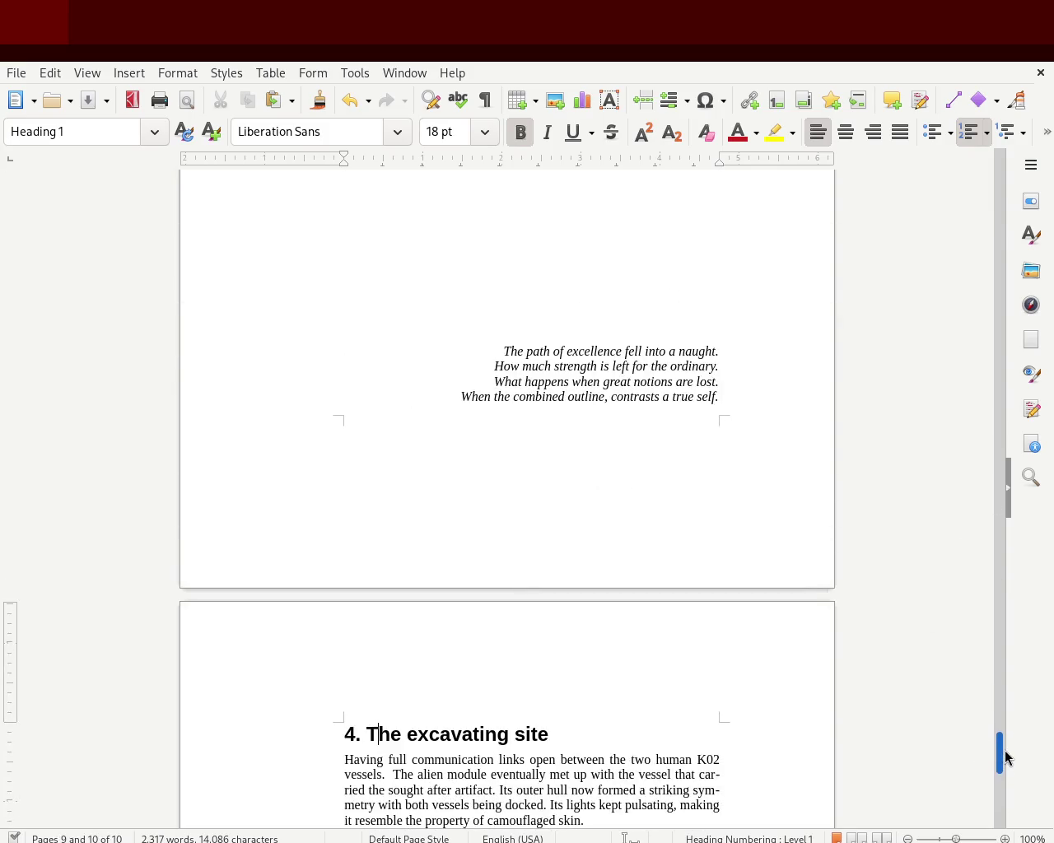
{"action": "mouse_move", "coordinate": [1005, 755]}
{"action": "left_mouse_down"}
{"action": "mouse_move", "coordinate": [982, 168]}
{"action": "mouse_move", "coordinate": [976, 292]}
{"action": "mouse_move", "coordinate": [983, 176]}
{"action": "mouse_move", "coordinate": [980, 270]}
{"action": "mouse_move", "coordinate": [988, 235]}
{"action": "mouse_move", "coordinate": [997, 407]}
{"action": "mouse_move", "coordinate": [993, 379]}
{"action": "left_mouse_up"}
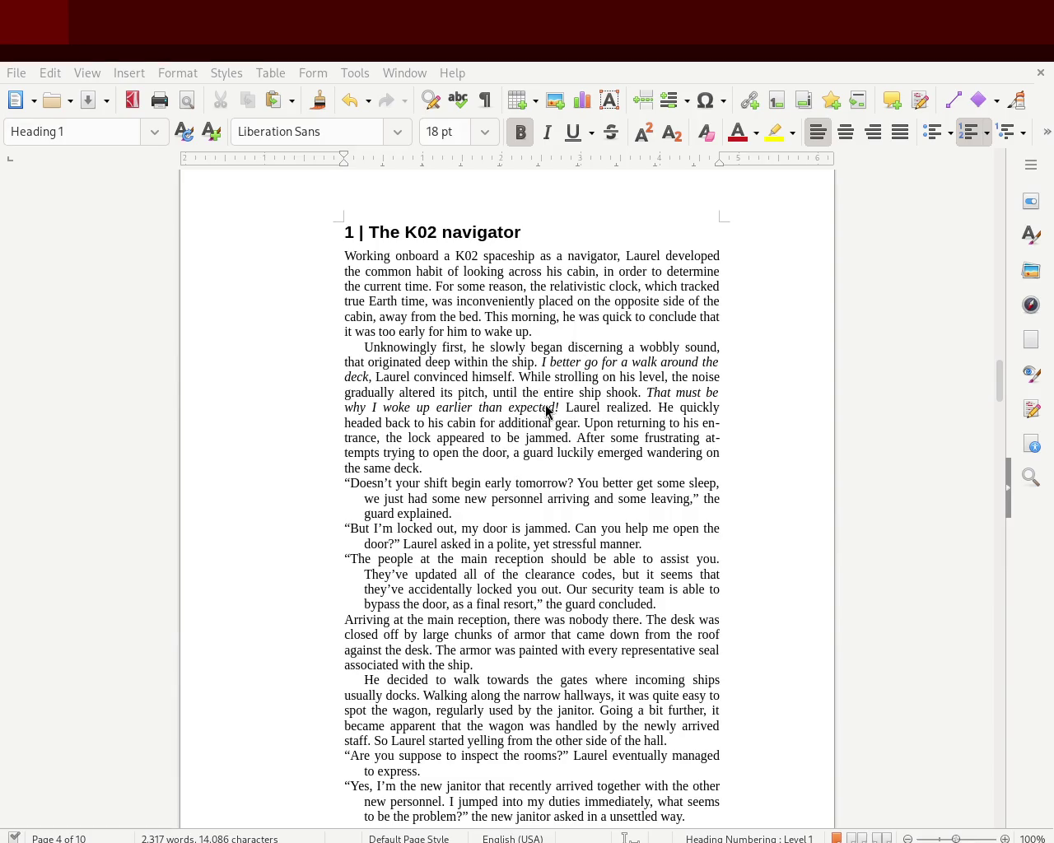
{"action": "mouse_move", "coordinate": [1001, 385]}
{"action": "left_mouse_down"}
{"action": "mouse_move", "coordinate": [969, 238]}
{"action": "mouse_move", "coordinate": [967, 388]}
{"action": "mouse_move", "coordinate": [966, 345]}
{"action": "mouse_move", "coordinate": [941, 526]}
{"action": "mouse_move", "coordinate": [942, 517]}
{"action": "left_mouse_up"}
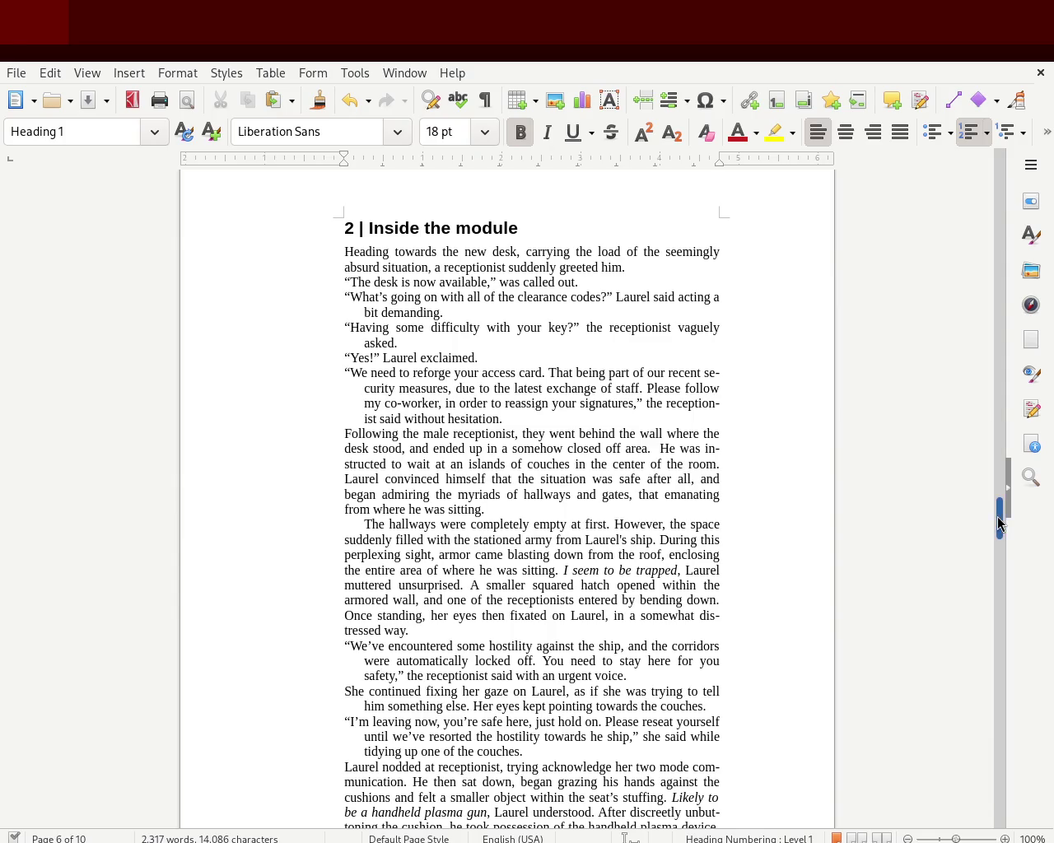
{"action": "left_click_drag", "start_coordinate": [998, 524], "coordinate": [998, 524]}
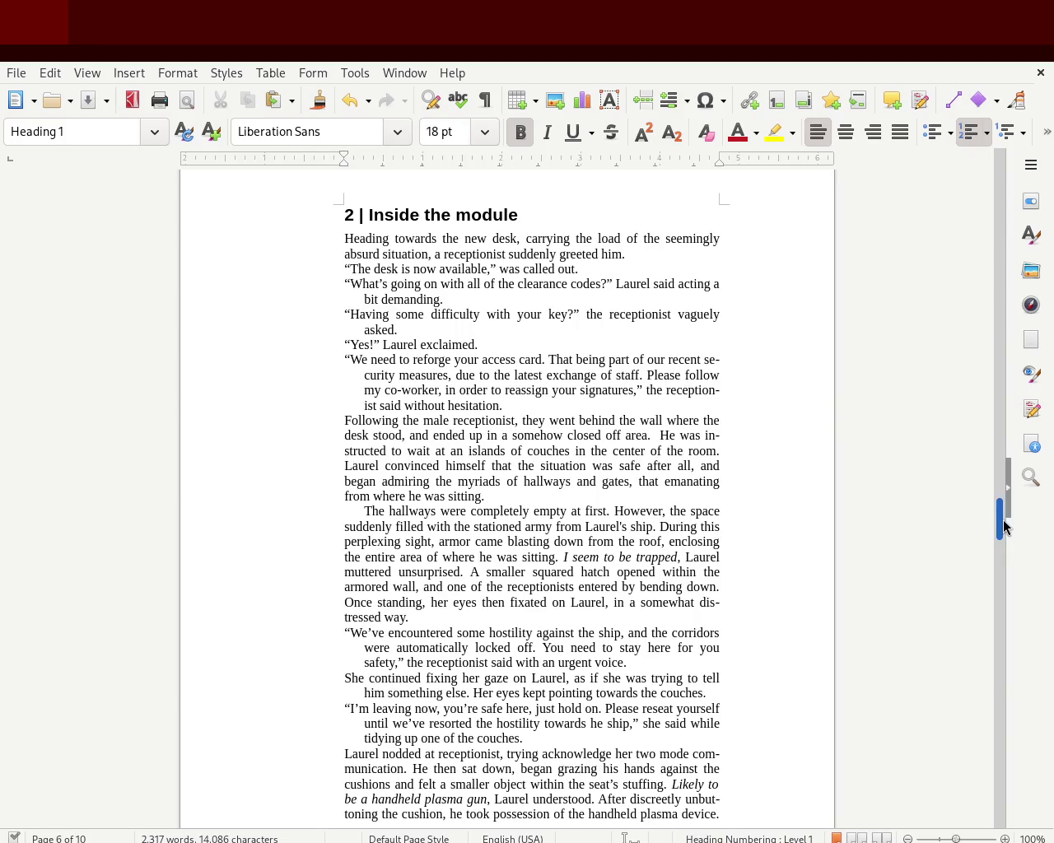
{"action": "scroll", "coordinate": [1003, 524], "scroll_direction": "down", "scroll_amount": 1}
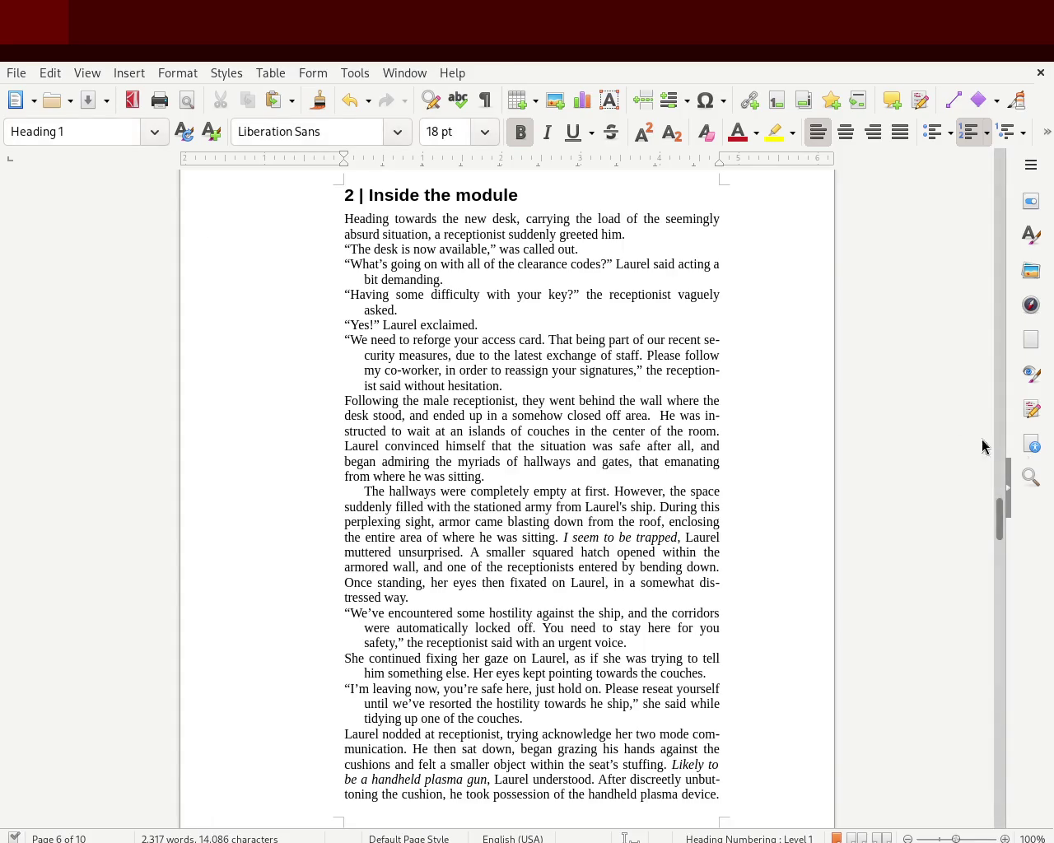
{"action": "scroll", "coordinate": [1006, 503], "scroll_direction": "up", "scroll_amount": 5}
{"action": "mouse_move", "coordinate": [1006, 502]}
{"action": "left_mouse_down"}
{"action": "mouse_move", "coordinate": [1005, 553]}
{"action": "mouse_move", "coordinate": [1008, 519]}
{"action": "left_mouse_up"}
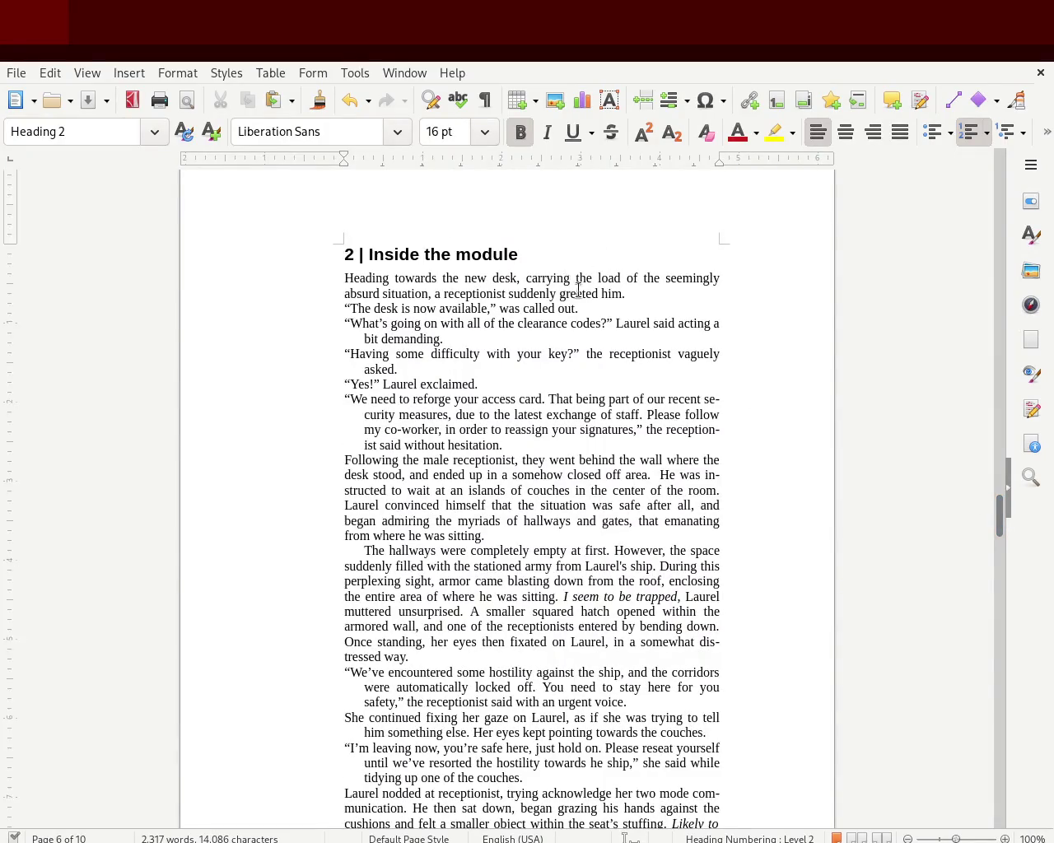
Step: Add a blank line under the chapter 4 heading and push the heading onto the next page
{"action": "key", "text": "Return"}
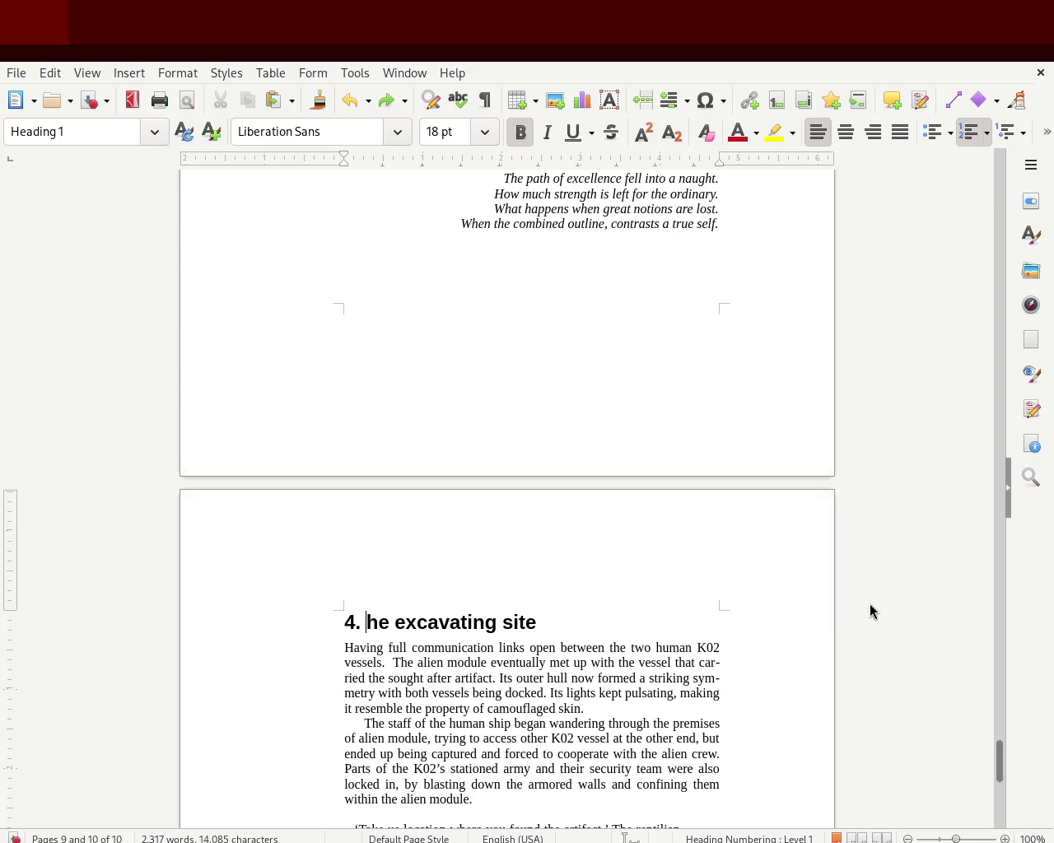
{"action": "type", "text": "T"}
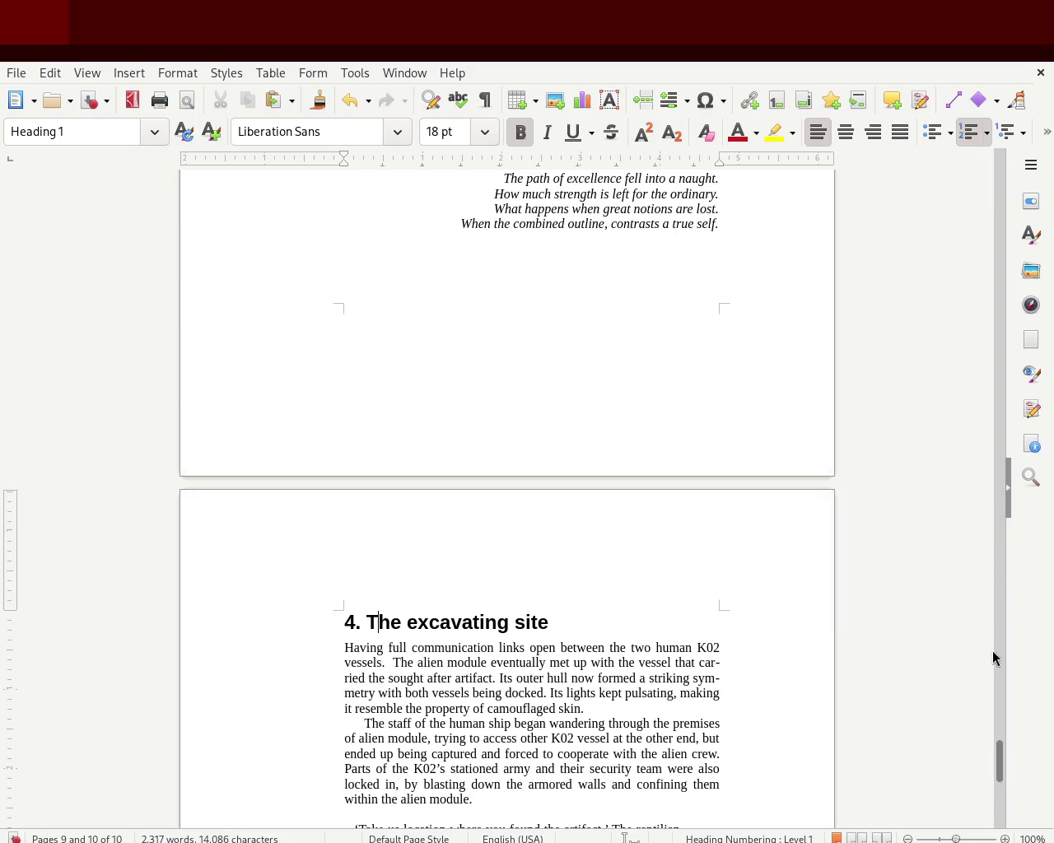
{"action": "key", "text": "Return"}
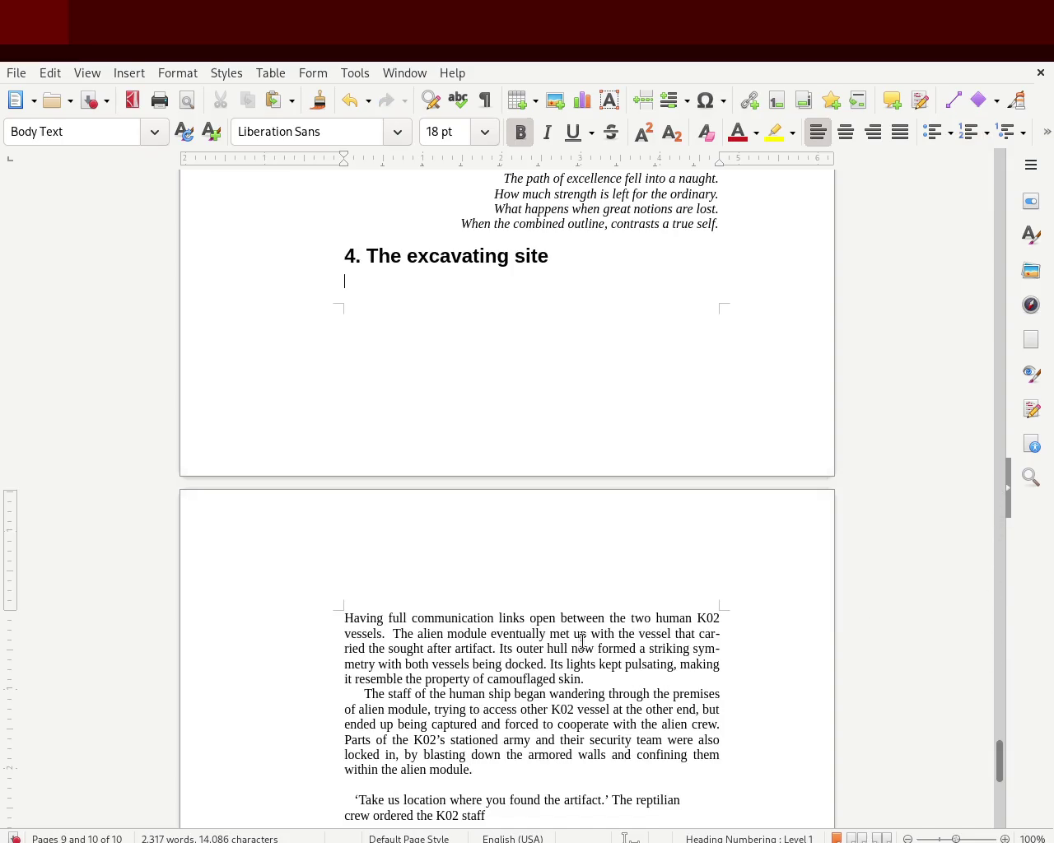
{"action": "key", "text": "ctrl+Return"}
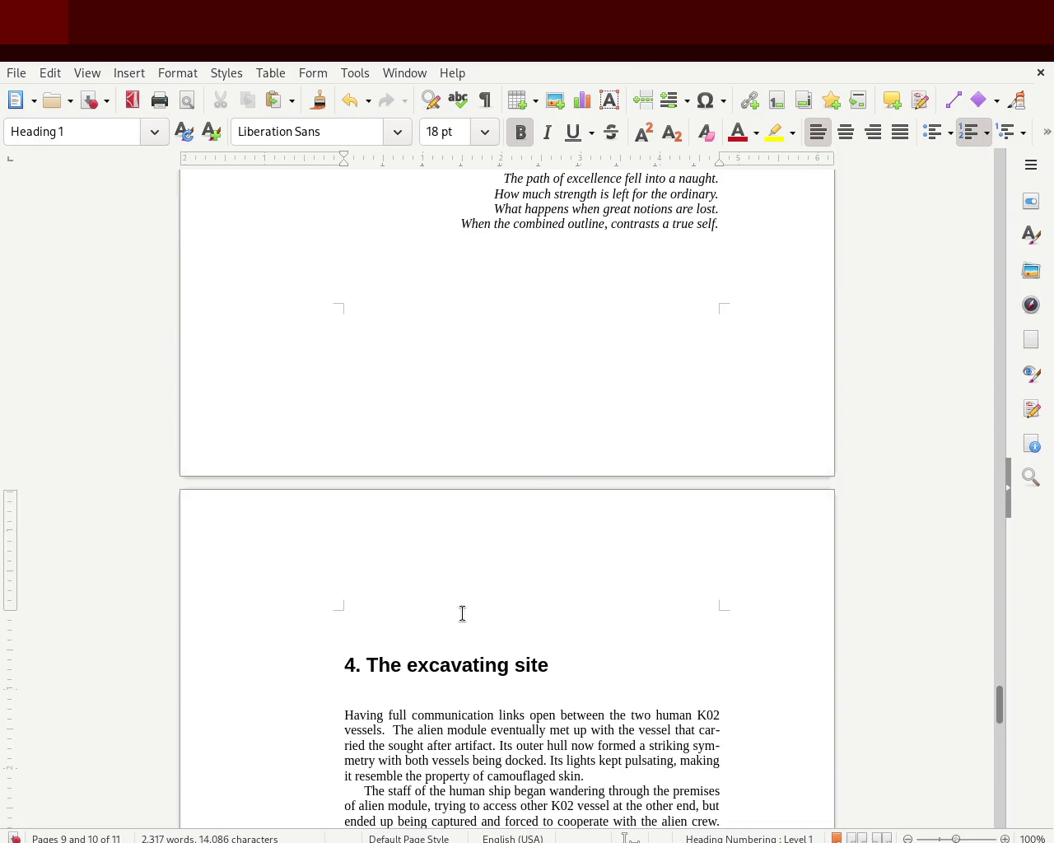
{"action": "key", "text": "ctrl+z"}
{"action": "key", "text": "ctrl+y"}
Step: Rejoin the heading under the poem, add an empty line after the poem, and select the heading
{"action": "key", "text": "Delete"}
{"action": "key", "text": "BackSpace"}
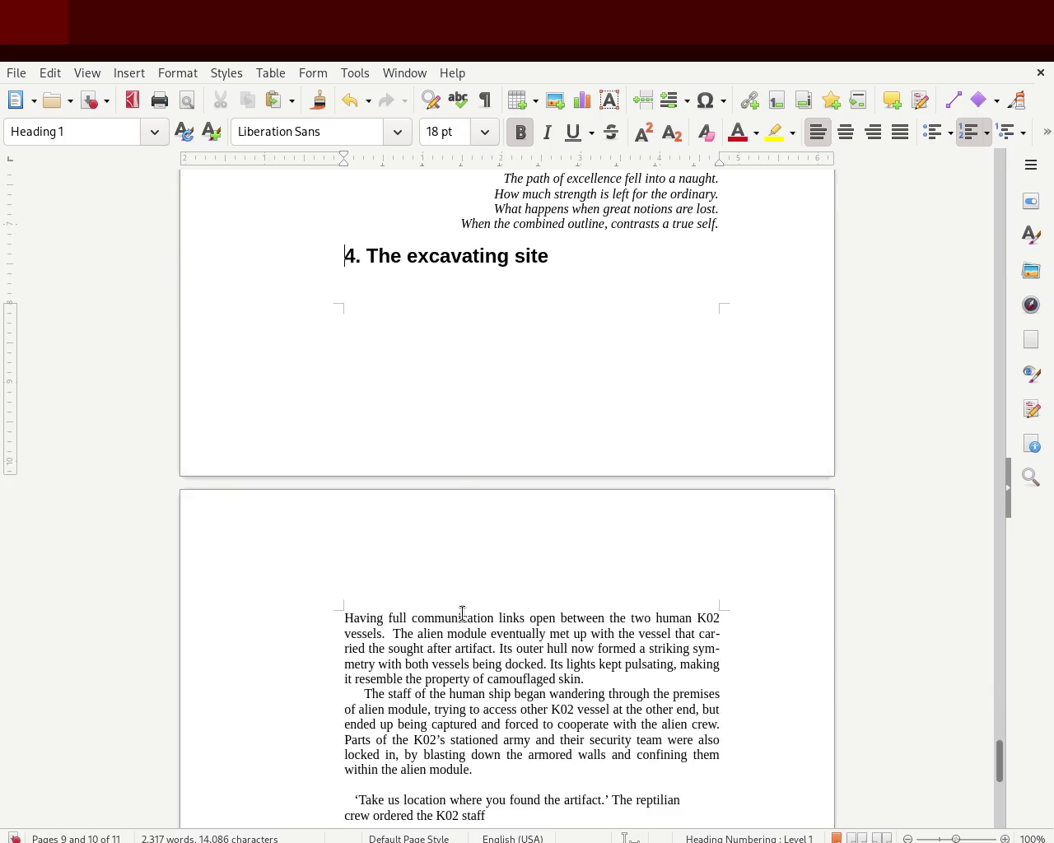
{"action": "key", "text": "Up"}
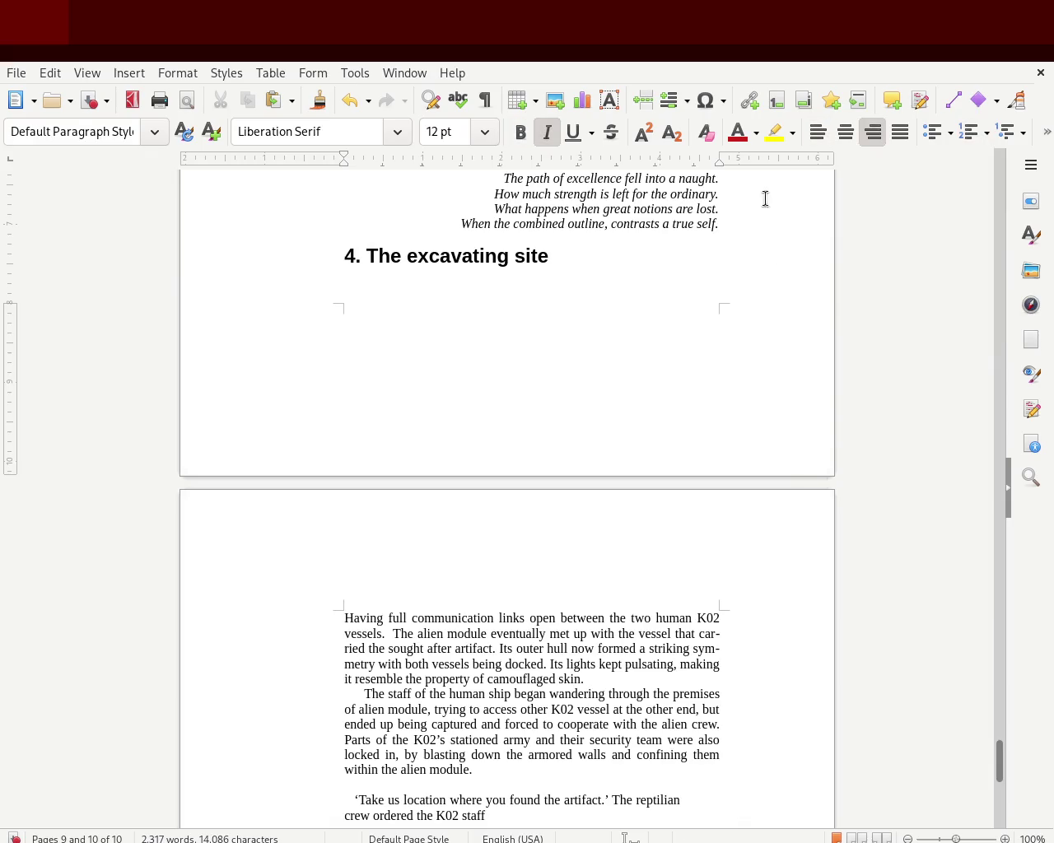
{"action": "key", "text": "Return"}
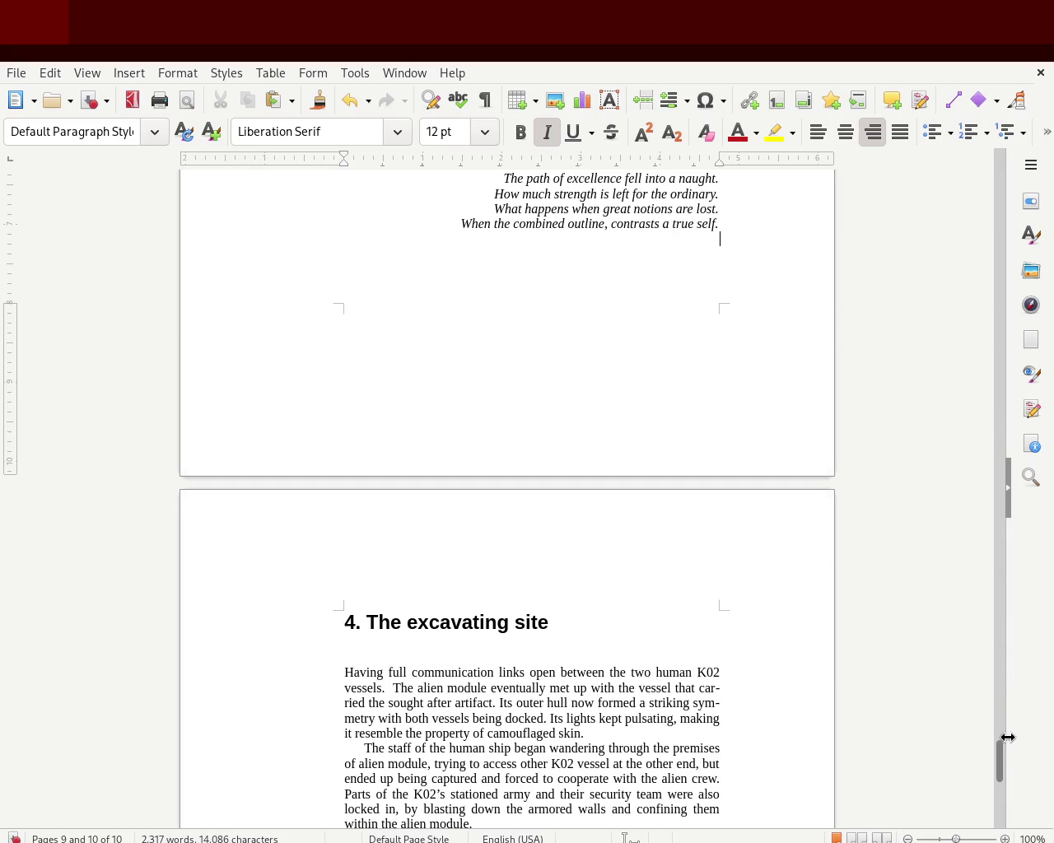
{"action": "left_click_drag", "start_coordinate": [999, 752], "coordinate": [1003, 794]}
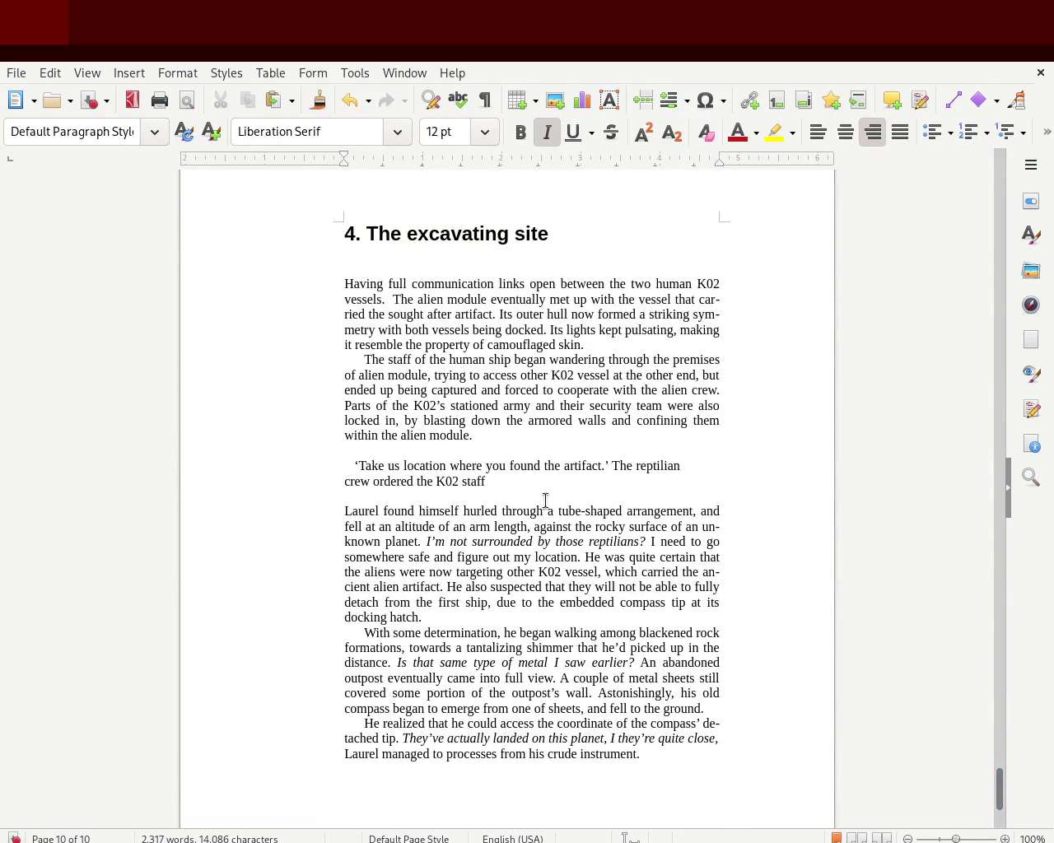
{"action": "mouse_move", "coordinate": [999, 792]}
{"action": "left_mouse_down"}
{"action": "mouse_move", "coordinate": [1009, 612]}
{"action": "mouse_move", "coordinate": [990, 784]}
{"action": "left_mouse_up"}
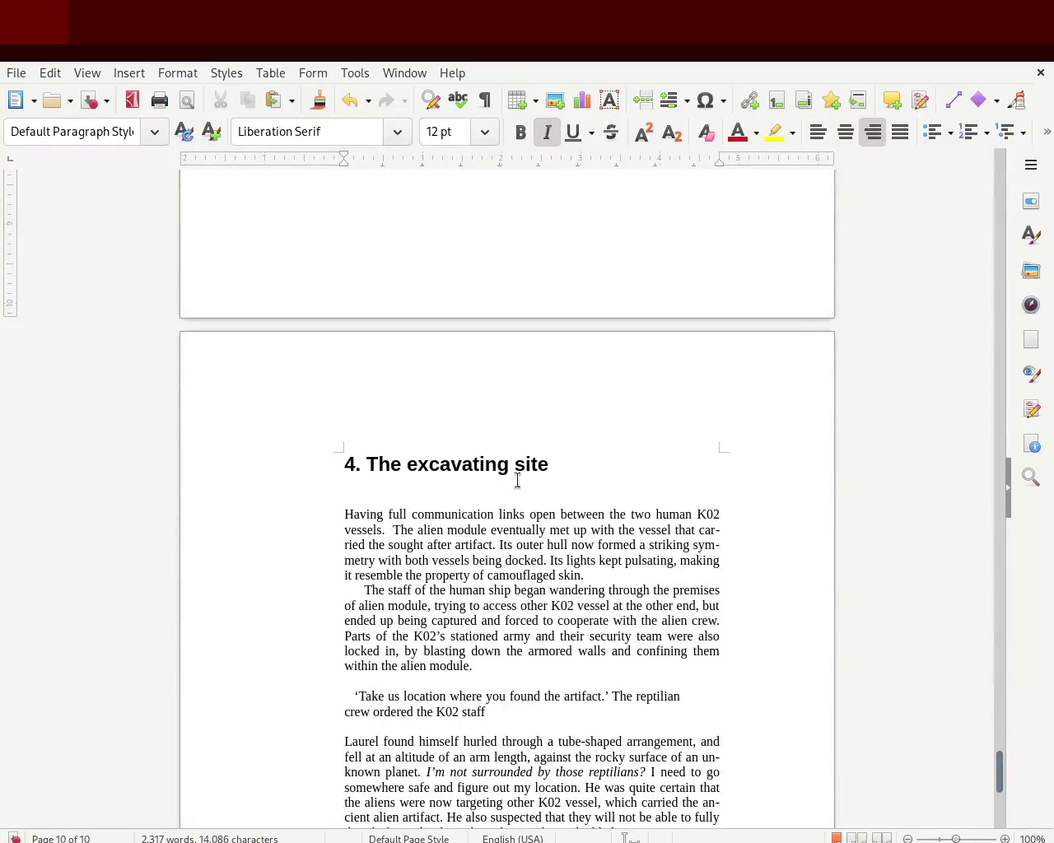
{"action": "triple_click", "coordinate": [445, 464]}
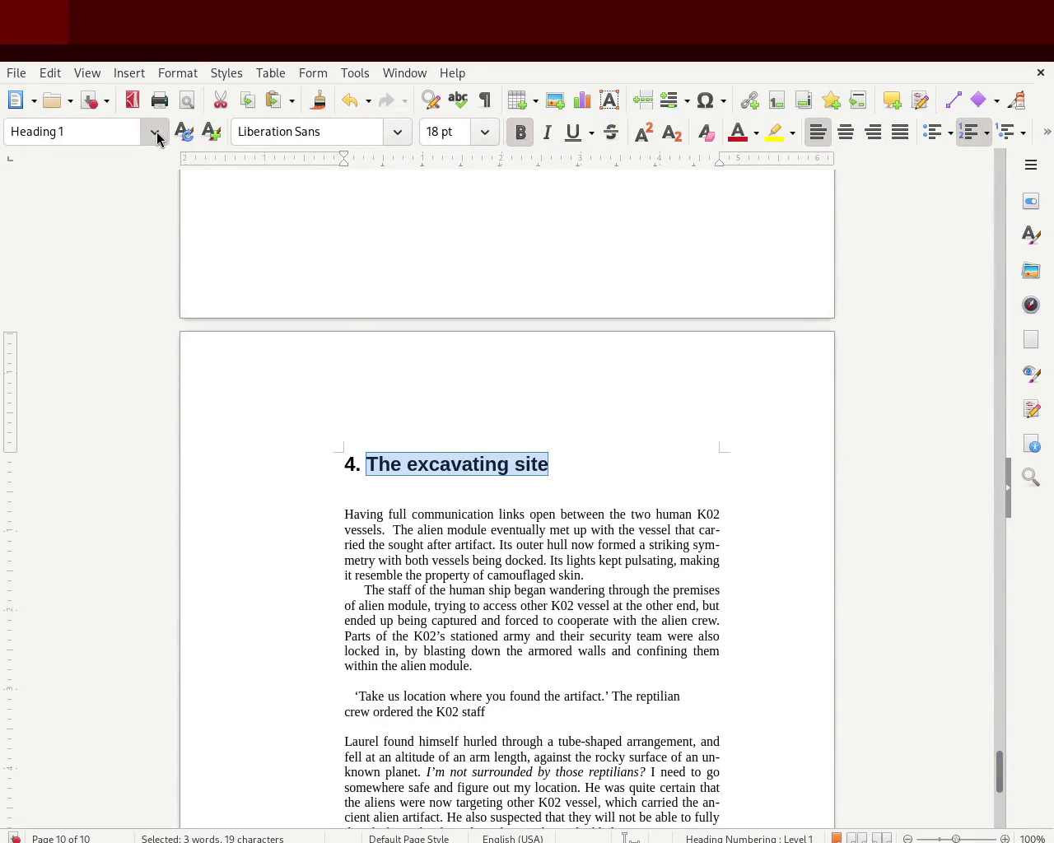
Step: Apply the Heading 3 paragraph style to the chapter 4 heading
{"action": "key", "text": "F11"}
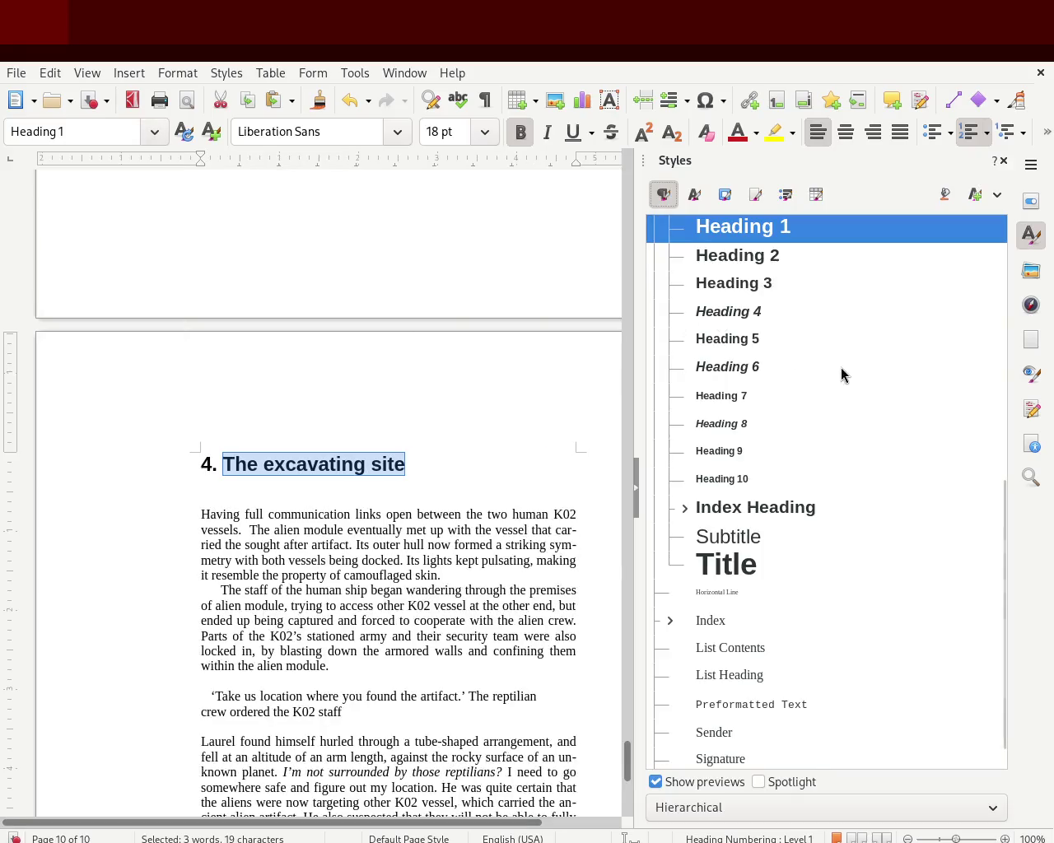
{"action": "double_click", "coordinate": [766, 283]}
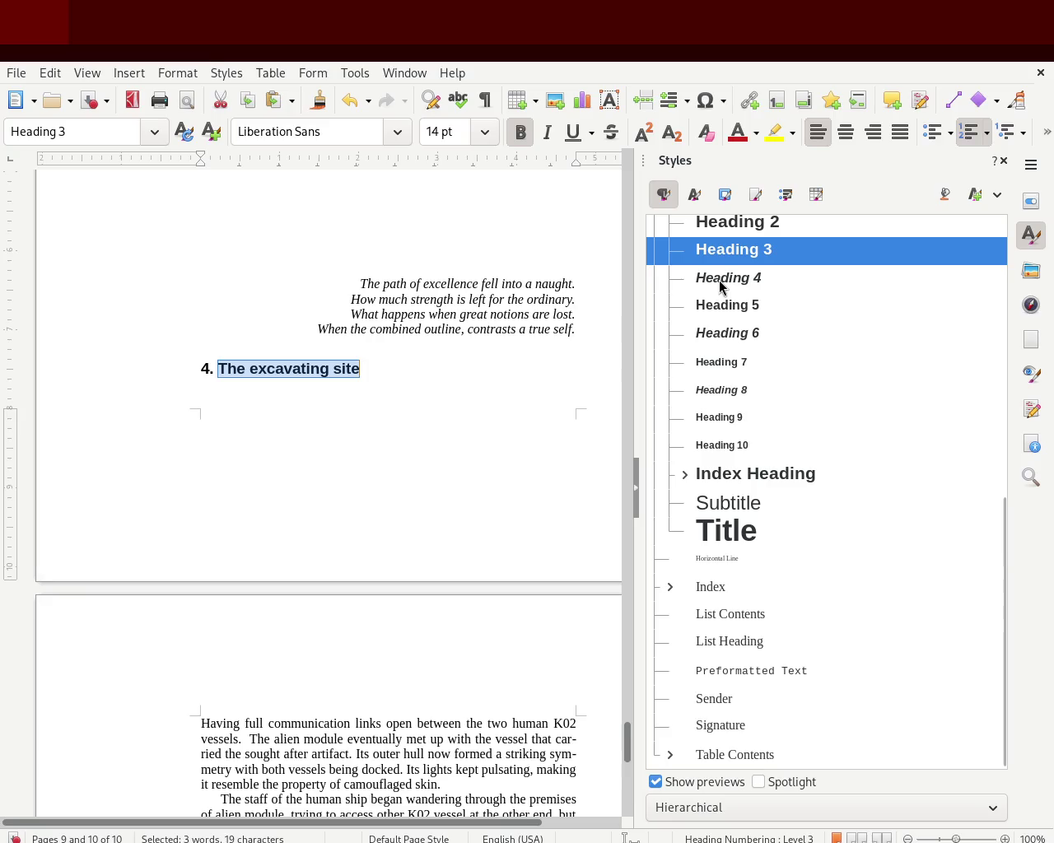
{"action": "left_click", "coordinate": [1003, 161]}
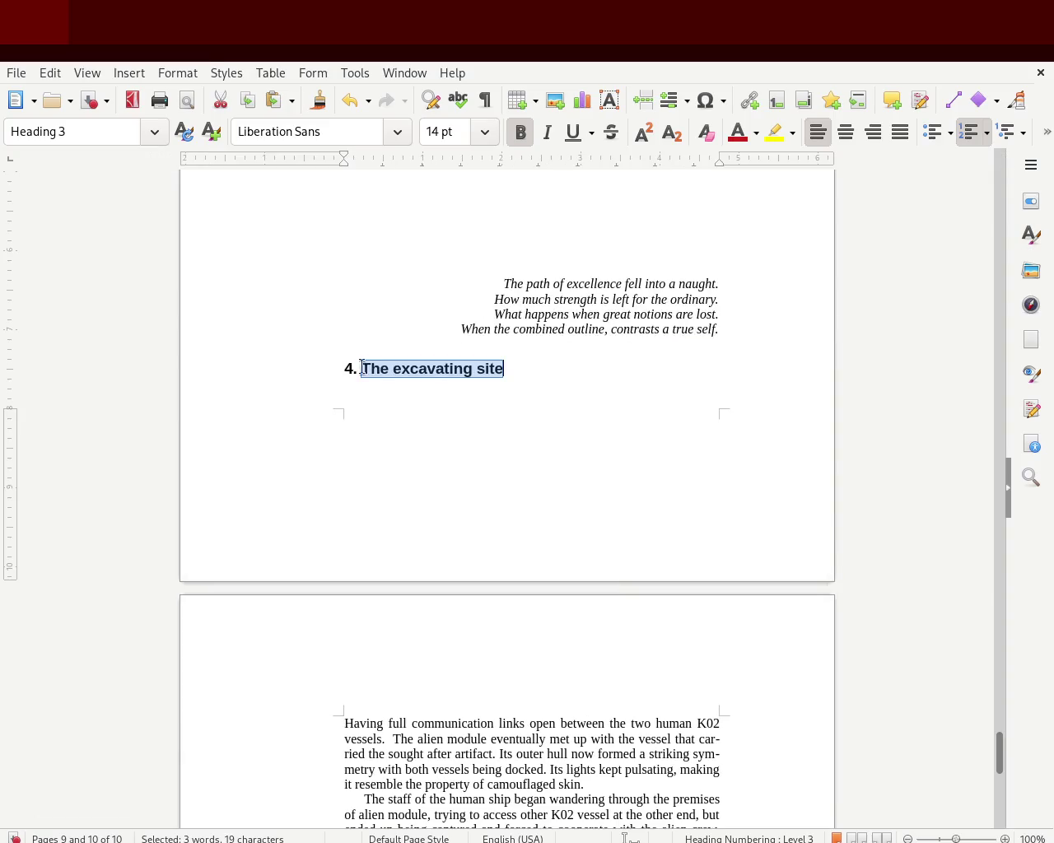
Step: Delete the blank line beneath the chapter 4 heading, then return to the Prologue on page 2
{"action": "left_click", "coordinate": [593, 352]}
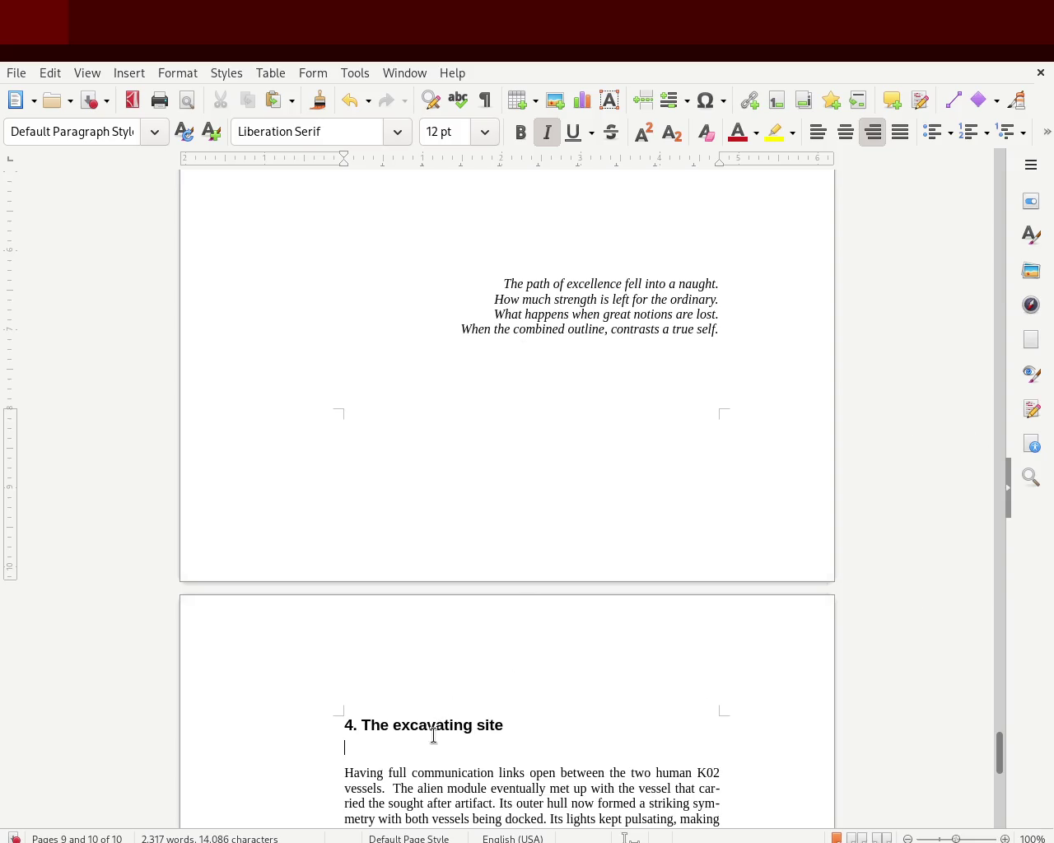
{"action": "key", "text": "BackSpace"}
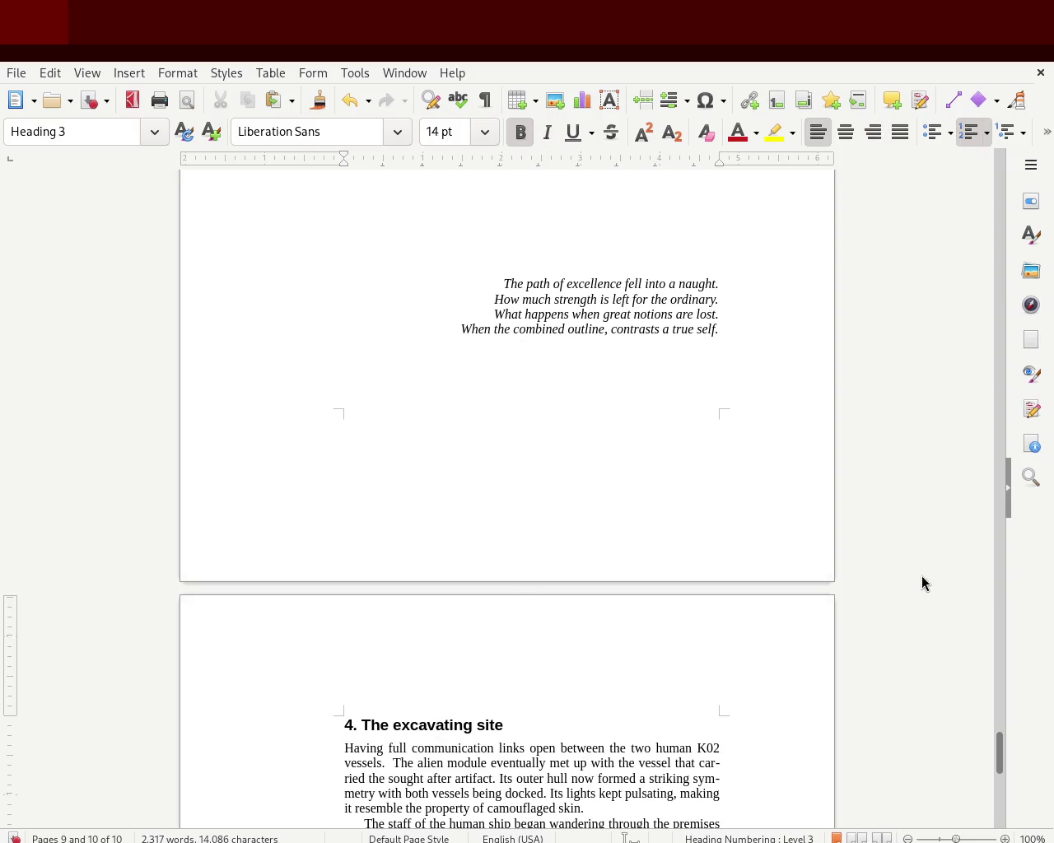
{"action": "scroll", "coordinate": [990, 736], "scroll_direction": "down", "scroll_amount": 6}
{"action": "scroll", "coordinate": [992, 738], "scroll_direction": "down", "scroll_amount": 5}
{"action": "scroll", "coordinate": [995, 741], "scroll_direction": "up", "scroll_amount": 3}
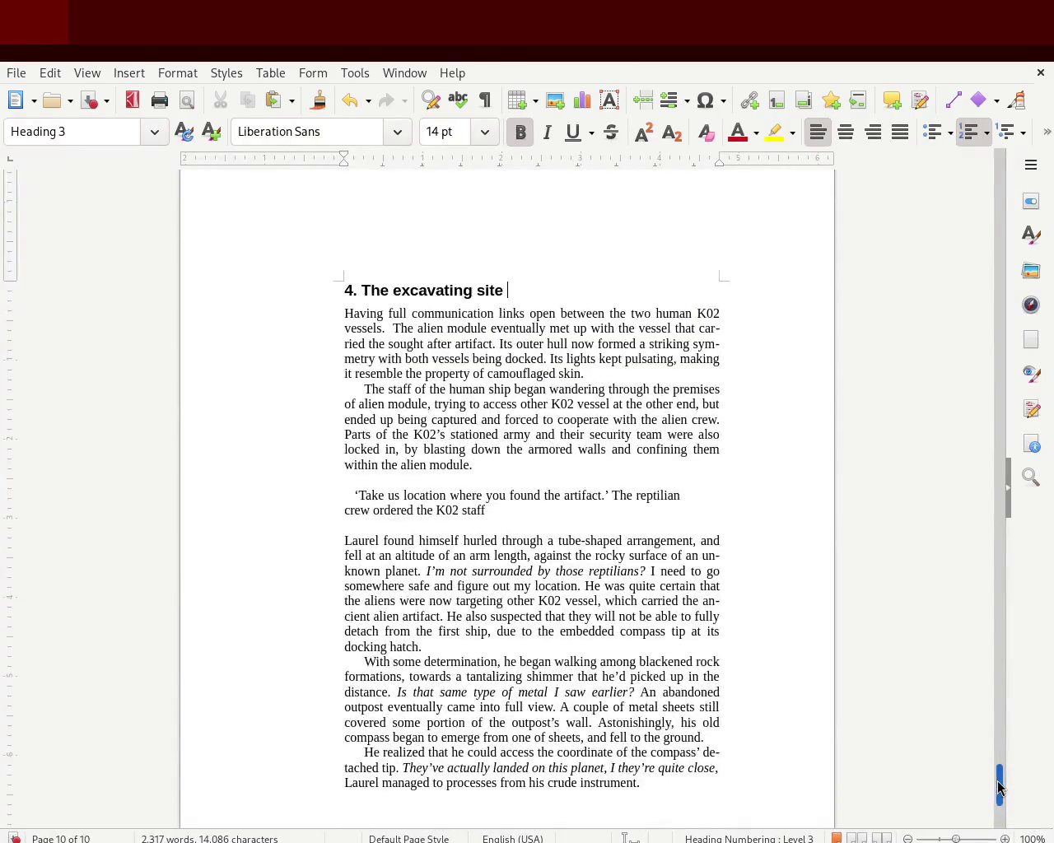
{"action": "scroll", "coordinate": [1000, 746], "scroll_direction": "up", "scroll_amount": 10}
{"action": "scroll", "coordinate": [1001, 747], "scroll_direction": "down", "scroll_amount": 5}
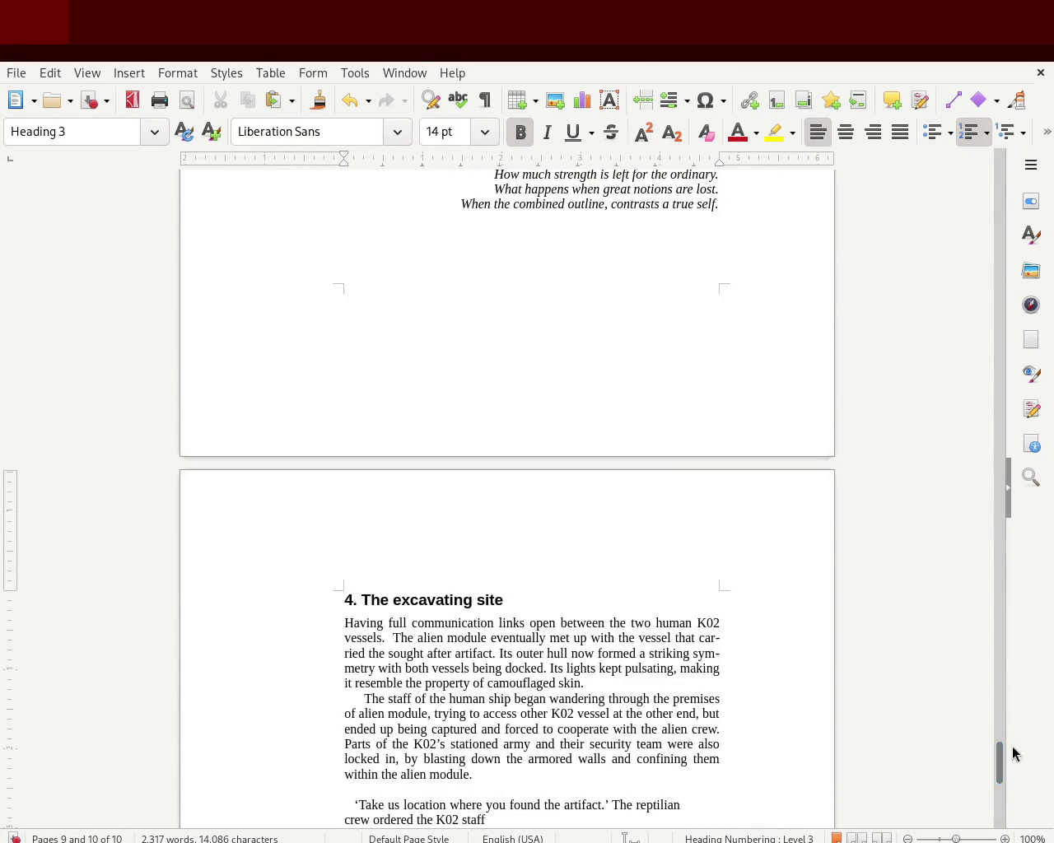
{"action": "mouse_move", "coordinate": [1004, 763]}
{"action": "left_mouse_down"}
{"action": "mouse_move", "coordinate": [978, 221]}
{"action": "mouse_move", "coordinate": [977, 242]}
{"action": "left_mouse_up"}
Step: Give the Prologue heading the Heading 2 style
{"action": "left_click_drag", "start_coordinate": [491, 247], "coordinate": [257, 240]}
{"action": "key", "text": "ctrl+2"}
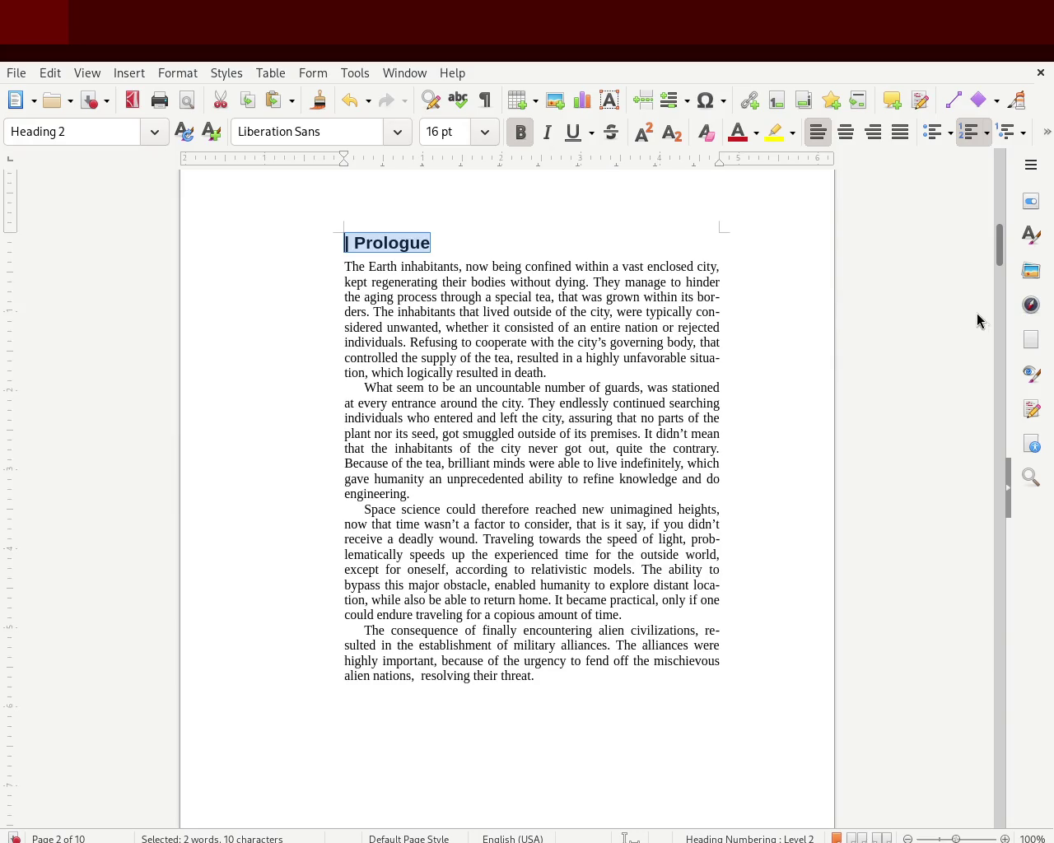
{"action": "left_click_drag", "start_coordinate": [1000, 257], "coordinate": [984, 389]}
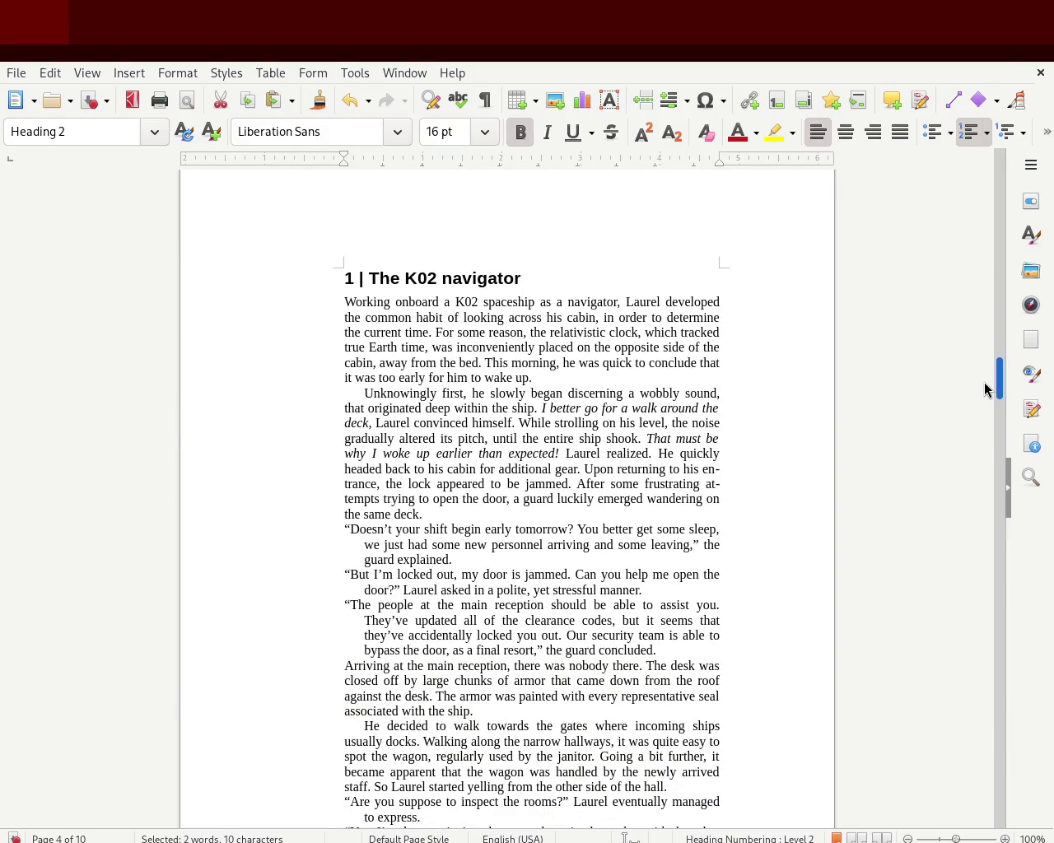
Step: Try Heading 3 on the '1 | The K02 navigator' heading, then undo it
{"action": "triple_click", "coordinate": [454, 280]}
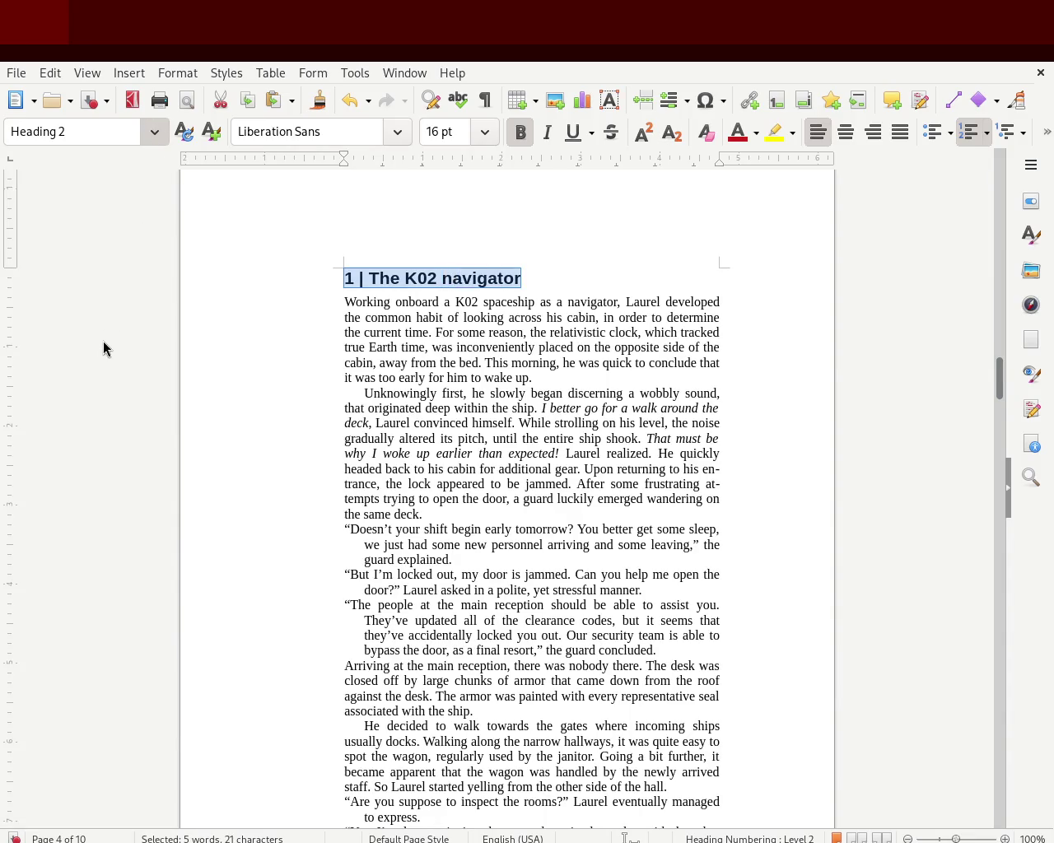
{"action": "key", "text": "ctrl+3"}
{"action": "left_click", "coordinate": [621, 344]}
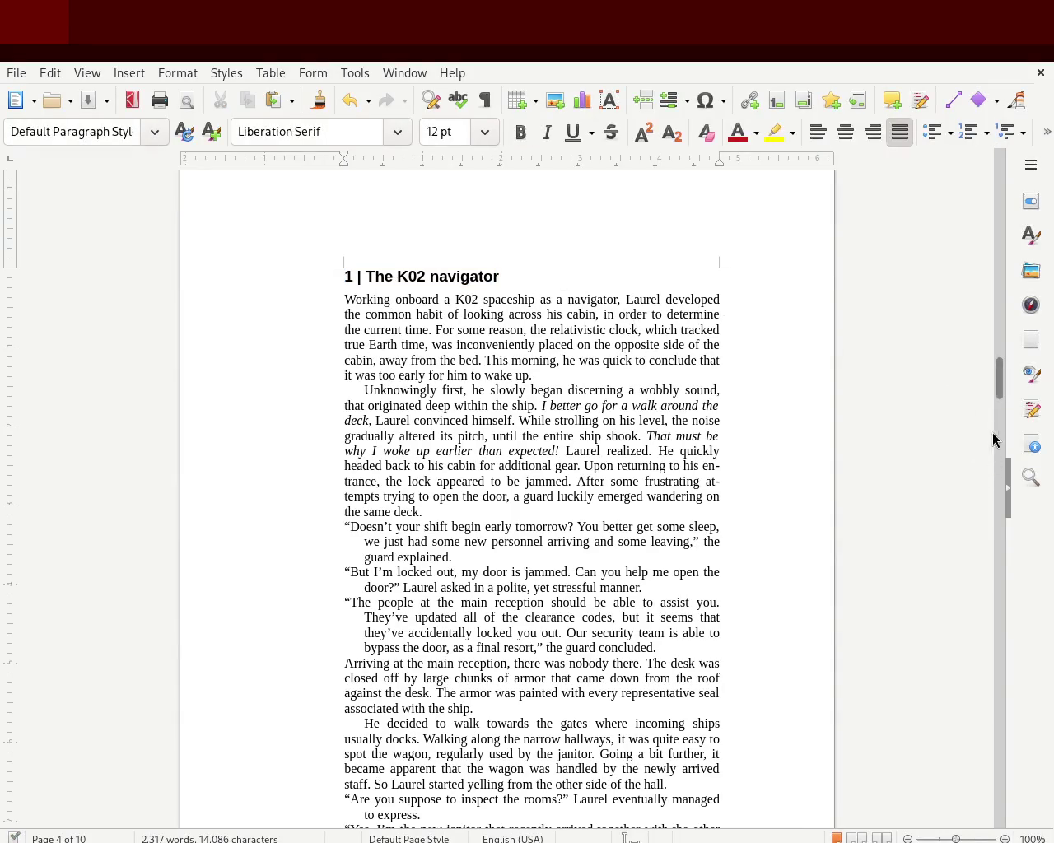
{"action": "mouse_move", "coordinate": [999, 376]}
{"action": "left_mouse_down"}
{"action": "mouse_move", "coordinate": [1000, 399]}
{"action": "mouse_move", "coordinate": [994, 357]}
{"action": "mouse_move", "coordinate": [991, 385]}
{"action": "left_mouse_up"}
{"action": "key", "text": "ctrl+z"}
{"action": "left_click", "coordinate": [758, 369]}
{"action": "left_click_drag", "start_coordinate": [996, 378], "coordinate": [979, 383]}
Step: Reapply Heading 3 to the '1 | The K02 navigator' heading
{"action": "triple_click", "coordinate": [422, 260]}
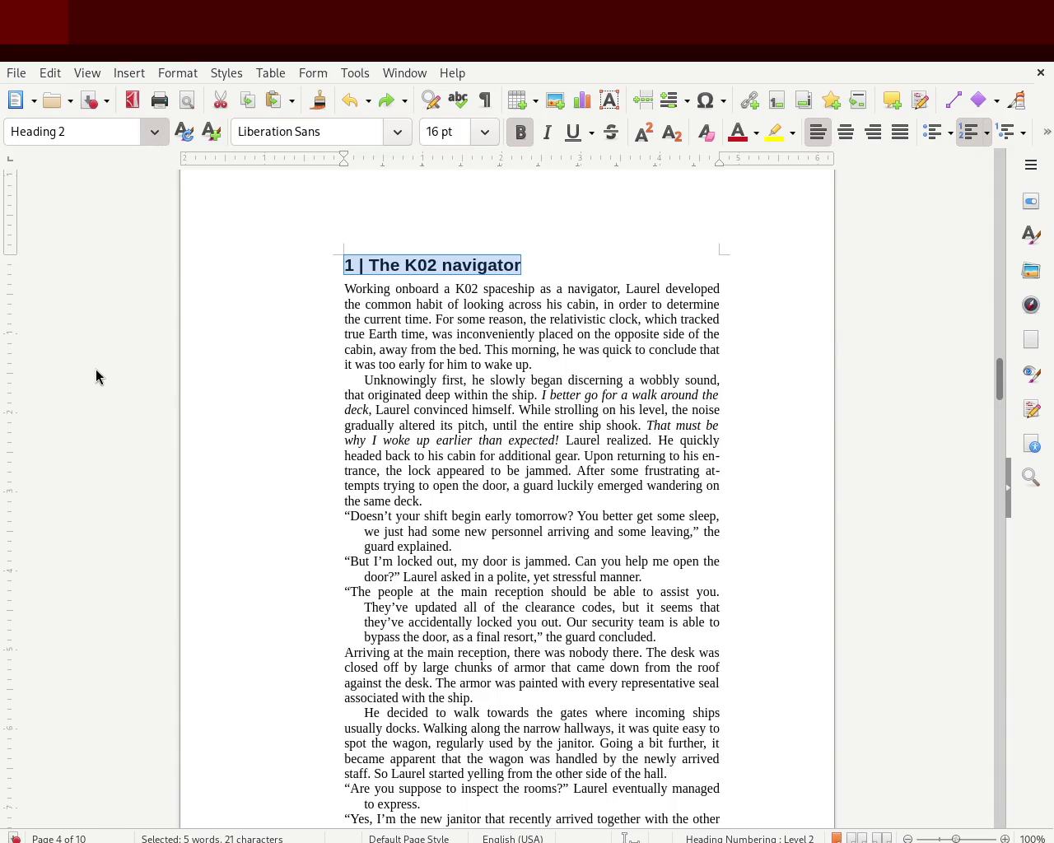
{"action": "key", "text": "ctrl+3"}
{"action": "left_click_drag", "start_coordinate": [1000, 376], "coordinate": [1000, 344]}
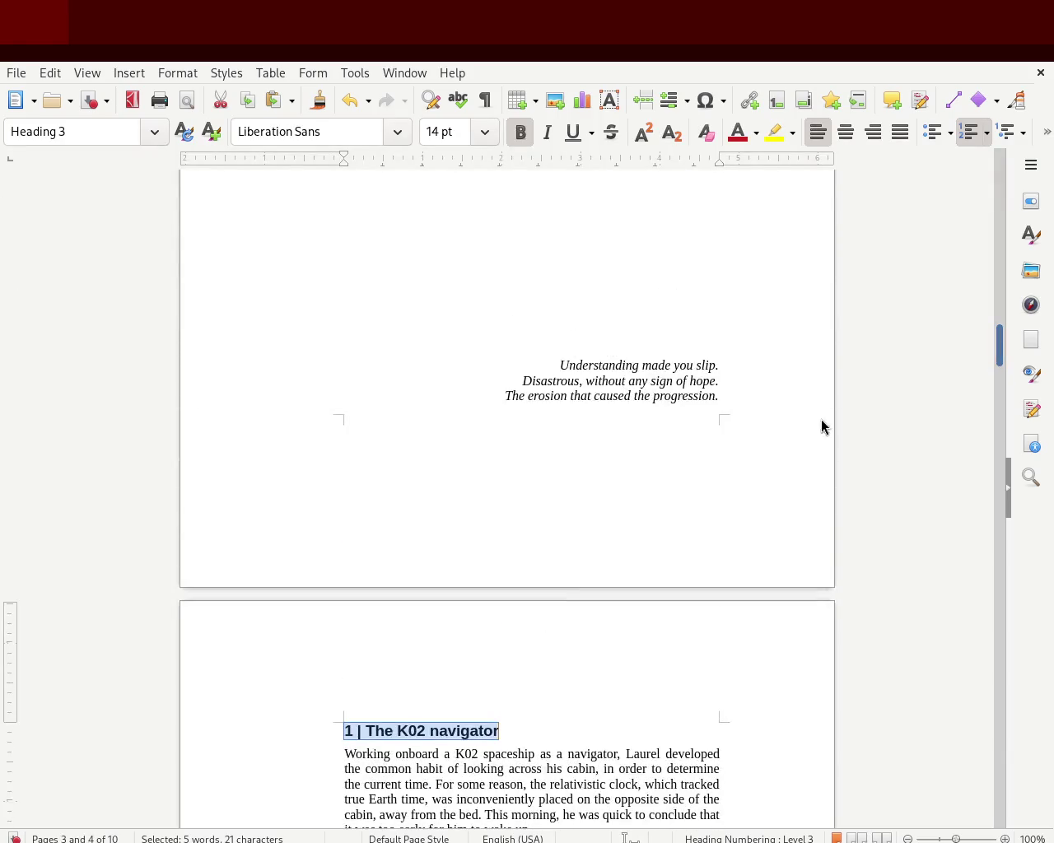
{"action": "left_click", "coordinate": [522, 733]}
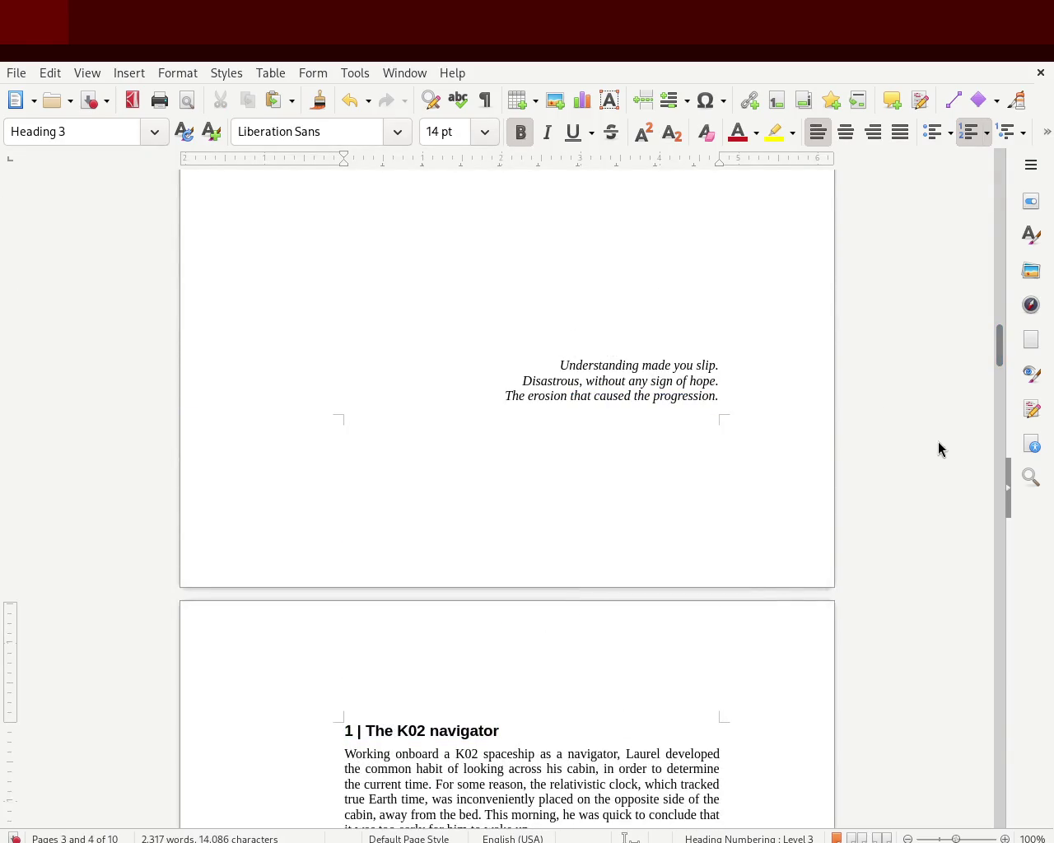
{"action": "left_click_drag", "start_coordinate": [1000, 346], "coordinate": [984, 470]}
{"action": "left_click", "coordinate": [411, 504]}
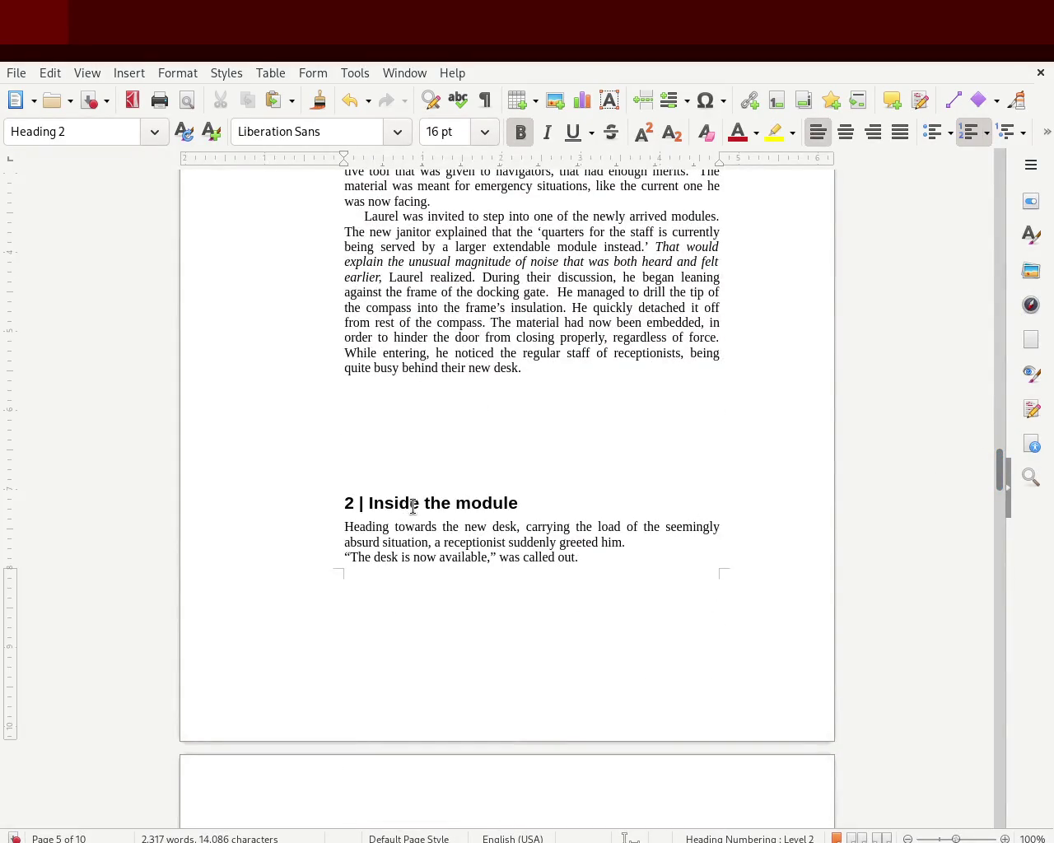
Step: Insert a paragraph before '2 | Inside the module' so it starts on a new page
{"action": "triple_click", "coordinate": [411, 504]}
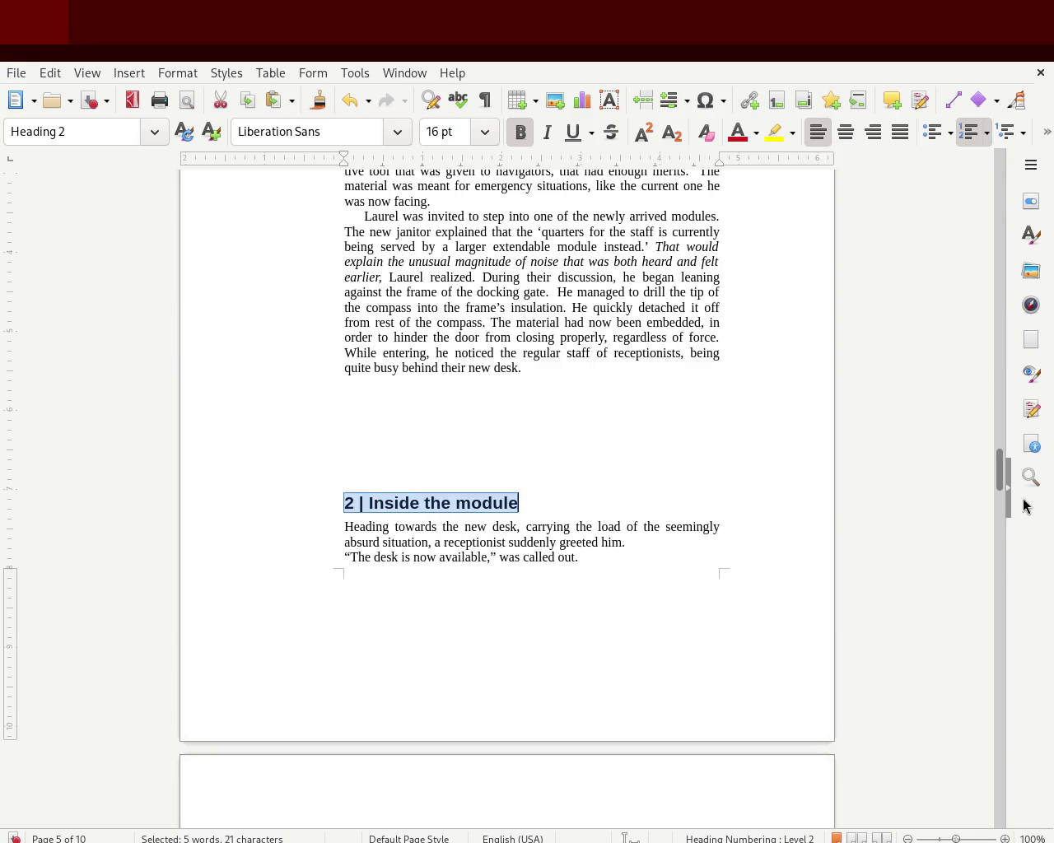
{"action": "left_click", "coordinate": [567, 454]}
{"action": "key", "text": "Return"}
{"action": "key", "text": "Return"}
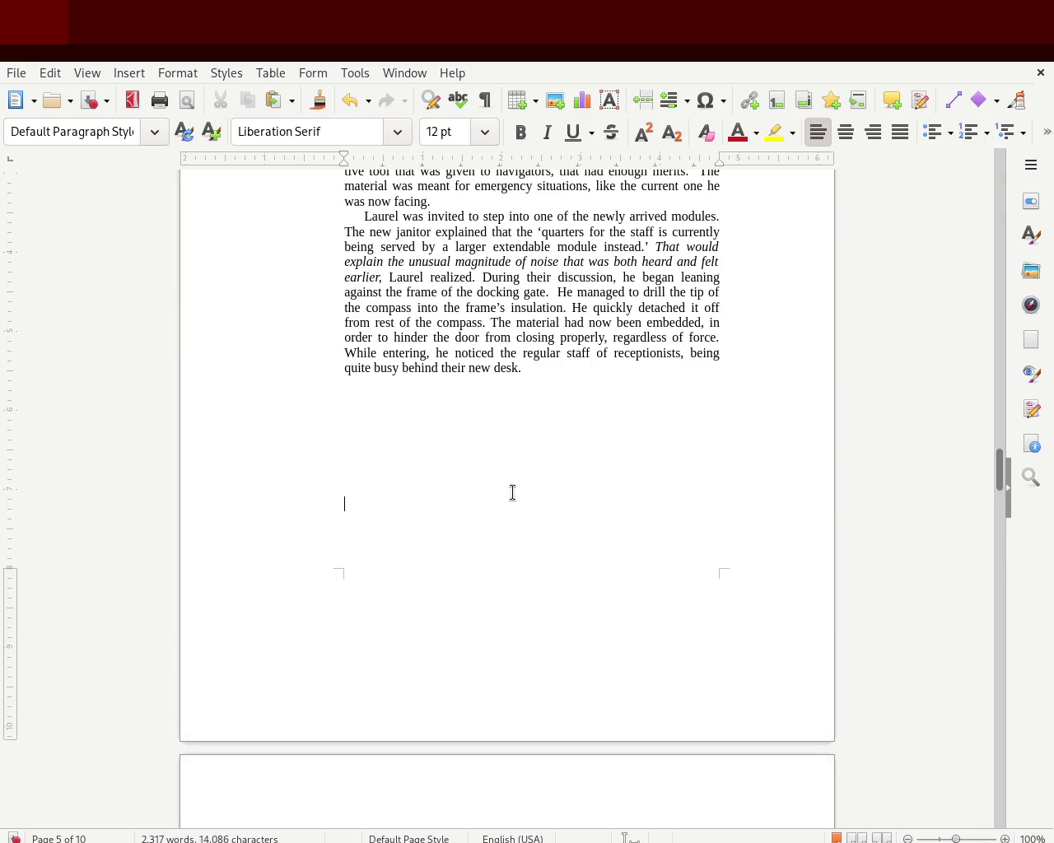
{"action": "left_click_drag", "start_coordinate": [999, 468], "coordinate": [994, 361]}
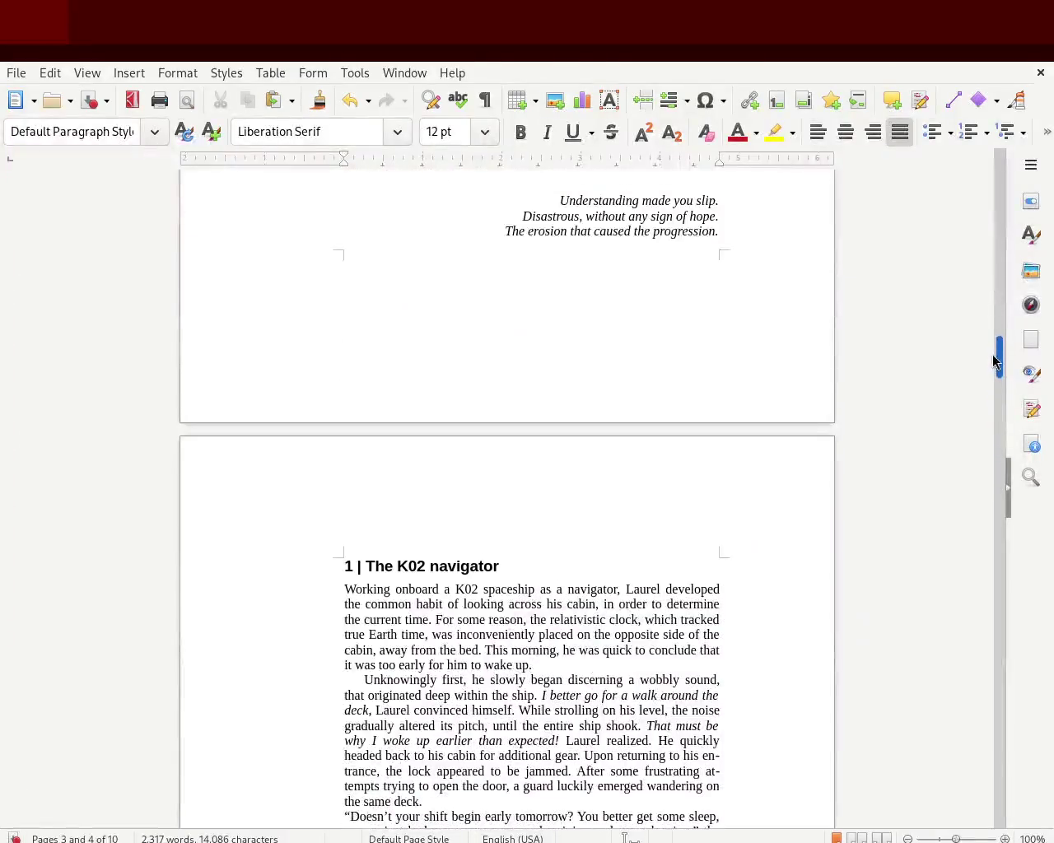
Step: Return '1 | The K02 navigator' to Heading 2 and check the Prologue, chapter 2 and 3 heading styles
{"action": "triple_click", "coordinate": [406, 567]}
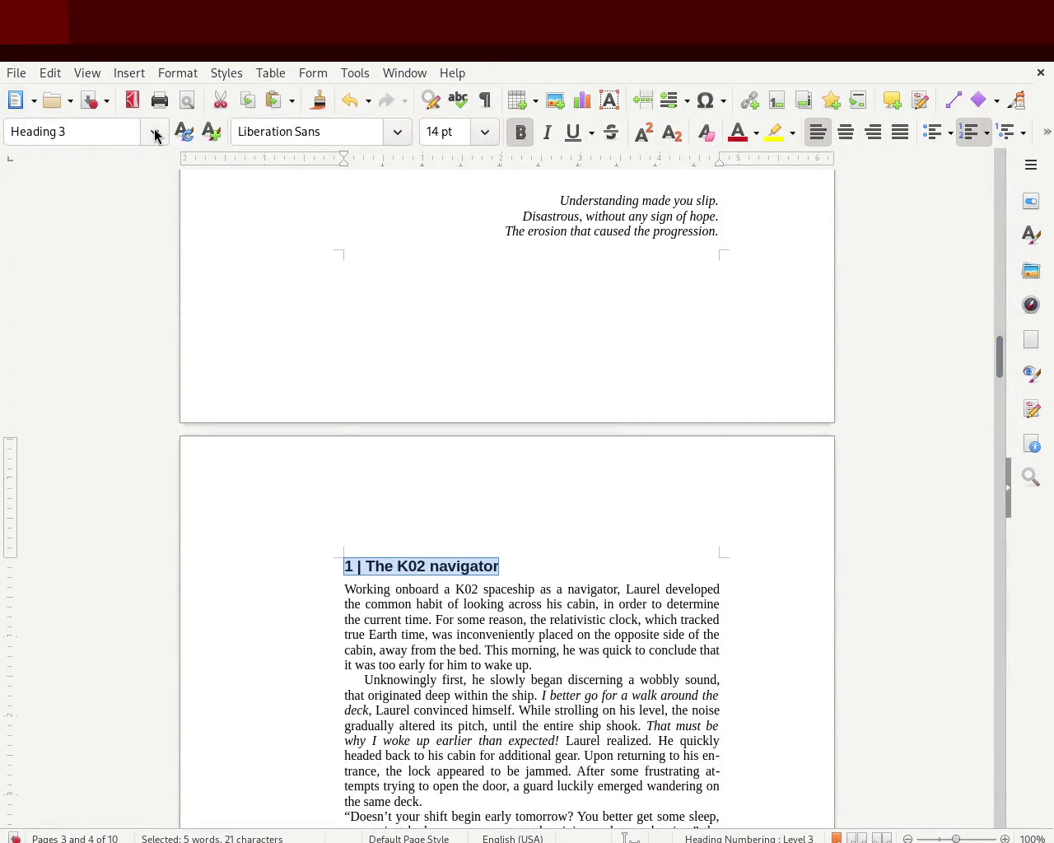
{"action": "key", "text": "ctrl+2"}
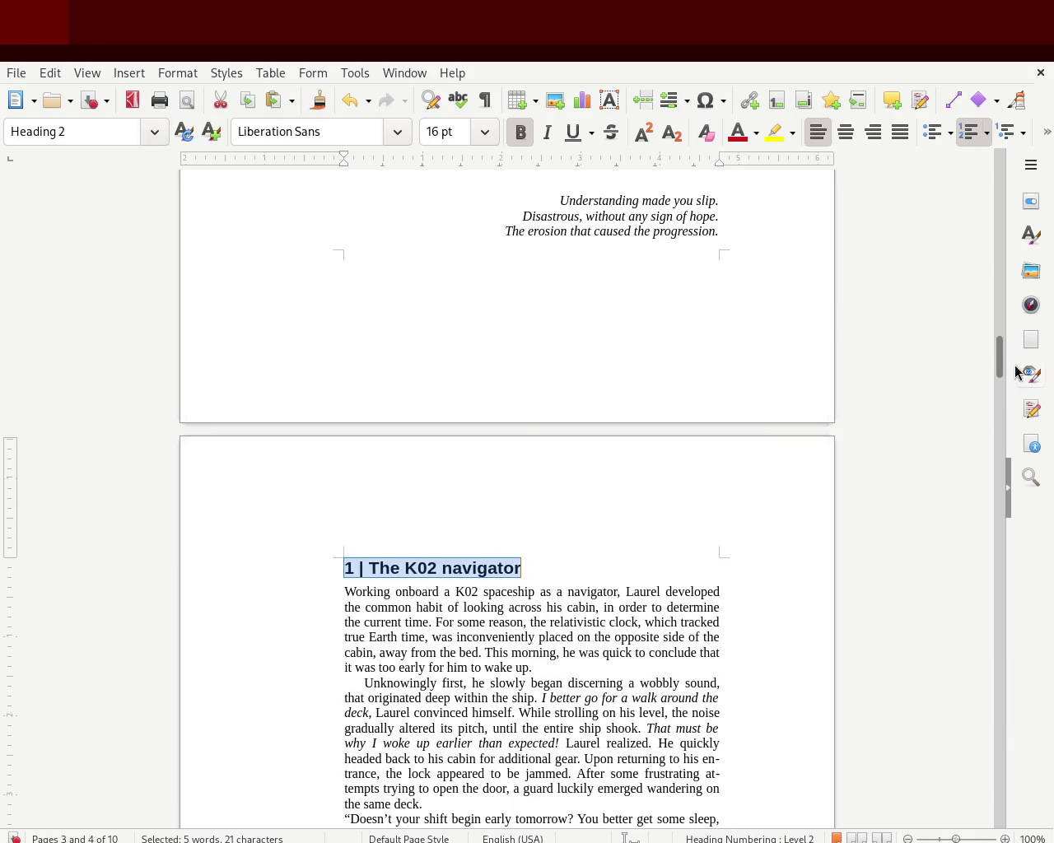
{"action": "mouse_move", "coordinate": [998, 356]}
{"action": "left_mouse_down"}
{"action": "mouse_move", "coordinate": [996, 231]}
{"action": "mouse_move", "coordinate": [985, 247]}
{"action": "left_mouse_up"}
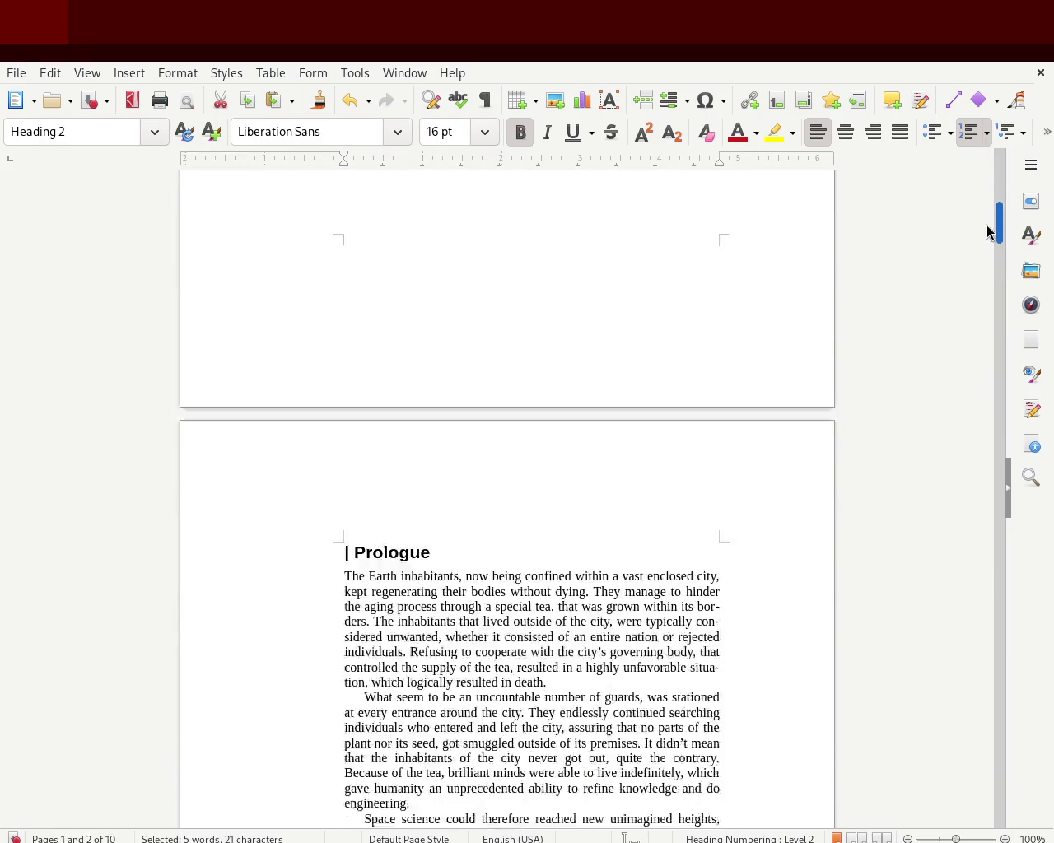
{"action": "triple_click", "coordinate": [387, 321]}
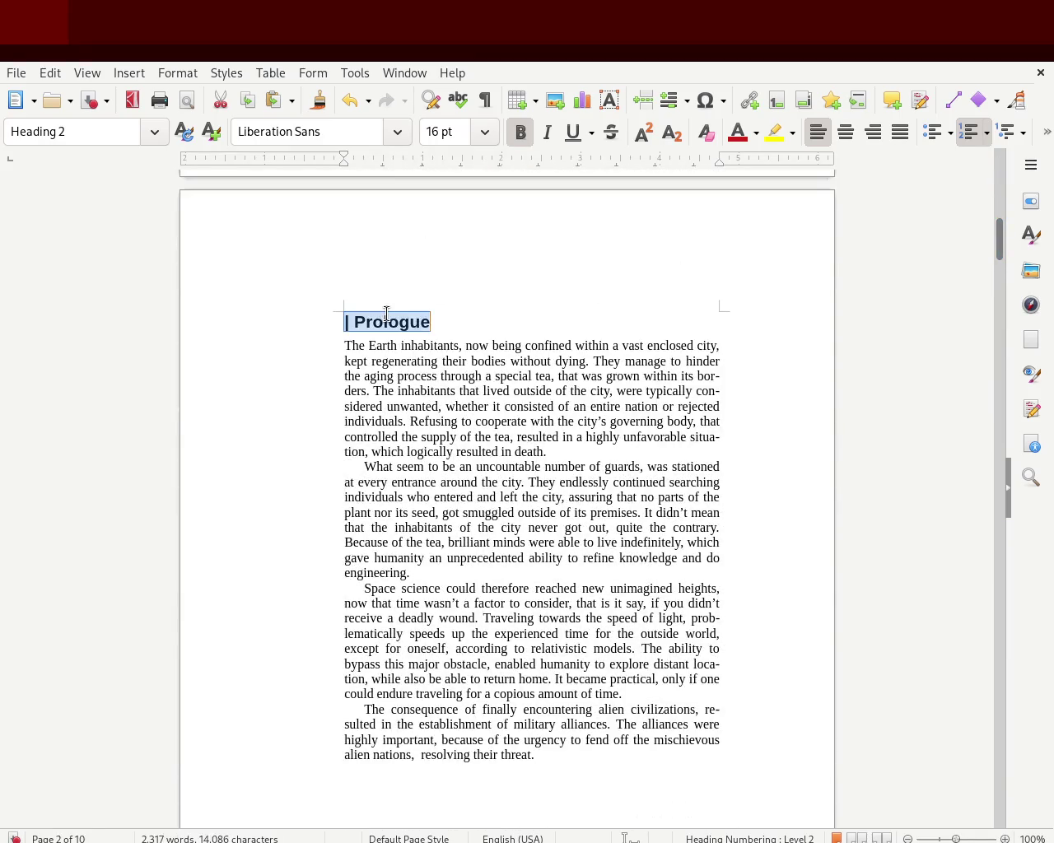
{"action": "left_click_drag", "start_coordinate": [996, 247], "coordinate": [970, 528]}
{"action": "triple_click", "coordinate": [428, 295]}
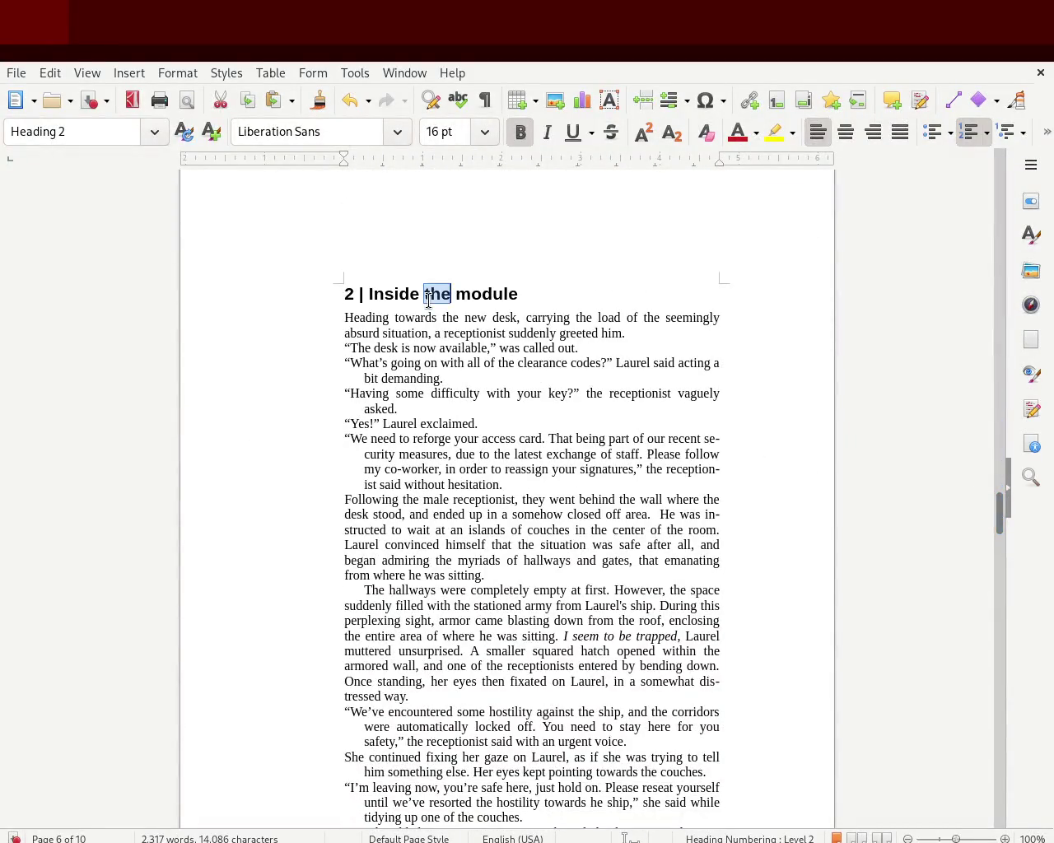
{"action": "left_click_drag", "start_coordinate": [999, 512], "coordinate": [990, 645]}
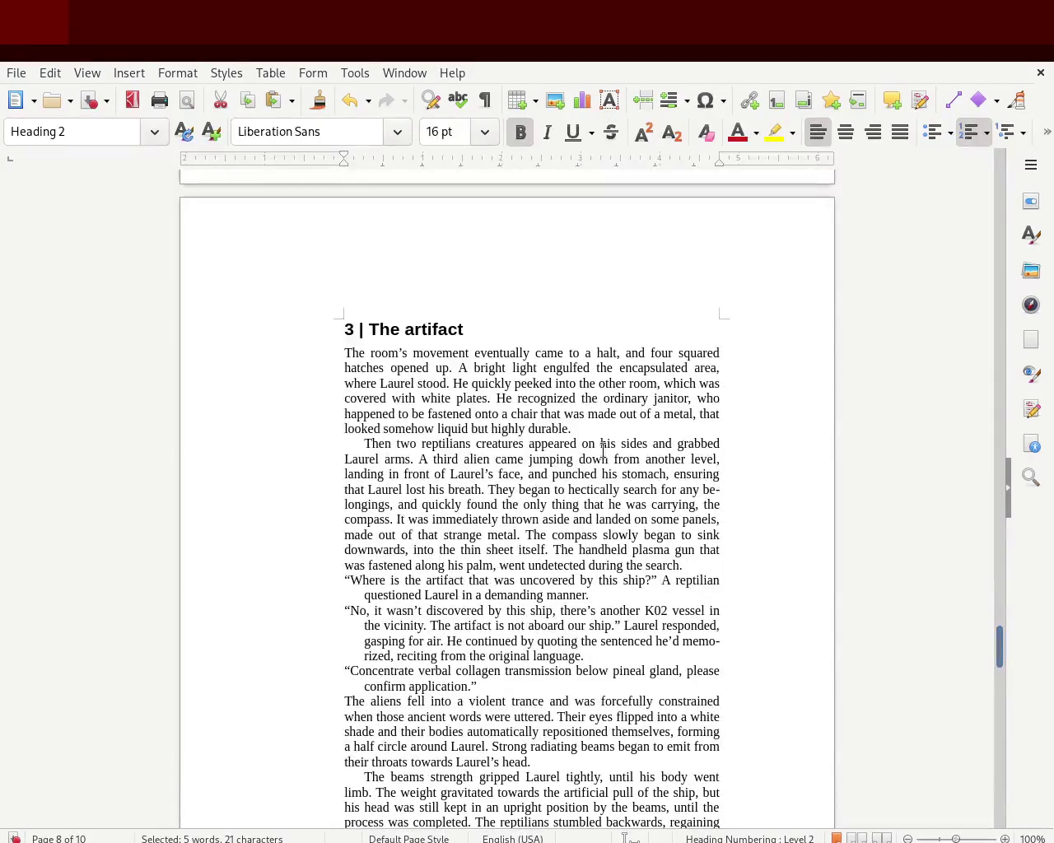
{"action": "triple_click", "coordinate": [405, 323]}
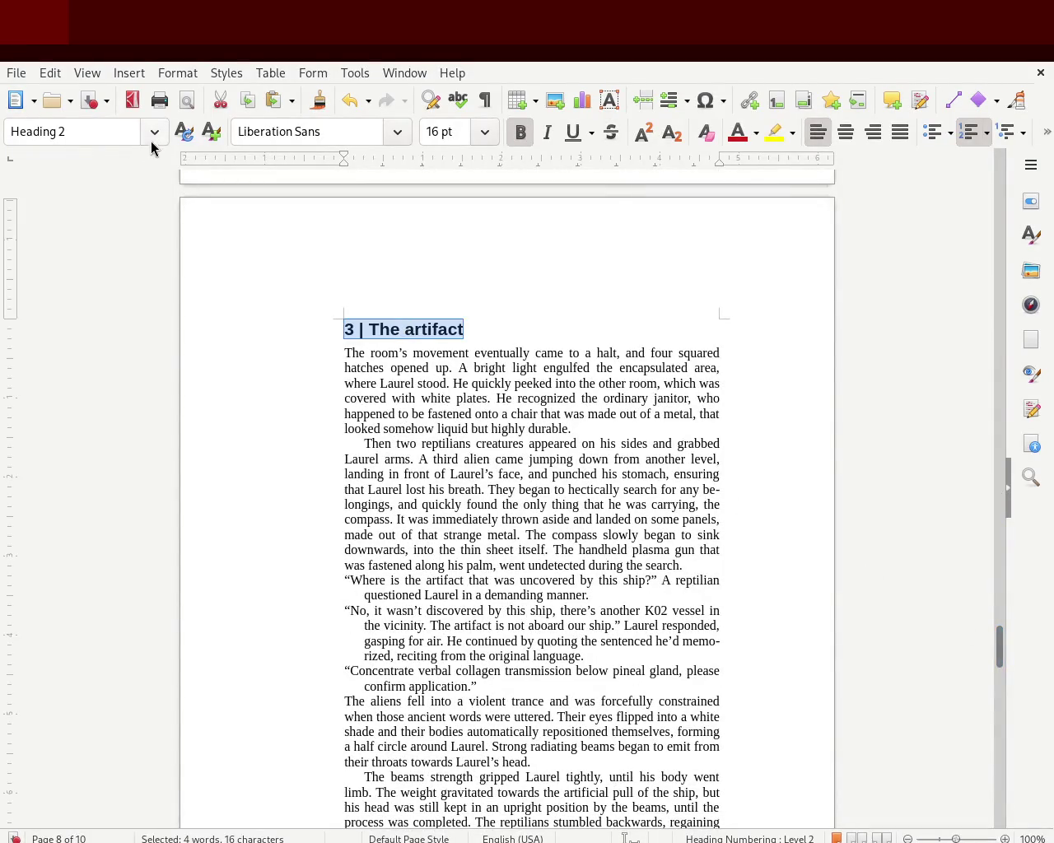
{"action": "left_click_drag", "start_coordinate": [1000, 639], "coordinate": [998, 786]}
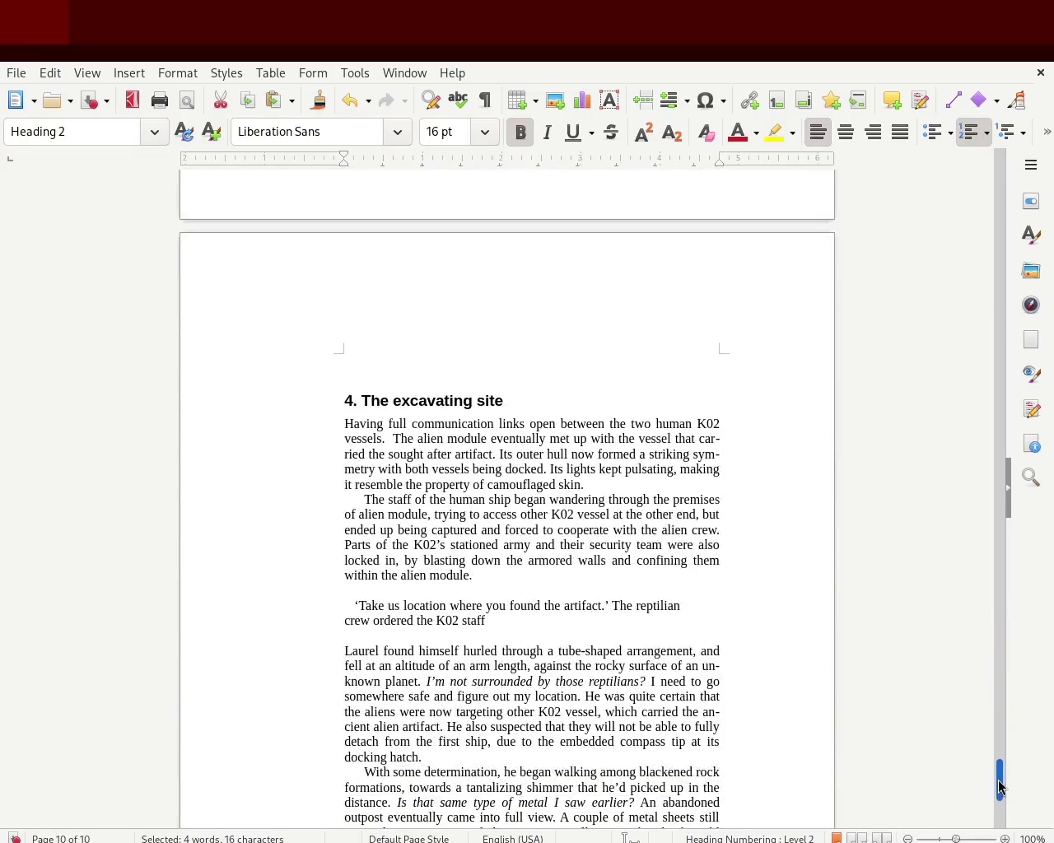
Step: Make the chapter 4 heading Heading 2, remove the empty paragraph above it, and save
{"action": "triple_click", "coordinate": [440, 401]}
{"action": "key", "text": "ctrl+3"}
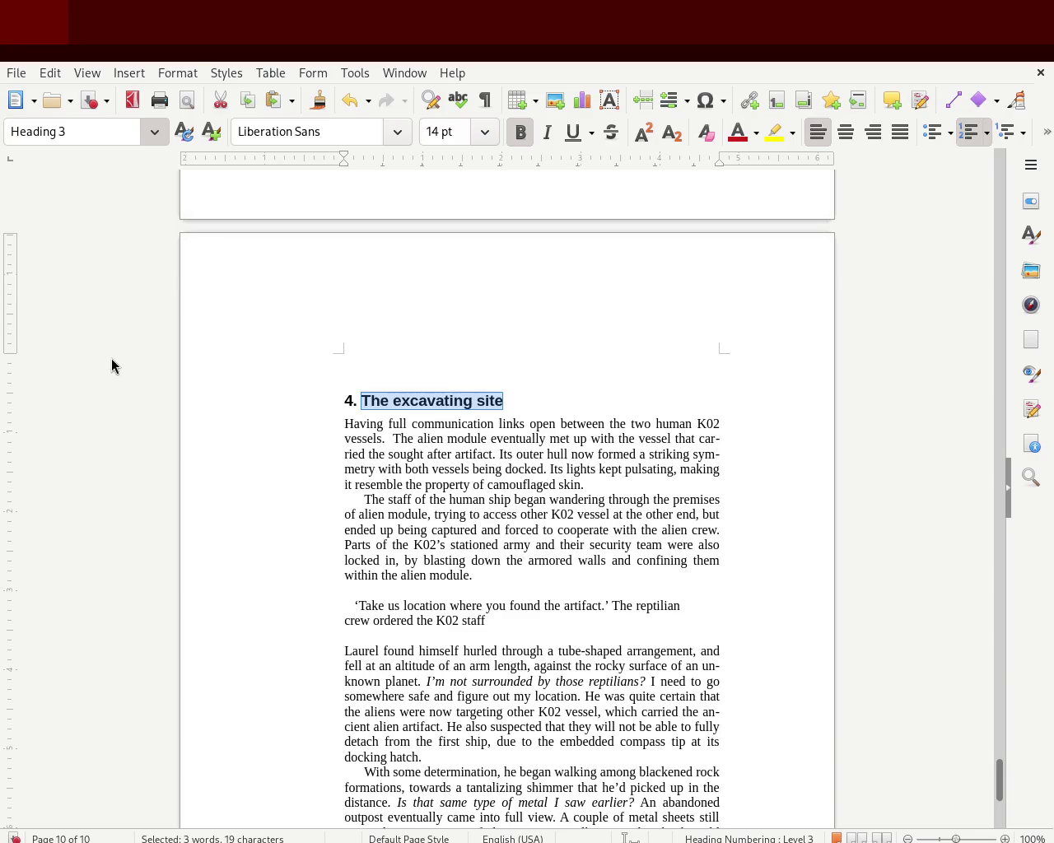
{"action": "key", "text": "ctrl+2"}
{"action": "left_click", "coordinate": [390, 368]}
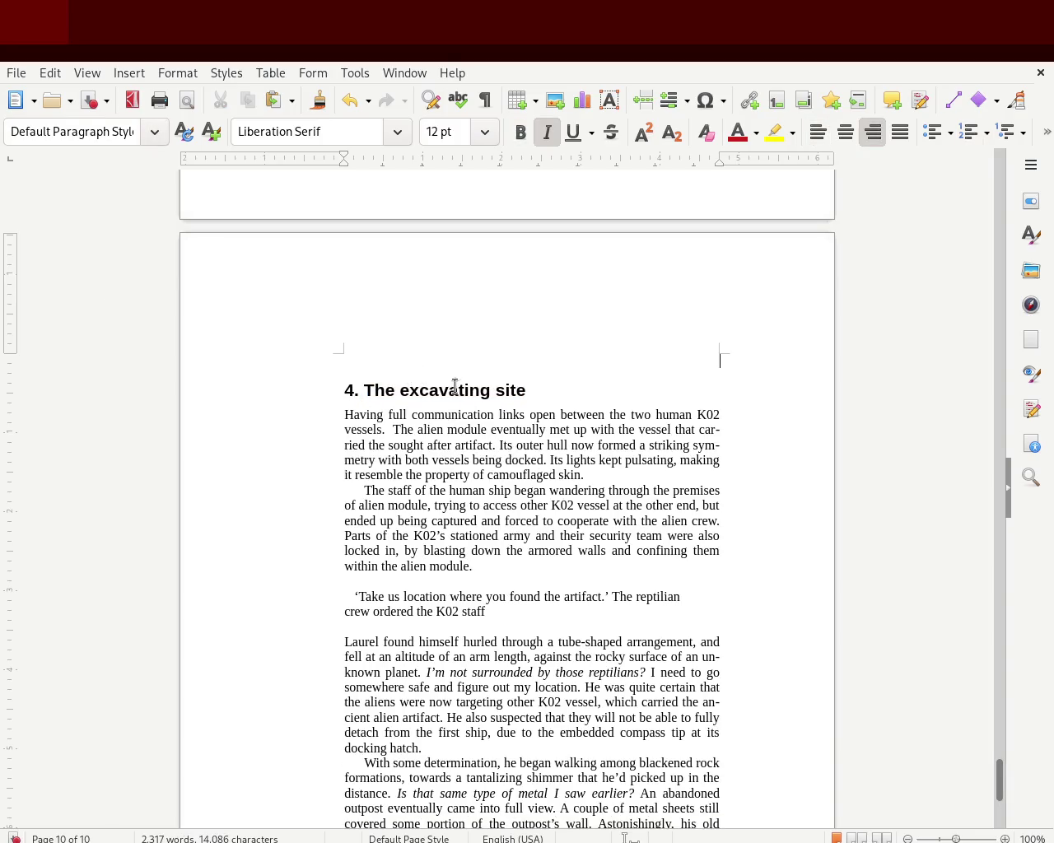
{"action": "key", "text": "Delete"}
{"action": "key", "text": "ctrl+s"}
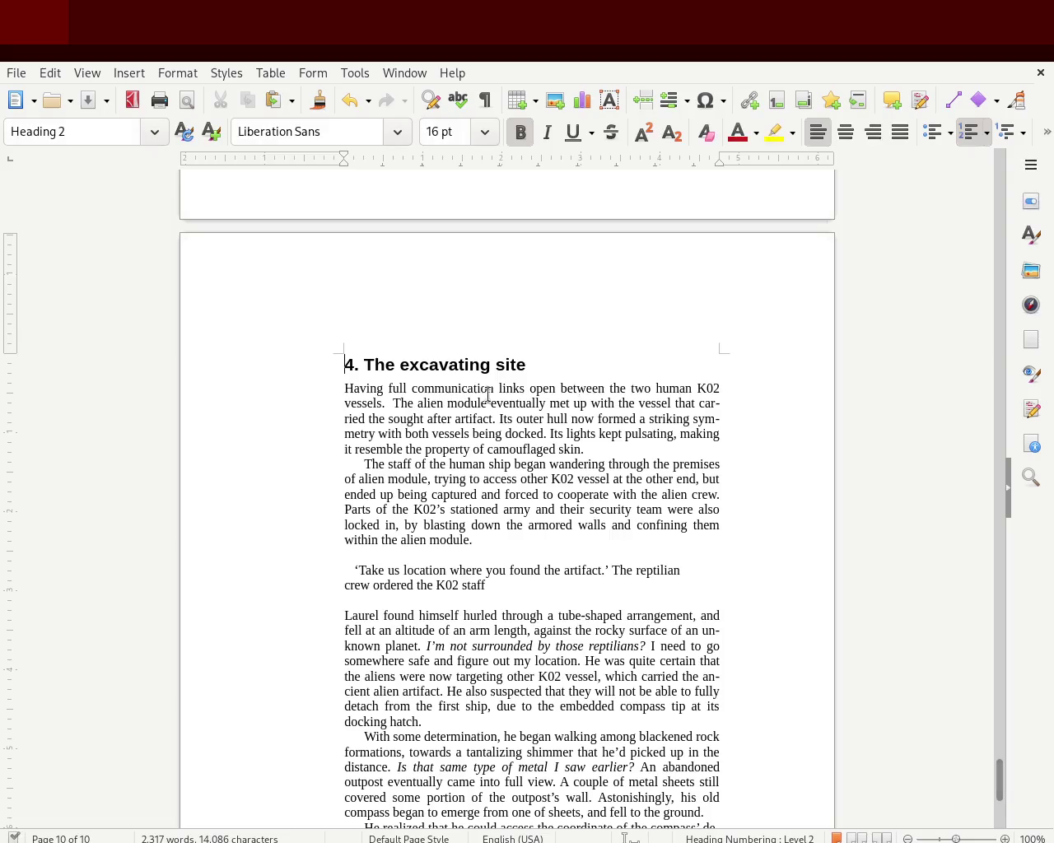
Step: Reword the chapter 4 heading to '4. Excavating Site', saving along the way
{"action": "double_click", "coordinate": [381, 363]}
{"action": "type", "text": "Site of"}
{"action": "key", "text": "Right"}
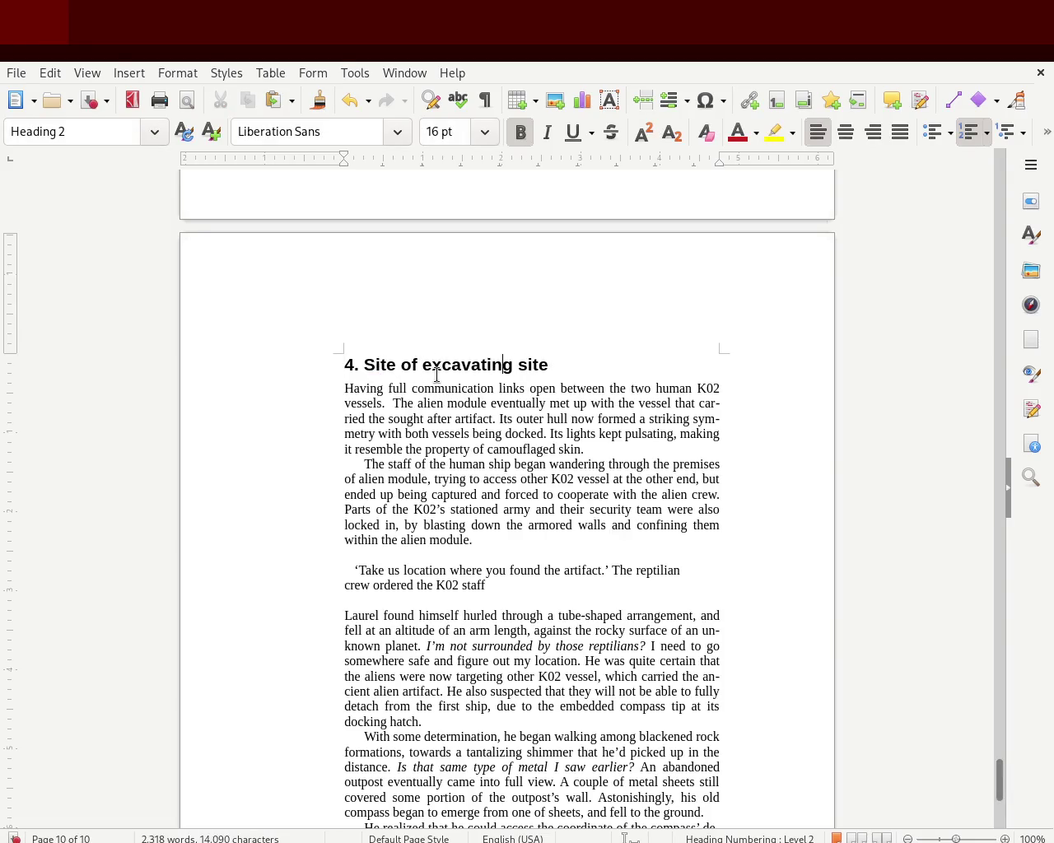
{"action": "key", "text": "Delete"}
{"action": "key", "text": "ctrl+s"}
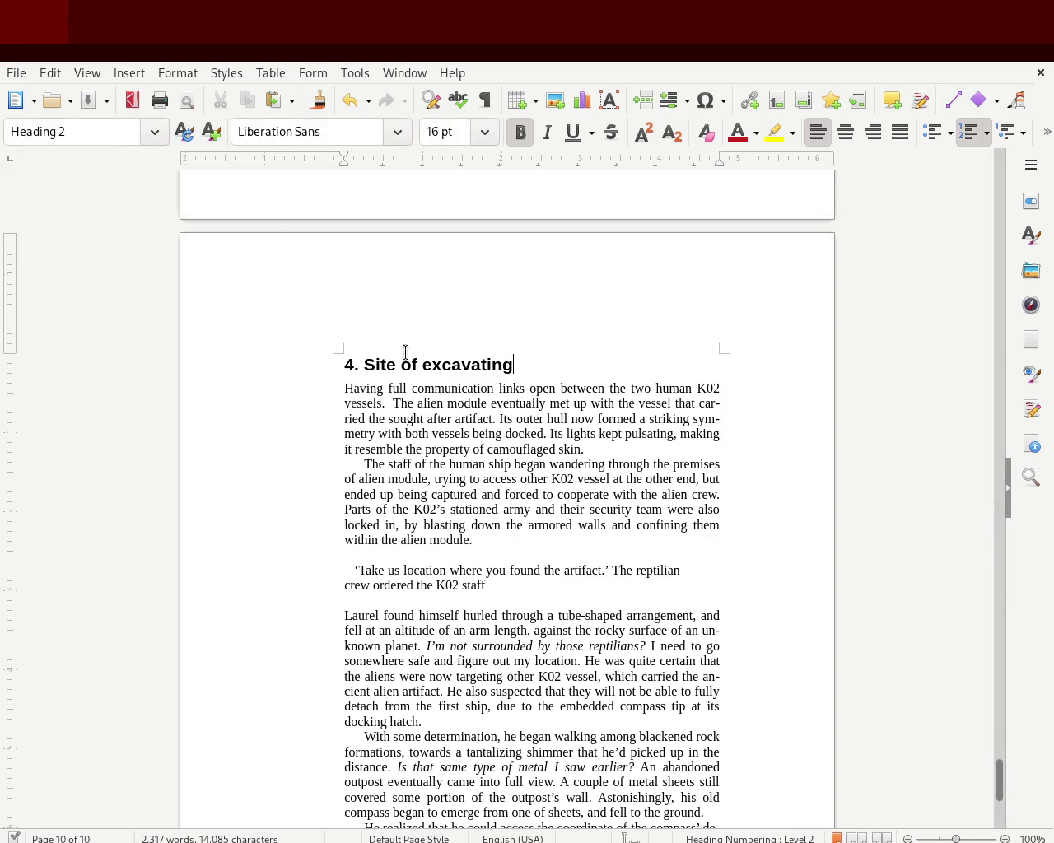
{"action": "type", "text": "ex"}
{"action": "key", "text": "BackSpace"}
{"action": "key", "text": "BackSpace"}
{"action": "key", "text": "ctrl+s"}
{"action": "key", "text": "BackSpace"}
{"action": "key", "text": "BackSpace"}
{"action": "key", "text": "BackSpace"}
{"action": "key", "text": "BackSpace"}
{"action": "key", "text": "BackSpace"}
{"action": "key", "text": "BackSpace"}
{"action": "key", "text": "BackSpace"}
{"action": "key", "text": "Delete"}
{"action": "type", "text": "E"}
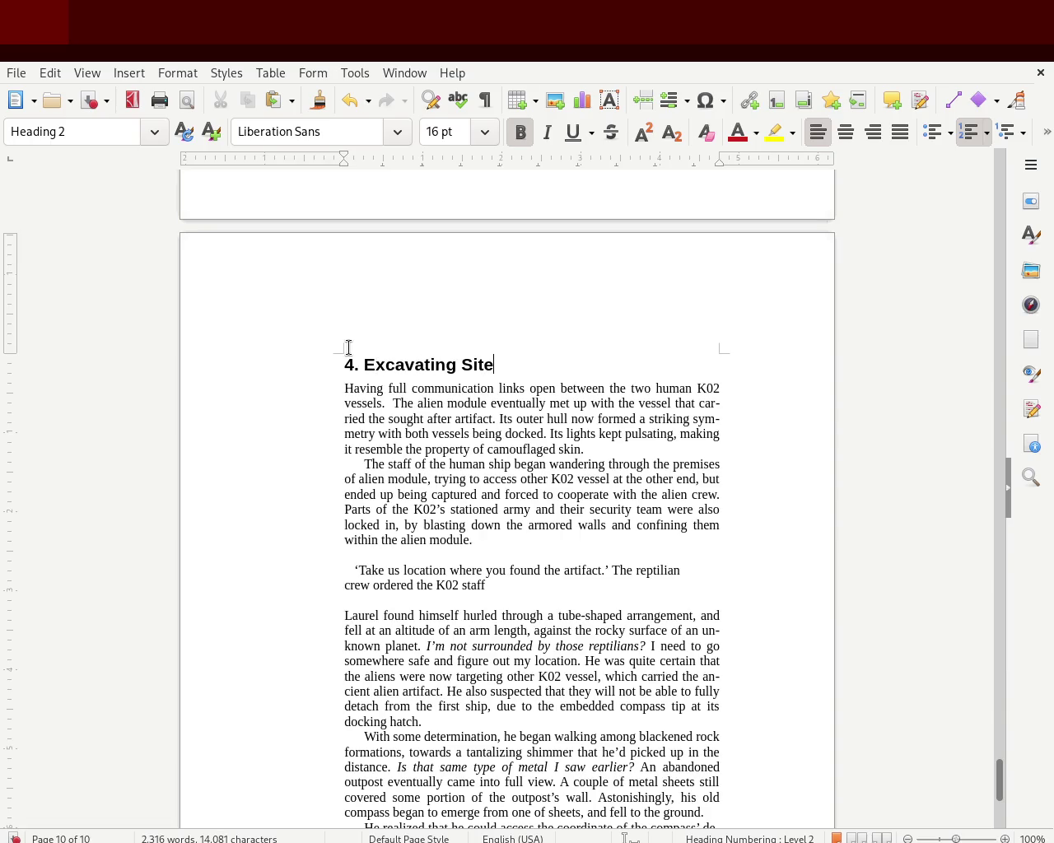
{"action": "type", "text": "s"}
{"action": "key", "text": "BackSpace"}
{"action": "type", "text": "S"}
Step: Capitalize 'Artifact' in the chapter 3 heading
{"action": "mouse_move", "coordinate": [999, 780]}
{"action": "left_mouse_down"}
{"action": "mouse_move", "coordinate": [1011, 665]}
{"action": "mouse_move", "coordinate": [1002, 632]}
{"action": "left_mouse_up"}
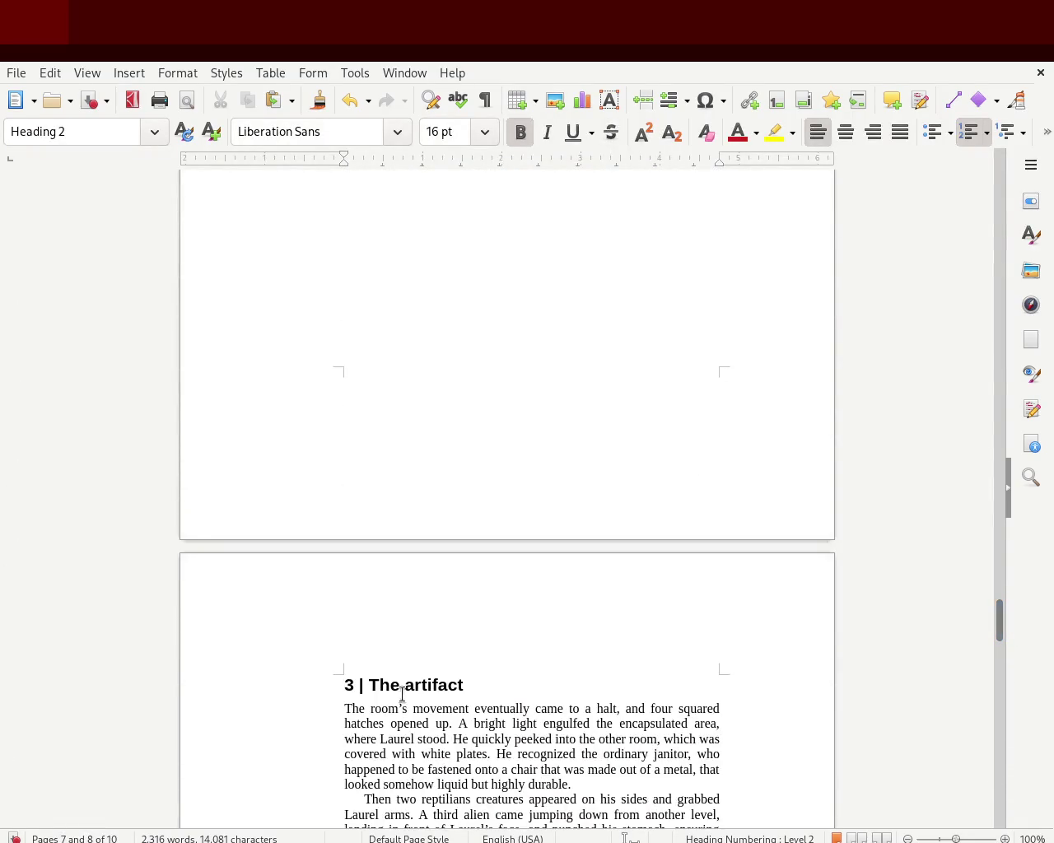
{"action": "key", "text": "Delete"}
{"action": "type", "text": "A"}
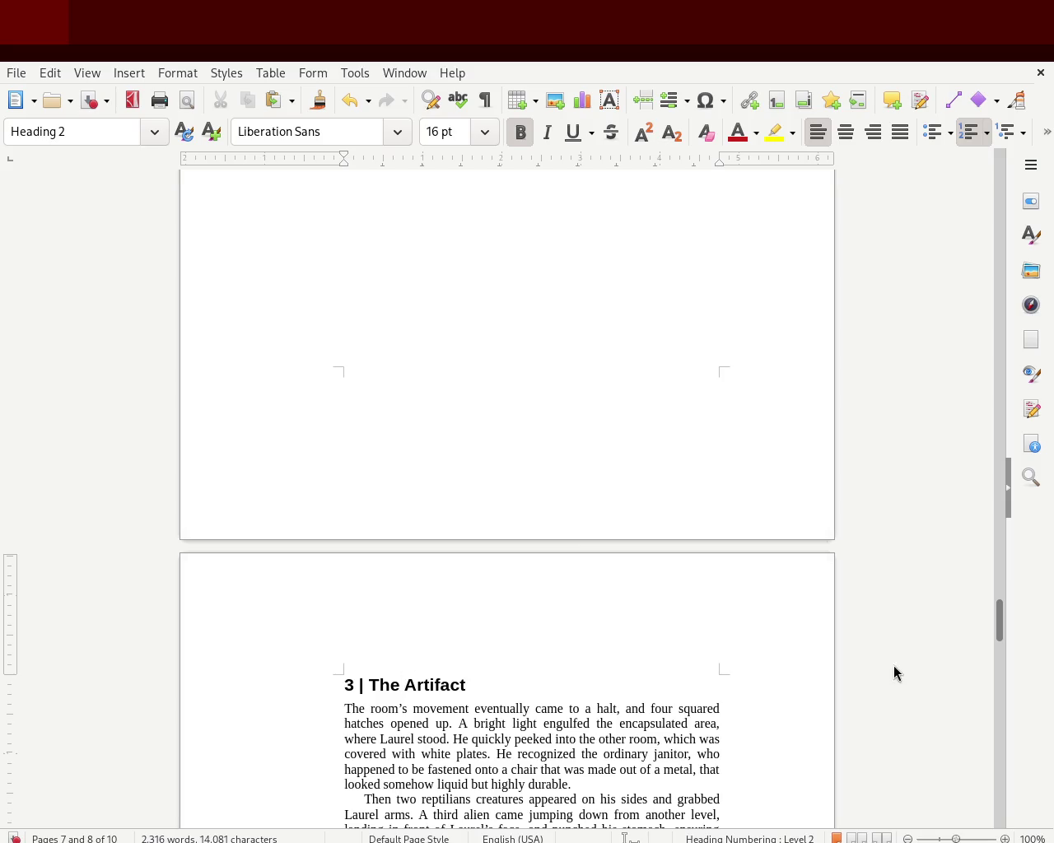
{"action": "key", "text": "F11"}
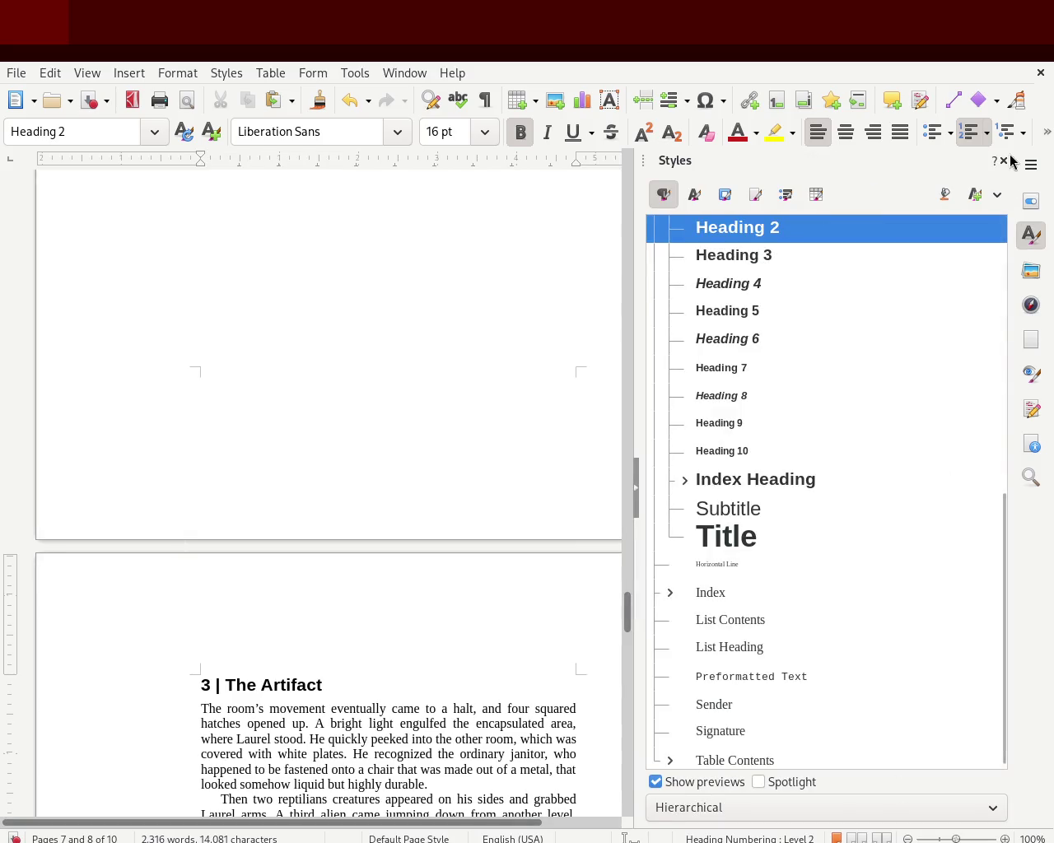
{"action": "left_click", "coordinate": [1004, 162]}
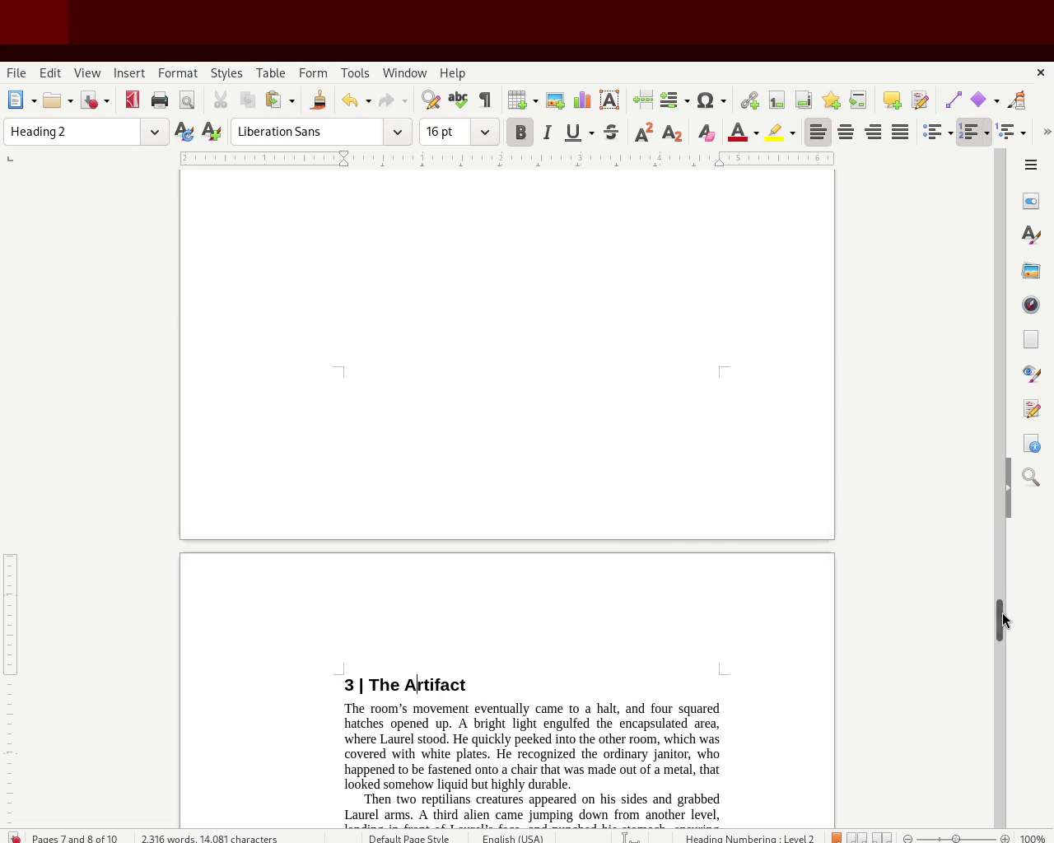
Step: Title-case the chapter 2 heading to '2 | Inside The Module'
{"action": "left_click_drag", "start_coordinate": [999, 618], "coordinate": [999, 494]}
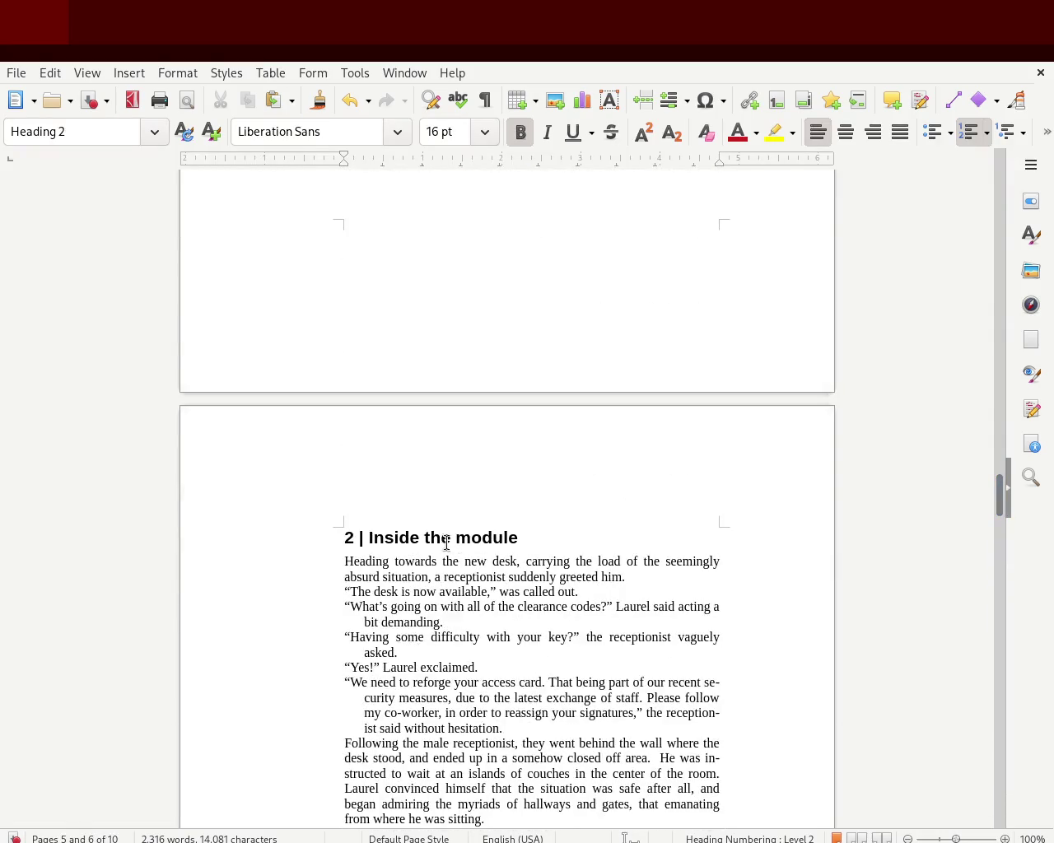
{"action": "key", "text": "Delete"}
{"action": "type", "text": "T"}
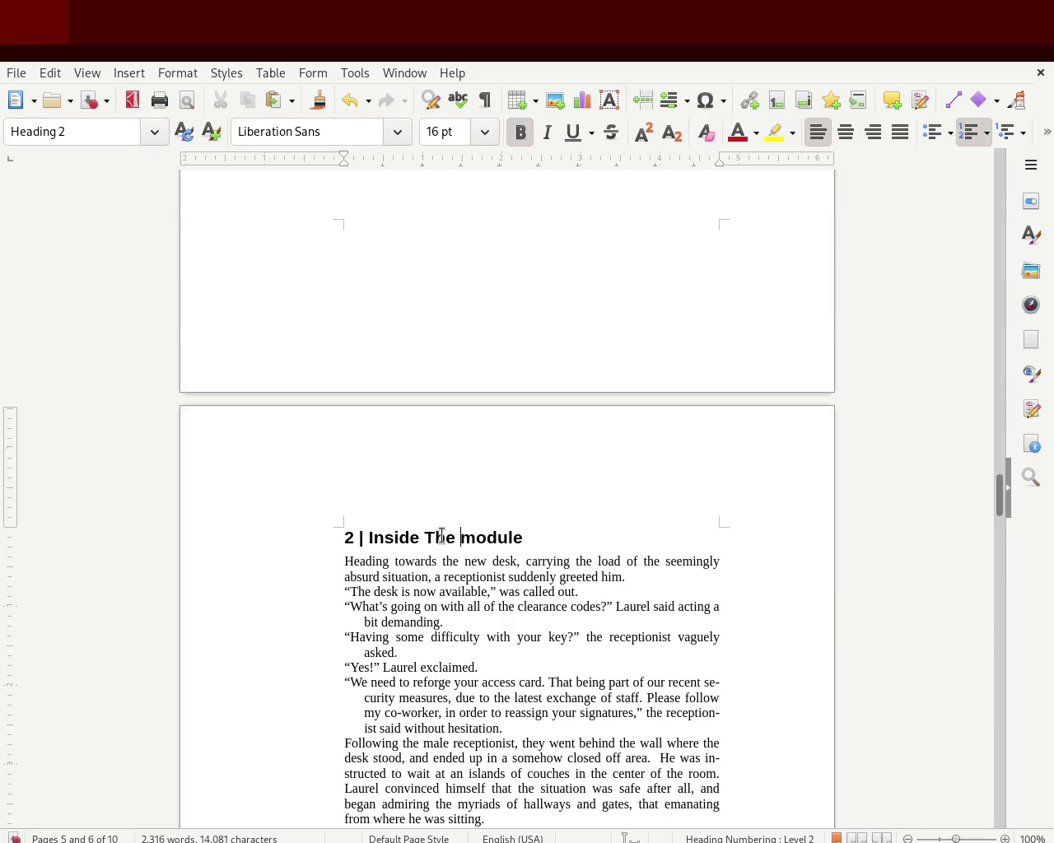
{"action": "key", "text": "Left"}
{"action": "key", "text": "Delete"}
{"action": "type", "text": "M"}
{"action": "key", "text": "Left"}
{"action": "key", "text": "Delete"}
{"action": "type", "text": "t"}
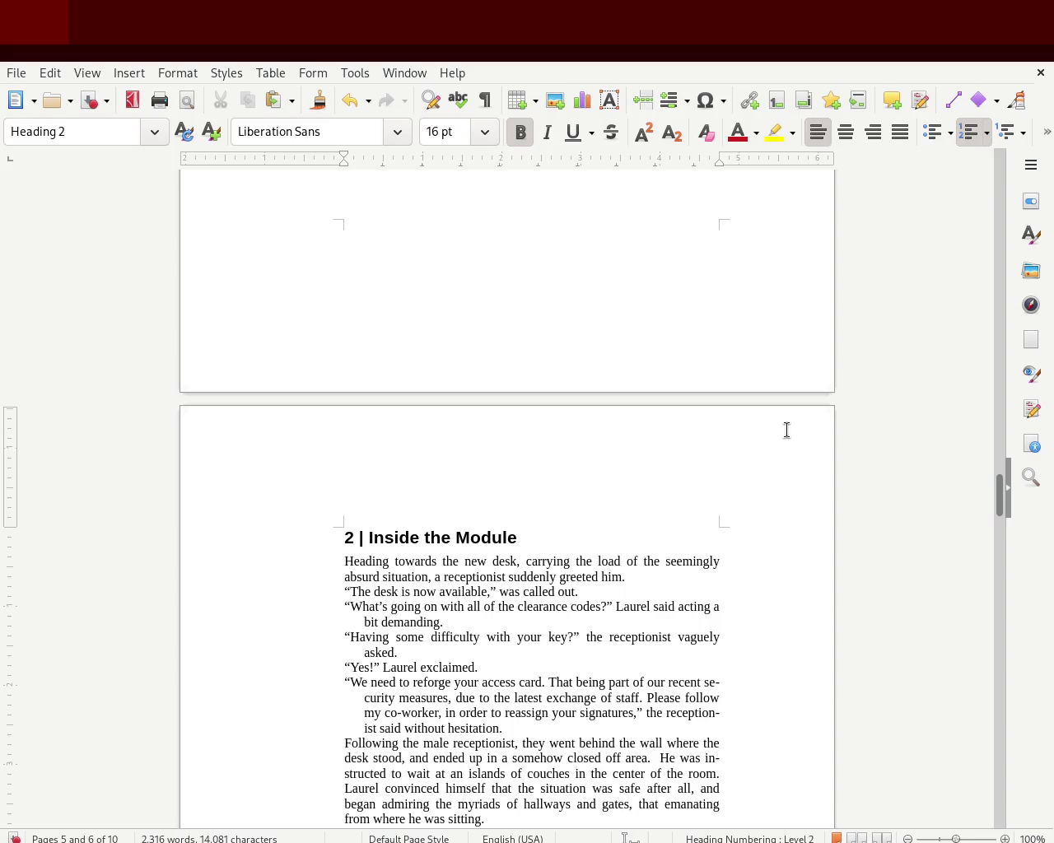
{"action": "key", "text": "Delete"}
{"action": "type", "text": "T"}
{"action": "key", "text": "Left"}
{"action": "key", "text": "BackSpace"}
{"action": "key", "text": "Right"}
{"action": "type", "text": "h"}
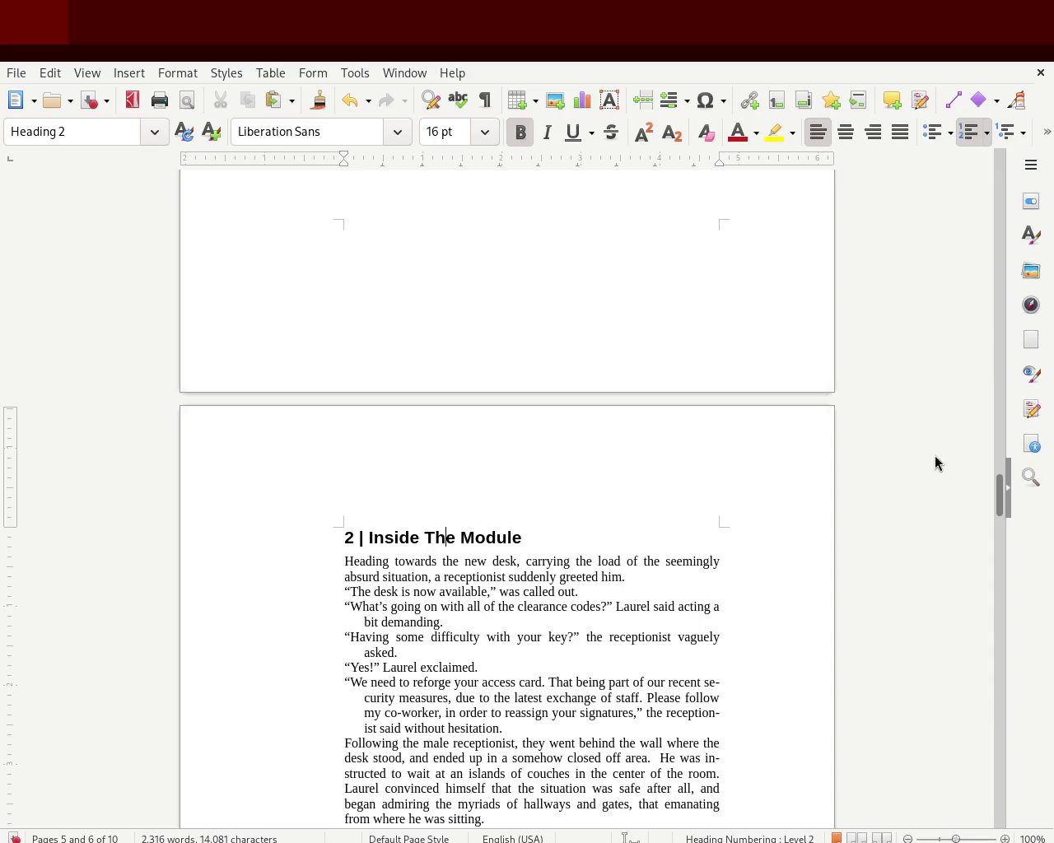
Step: Capitalize 'Navigator' in the chapter 1 heading '1 | The K02 Navigator'
{"action": "mouse_move", "coordinate": [999, 489]}
{"action": "left_mouse_down"}
{"action": "mouse_move", "coordinate": [1001, 369]}
{"action": "mouse_move", "coordinate": [977, 367]}
{"action": "left_mouse_up"}
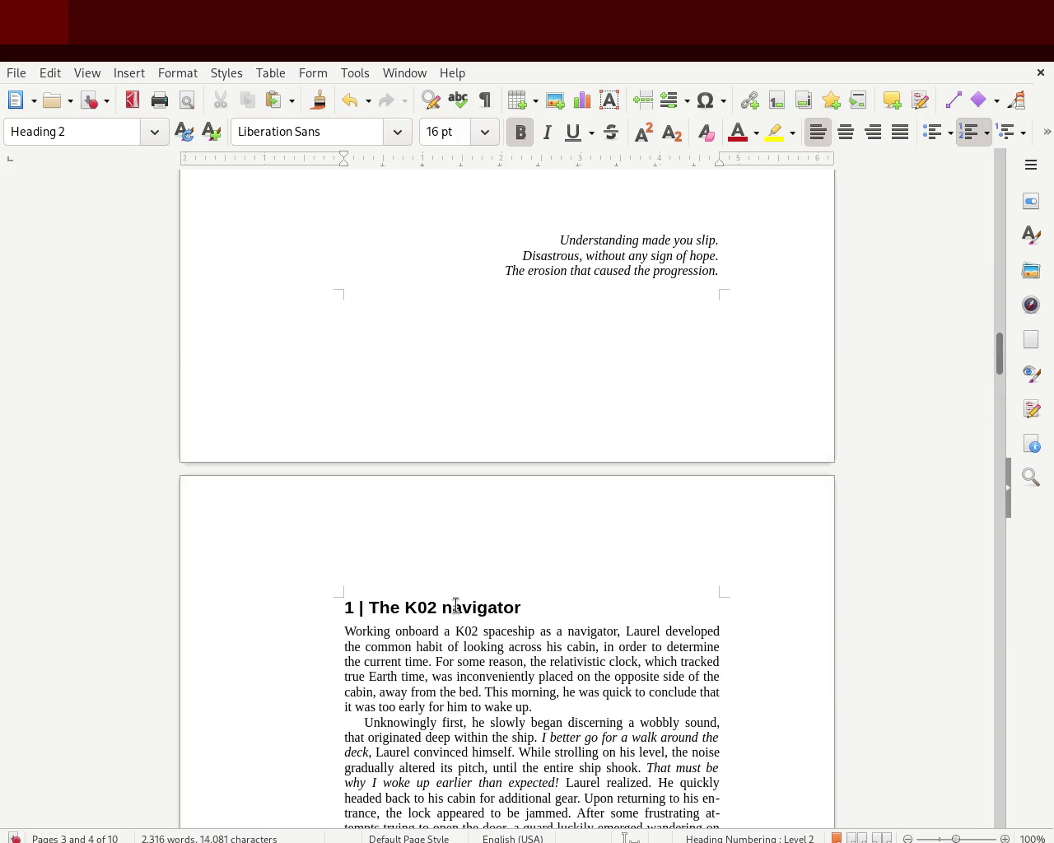
{"action": "key", "text": "BackSpace"}
{"action": "type", "text": "N"}
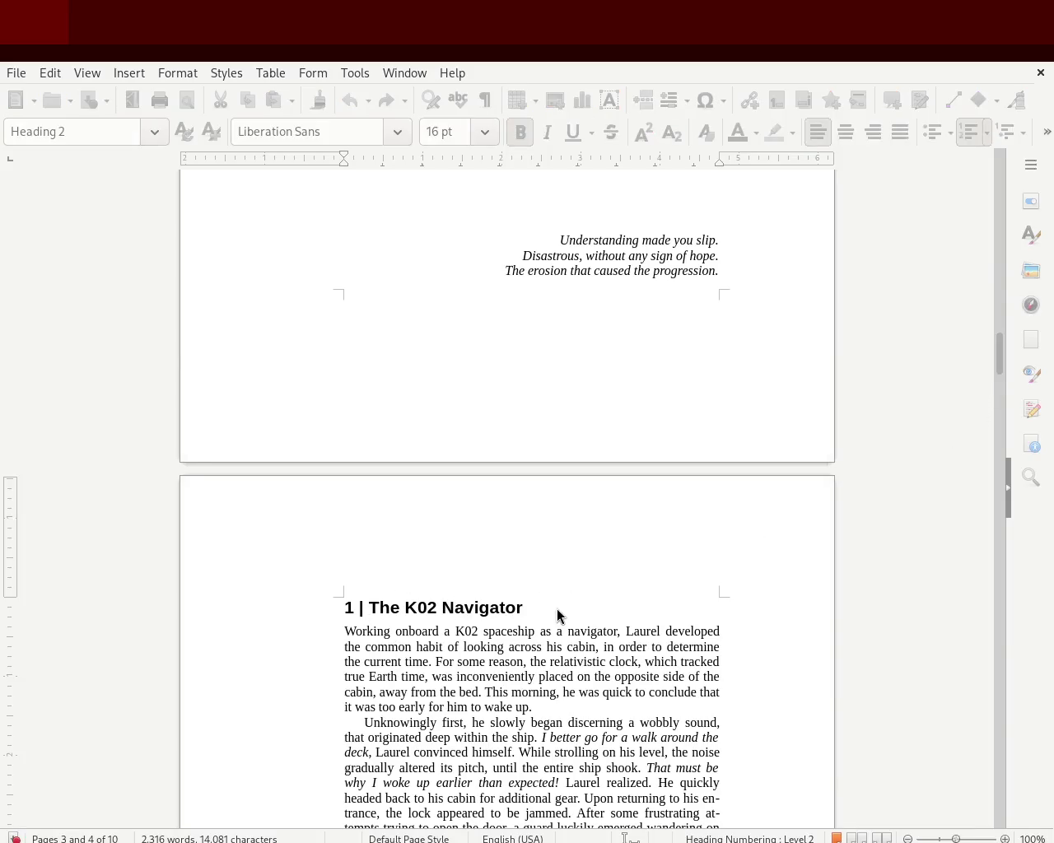
{"action": "mouse_move", "coordinate": [998, 359]}
{"action": "left_mouse_down"}
{"action": "mouse_move", "coordinate": [1011, 147]}
{"action": "mouse_move", "coordinate": [985, 725]}
{"action": "mouse_move", "coordinate": [982, 656]}
{"action": "mouse_move", "coordinate": [987, 805]}
{"action": "mouse_move", "coordinate": [984, 789]}
{"action": "left_mouse_up"}
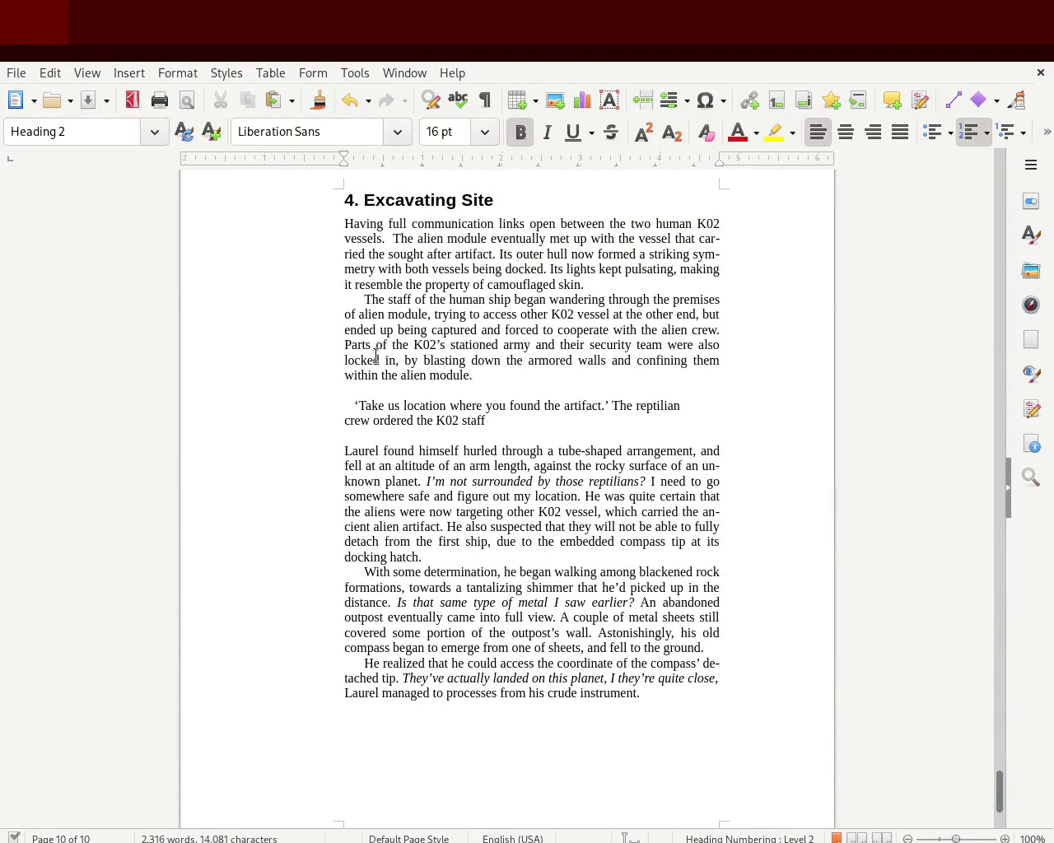
Step: Remove the stray single quote and give the crew's dialogue paragraph left alignment and a hanging indent
{"action": "left_click", "coordinate": [318, 405]}
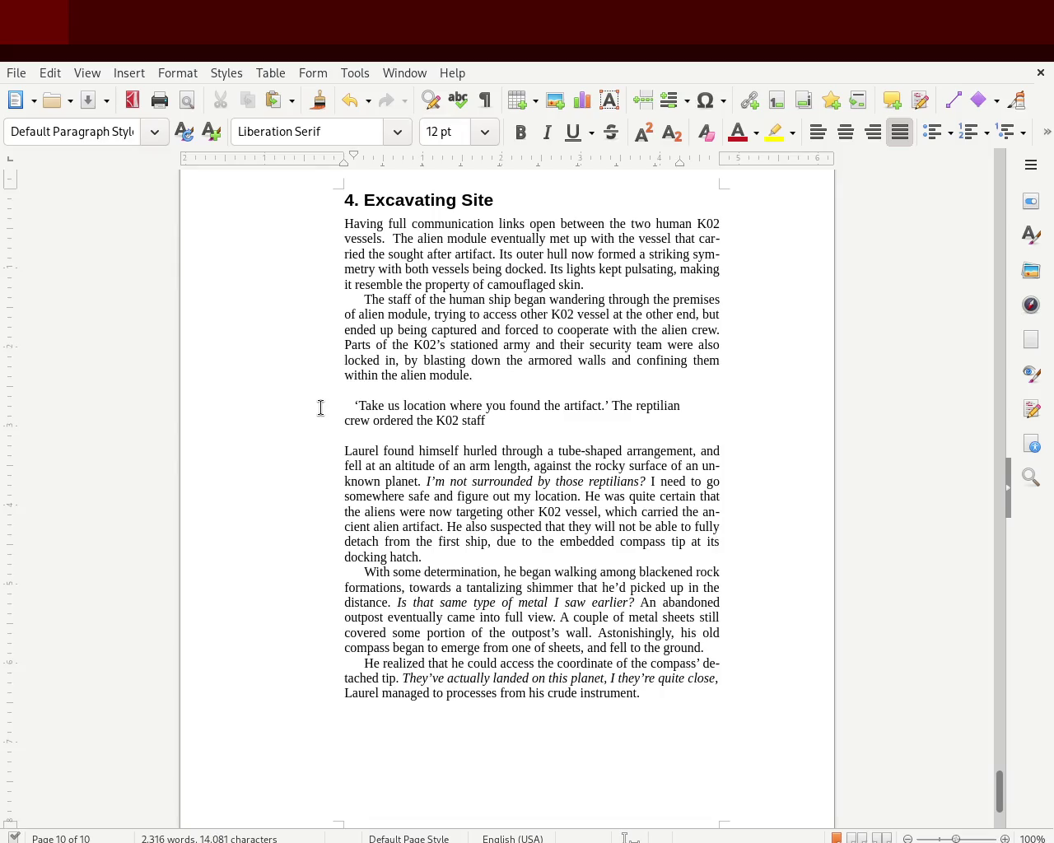
{"action": "key", "text": "Delete"}
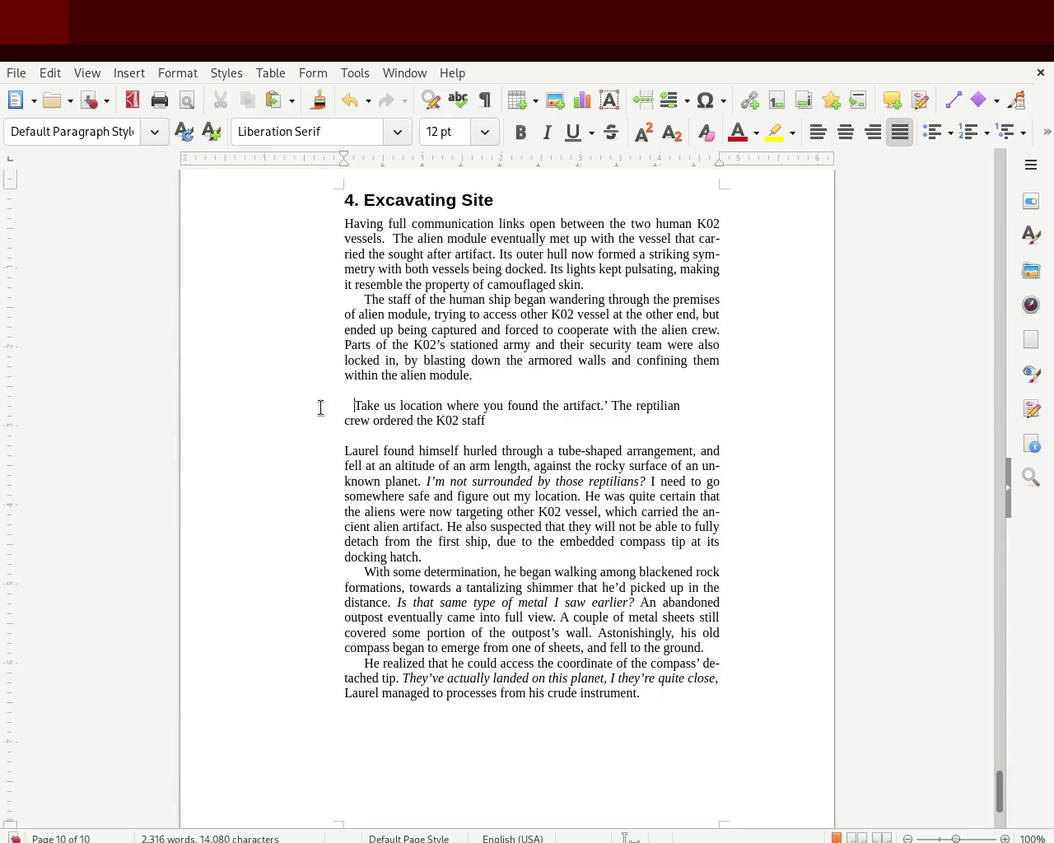
{"action": "left_click_drag", "start_coordinate": [527, 426], "coordinate": [310, 390]}
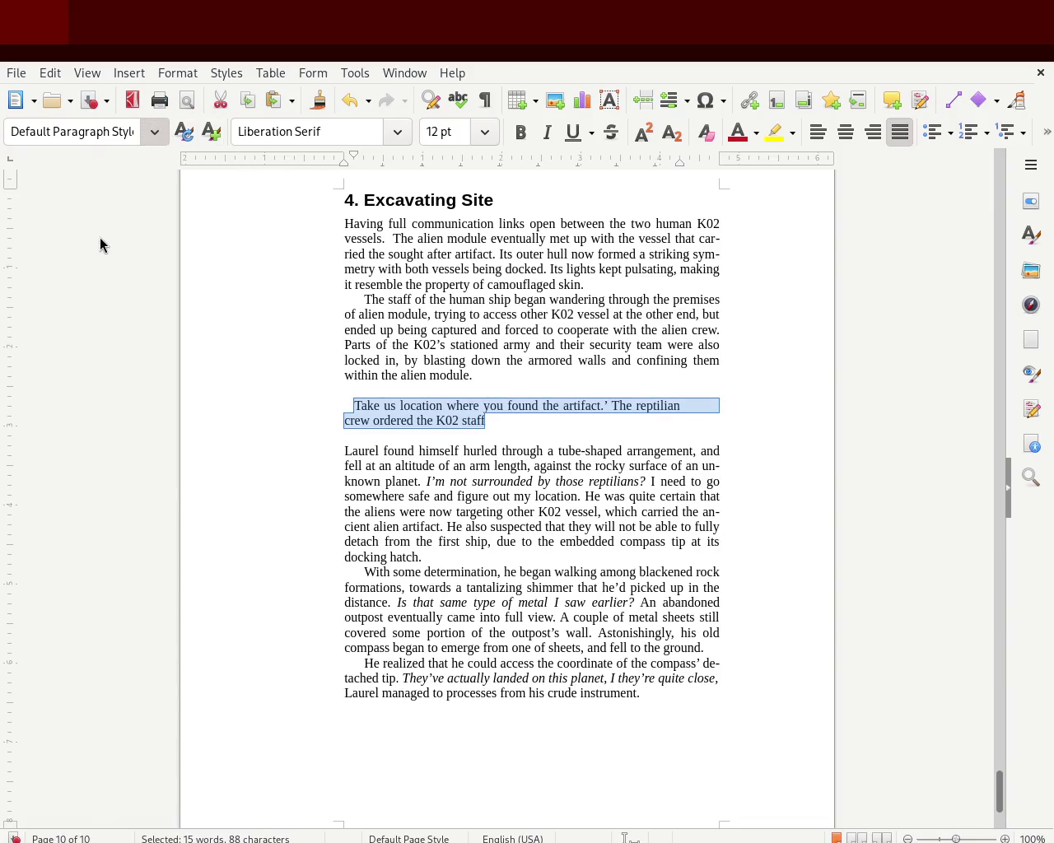
{"action": "key", "text": "ctrl+l"}
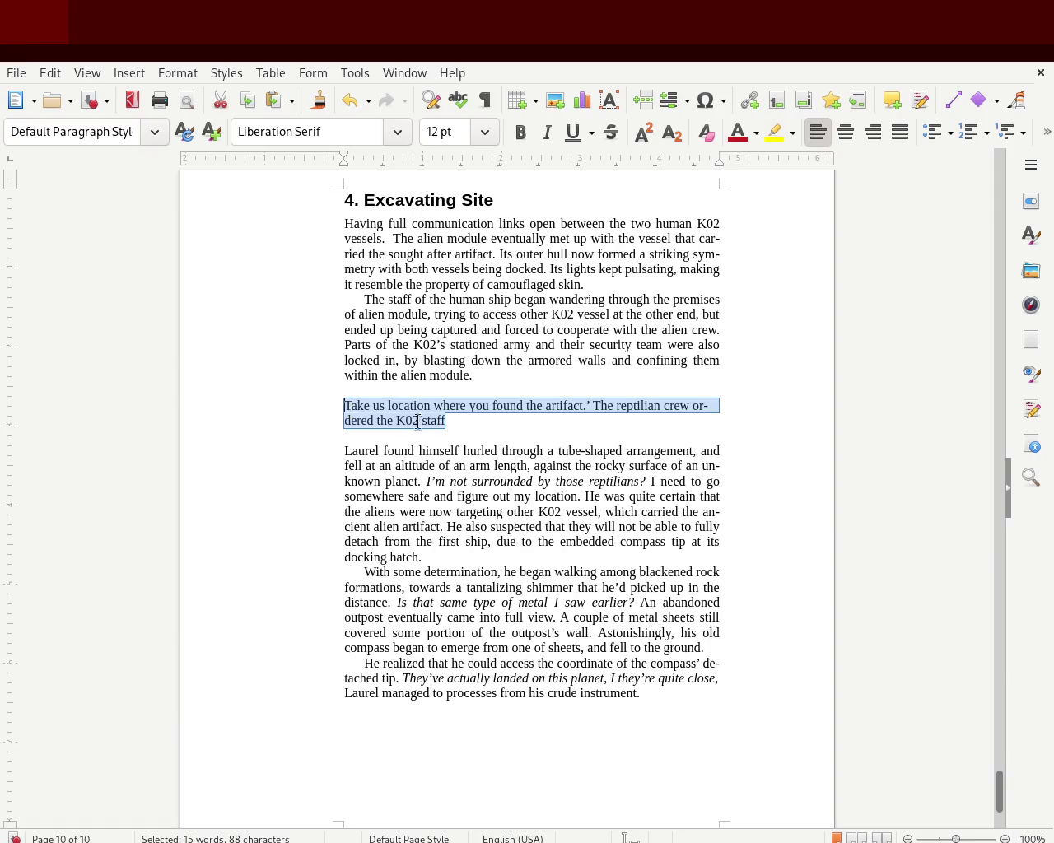
{"action": "mouse_move", "coordinate": [344, 159]}
{"action": "left_mouse_down"}
{"action": "mouse_move", "coordinate": [365, 158]}
{"action": "mouse_move", "coordinate": [343, 159]}
{"action": "left_mouse_up"}
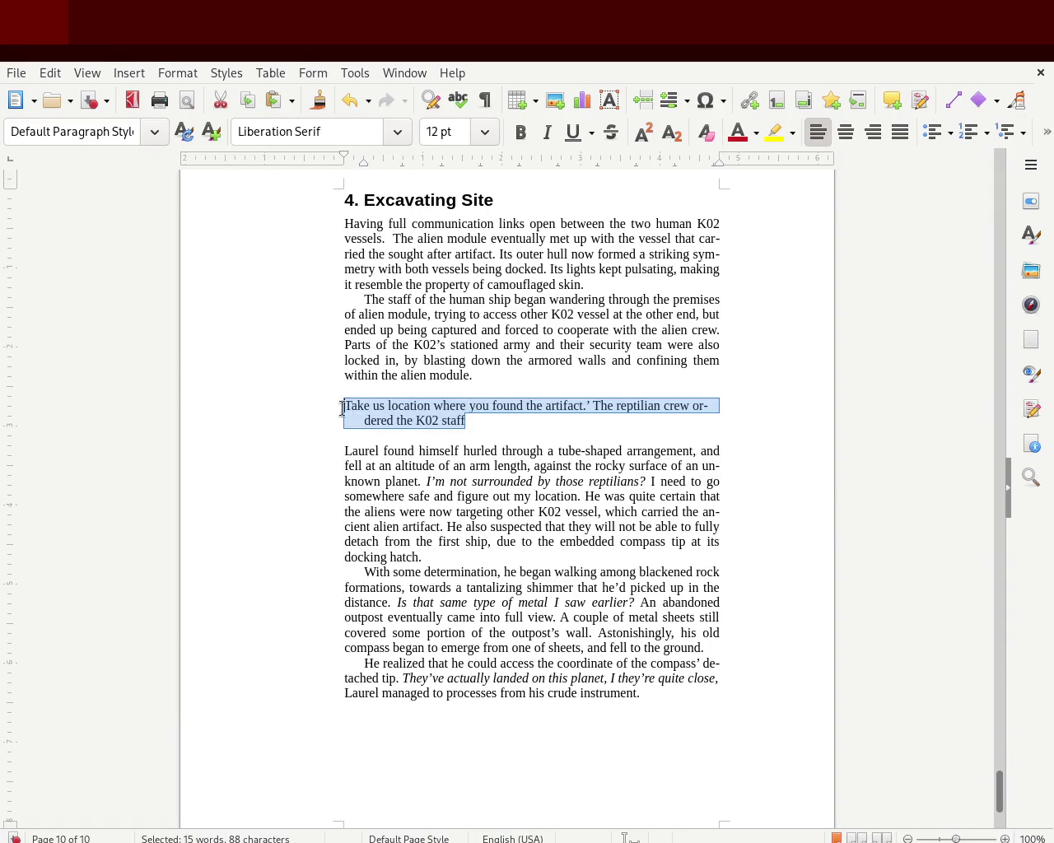
Step: Wrap the crew's line in curly double quotes “ and ”
{"action": "left_click", "coordinate": [326, 458]}
{"action": "left_click", "coordinate": [332, 408]}
{"action": "type", "text": "“"}
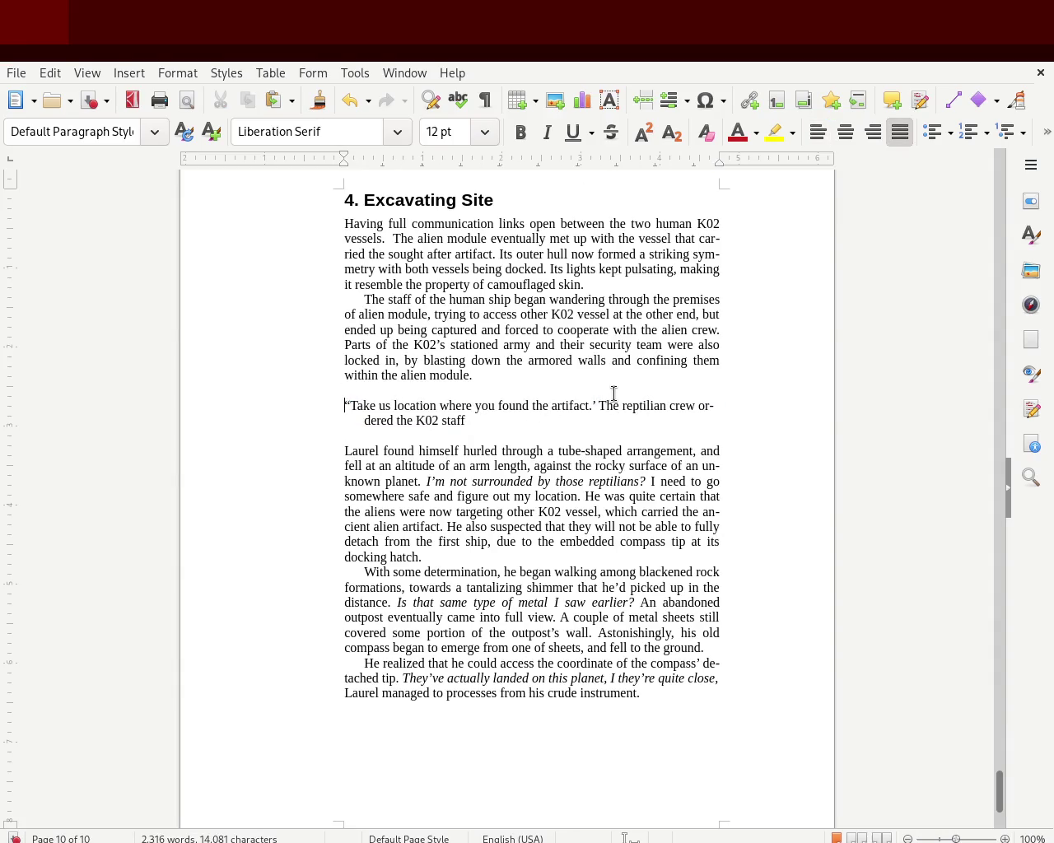
{"action": "key", "text": "Right"}
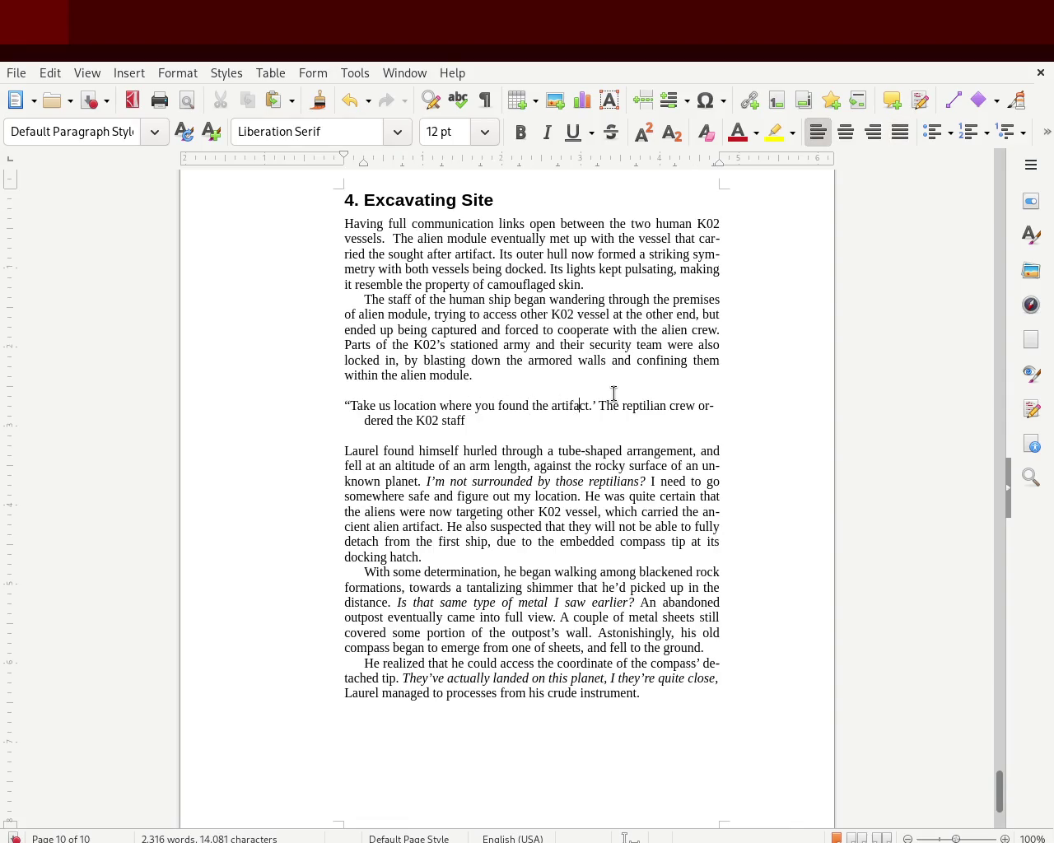
{"action": "type", "text": "”"}
Step: Tidy the blank lines around the dialogue paragraph and save the manuscript
{"action": "key", "text": "Delete"}
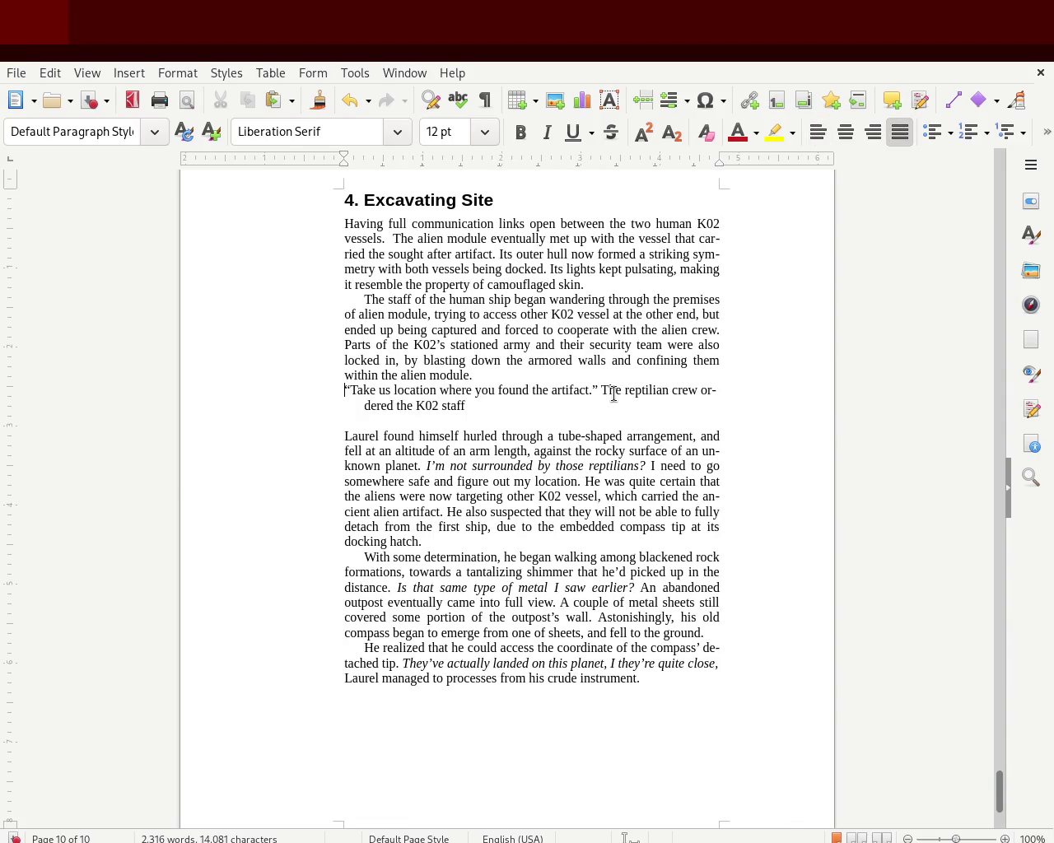
{"action": "key", "text": "ctrl+u"}
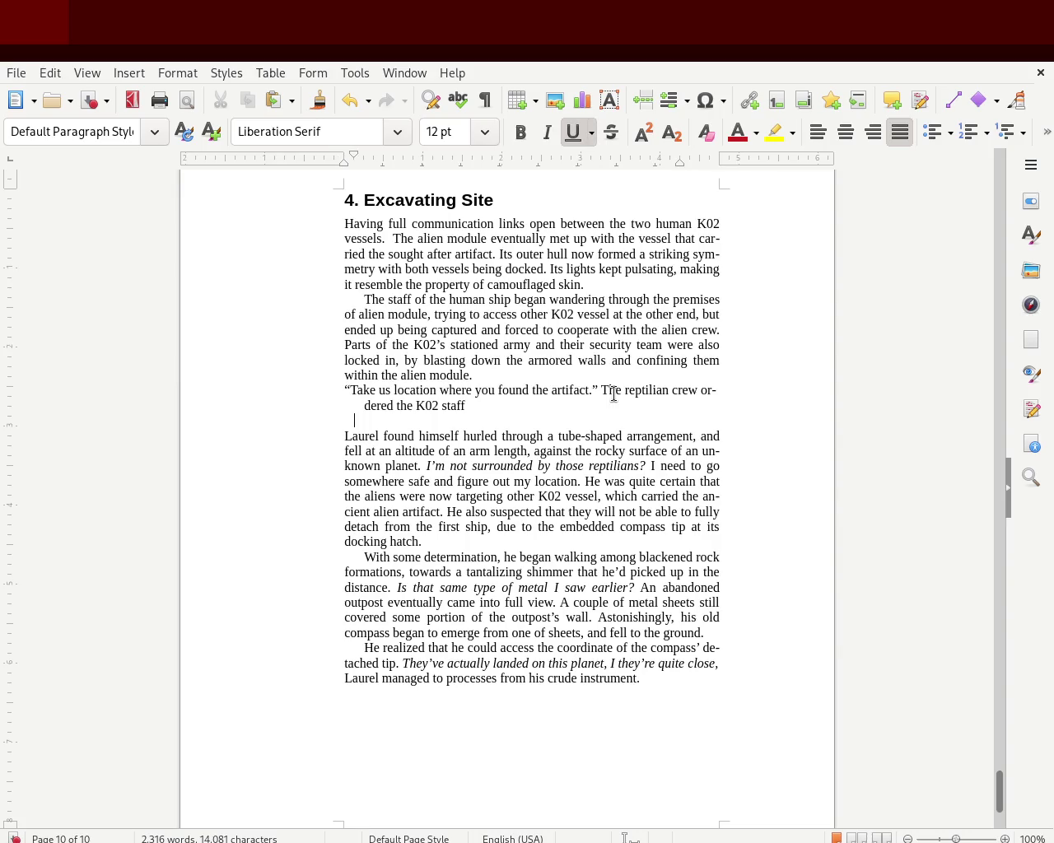
{"action": "key", "text": "BackSpace"}
{"action": "key", "text": "ctrl+s"}
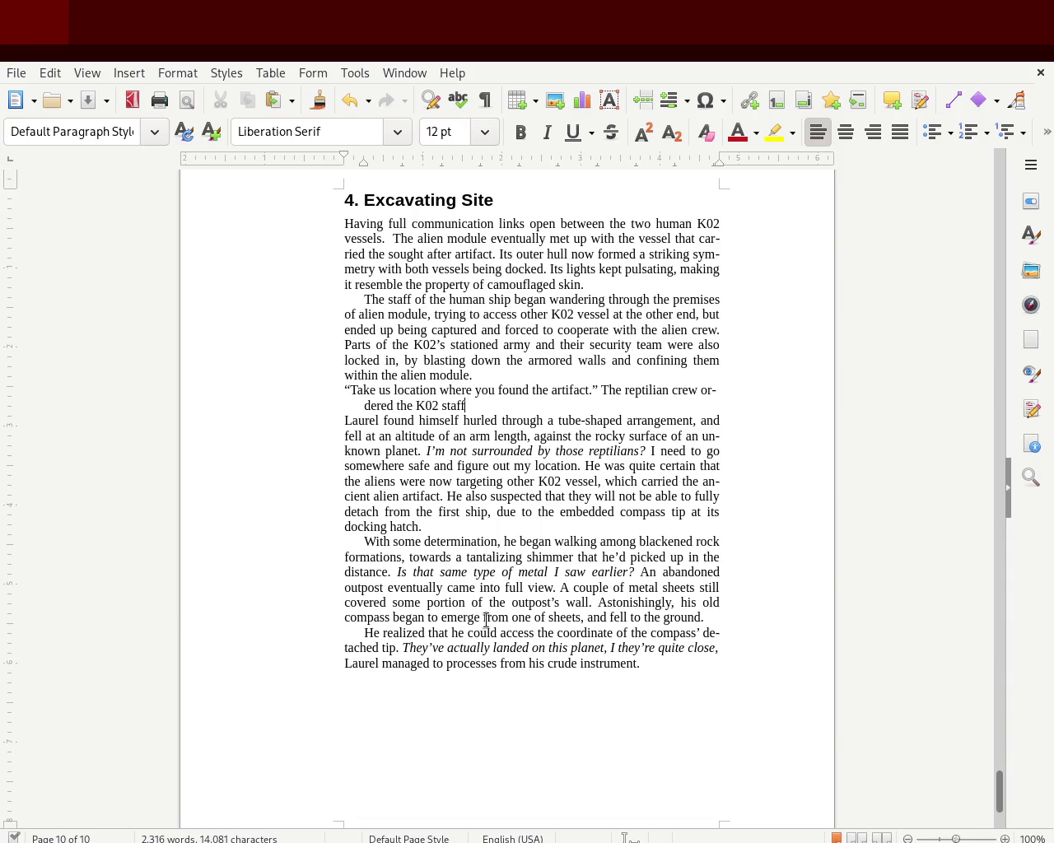
{"action": "key", "text": "Return"}
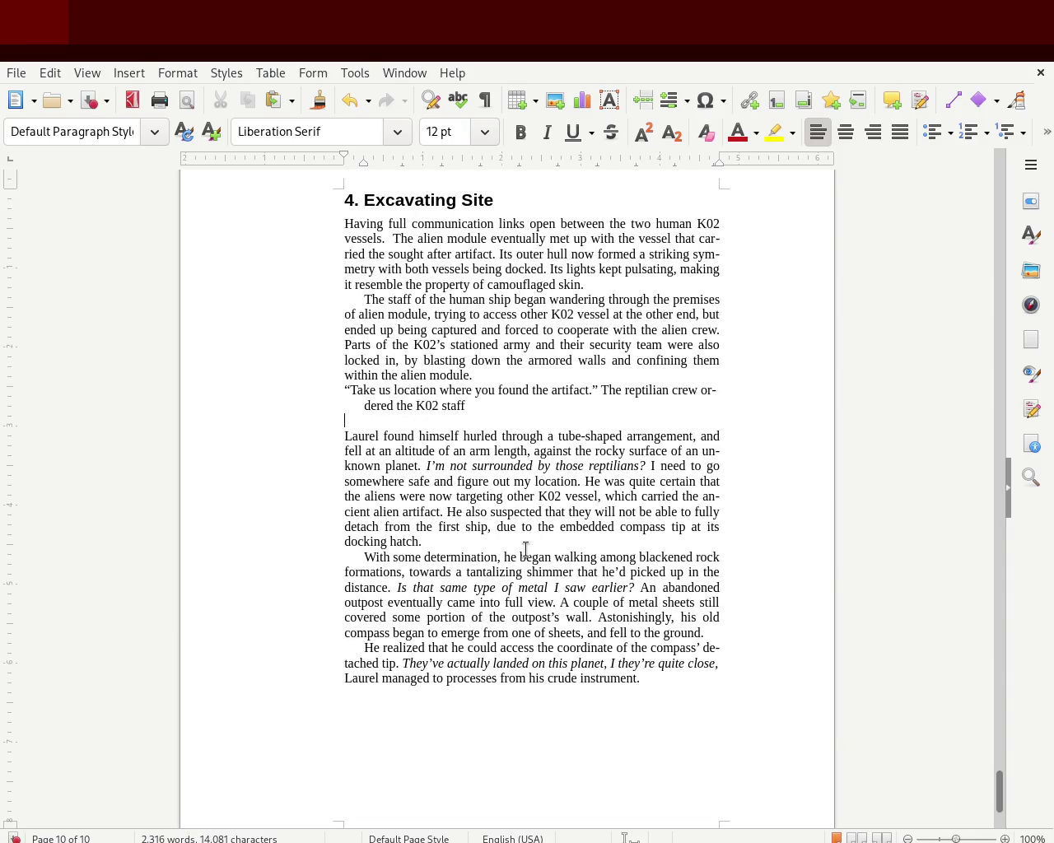
{"action": "key", "text": "ctrl+s"}
Step: Replace the paragraph break before 'He realized' with a line break, then save
{"action": "left_click", "coordinate": [716, 633]}
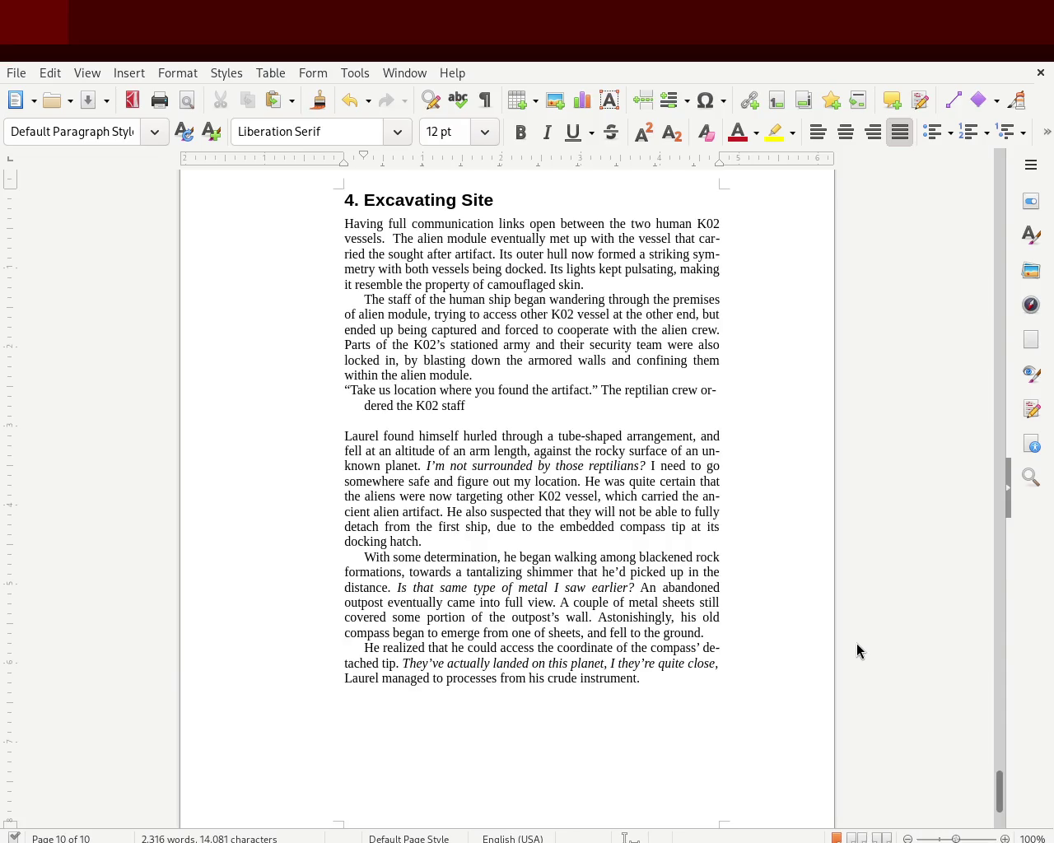
{"action": "key", "text": "Delete"}
{"action": "key", "text": "shift+Return"}
{"action": "key", "text": "ctrl+s"}
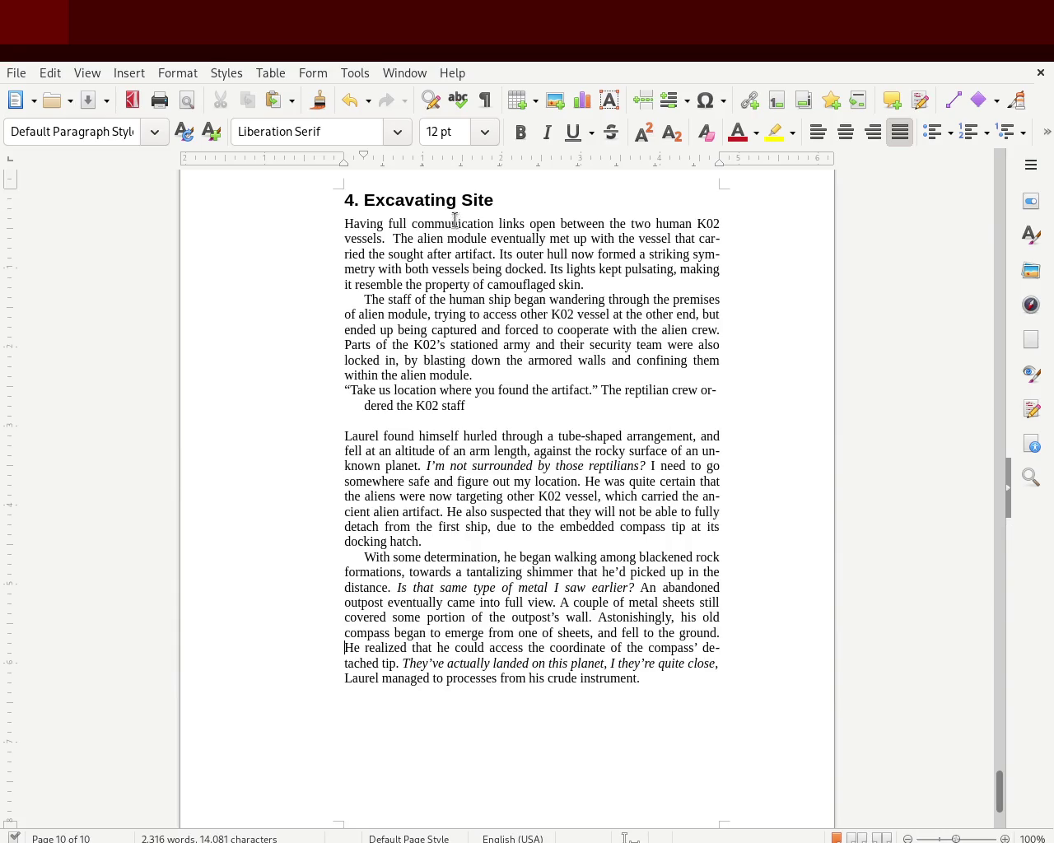
Step: Delete the empty line after the crew's dialogue and save again
{"action": "mouse_move", "coordinate": [1003, 792]}
{"action": "left_mouse_down"}
{"action": "mouse_move", "coordinate": [1003, 819]}
{"action": "mouse_move", "coordinate": [1003, 782]}
{"action": "left_mouse_up"}
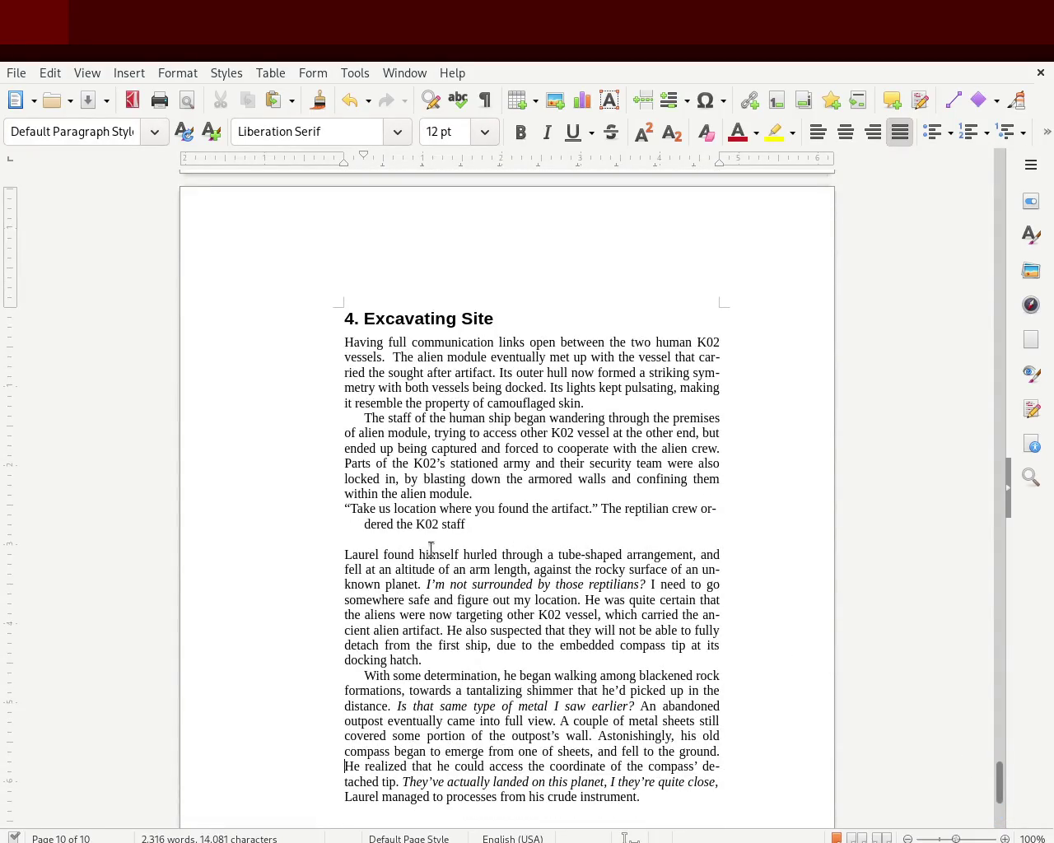
{"action": "key", "text": "BackSpace"}
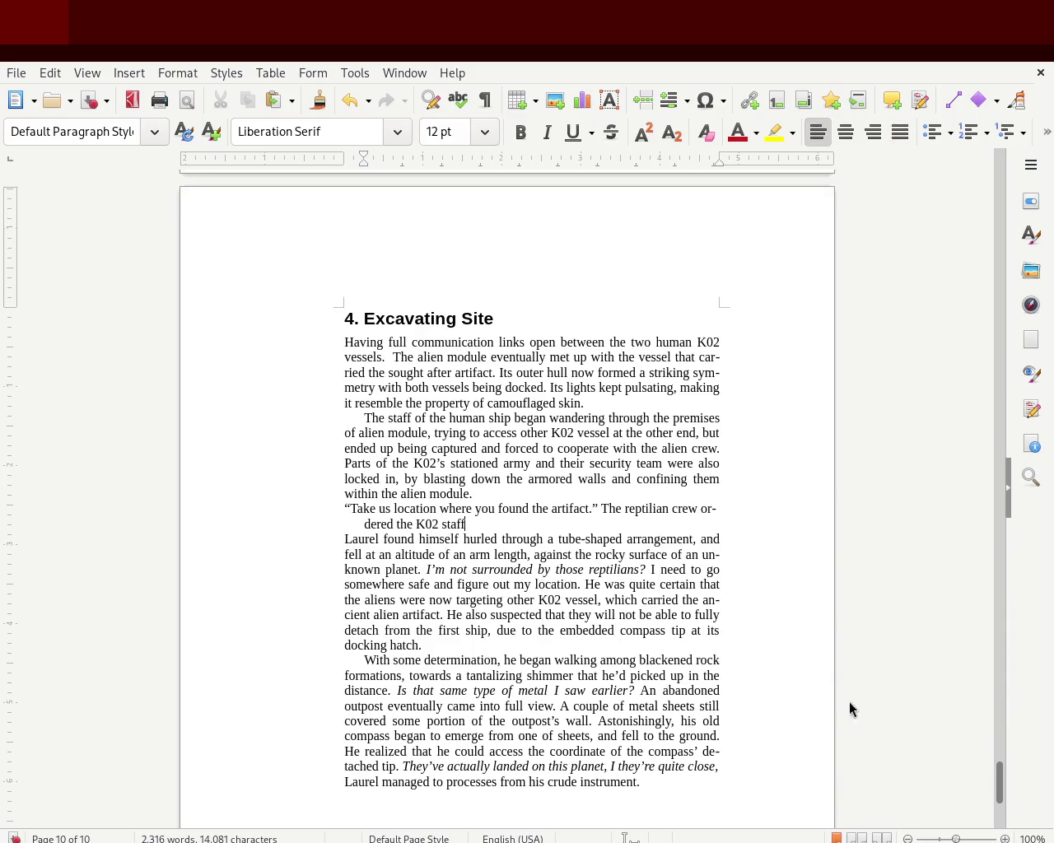
{"action": "key", "text": "ctrl+s"}
Step: Justify chapter 4's 'With some' paragraph, then scroll back up to chapter 1 on page 4
{"action": "left_click", "coordinate": [483, 419]}
{"action": "left_click_drag", "start_coordinate": [347, 337], "coordinate": [577, 403]}
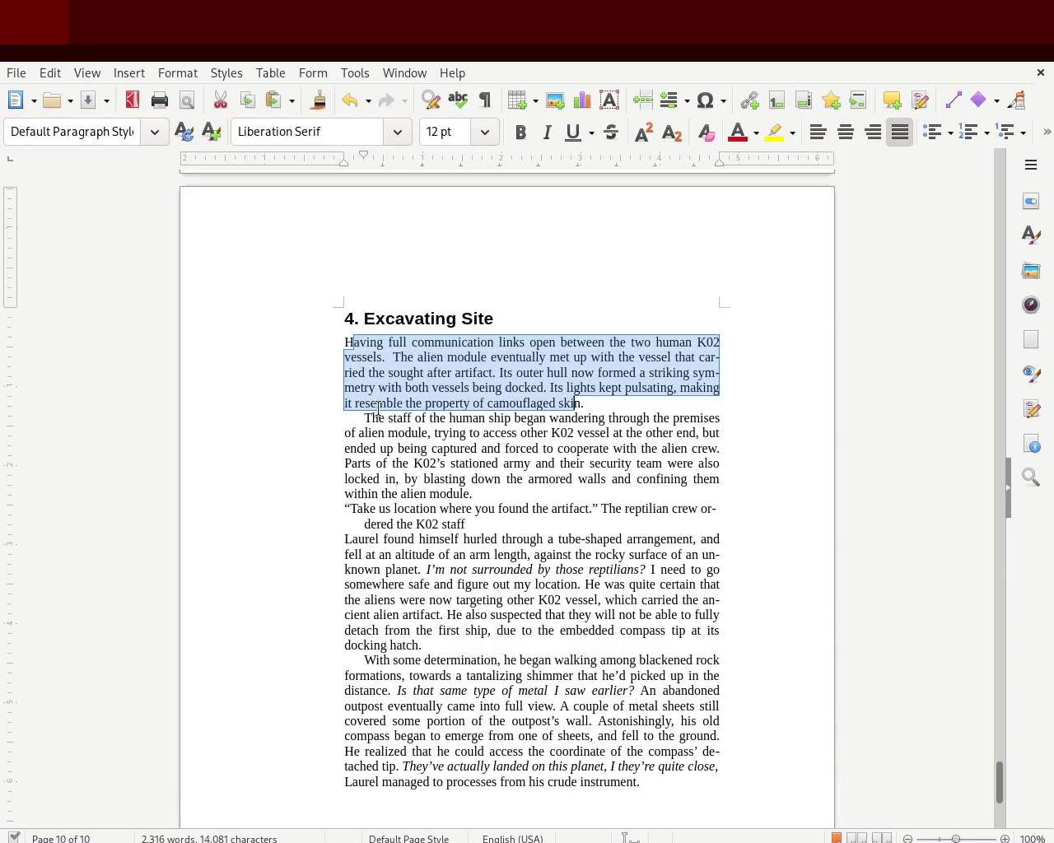
{"action": "left_click", "coordinate": [577, 402]}
{"action": "left_click_drag", "start_coordinate": [346, 508], "coordinate": [477, 525]}
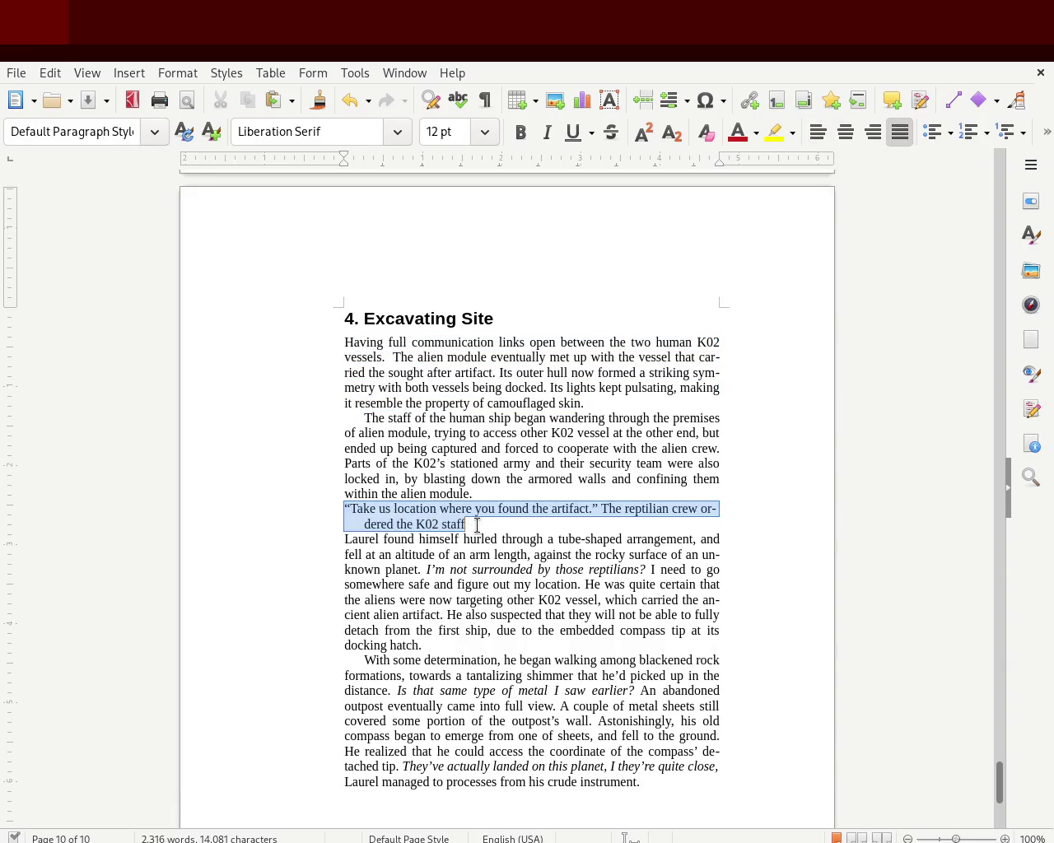
{"action": "left_click", "coordinate": [275, 520]}
{"action": "left_click_drag", "start_coordinate": [291, 538], "coordinate": [470, 659]}
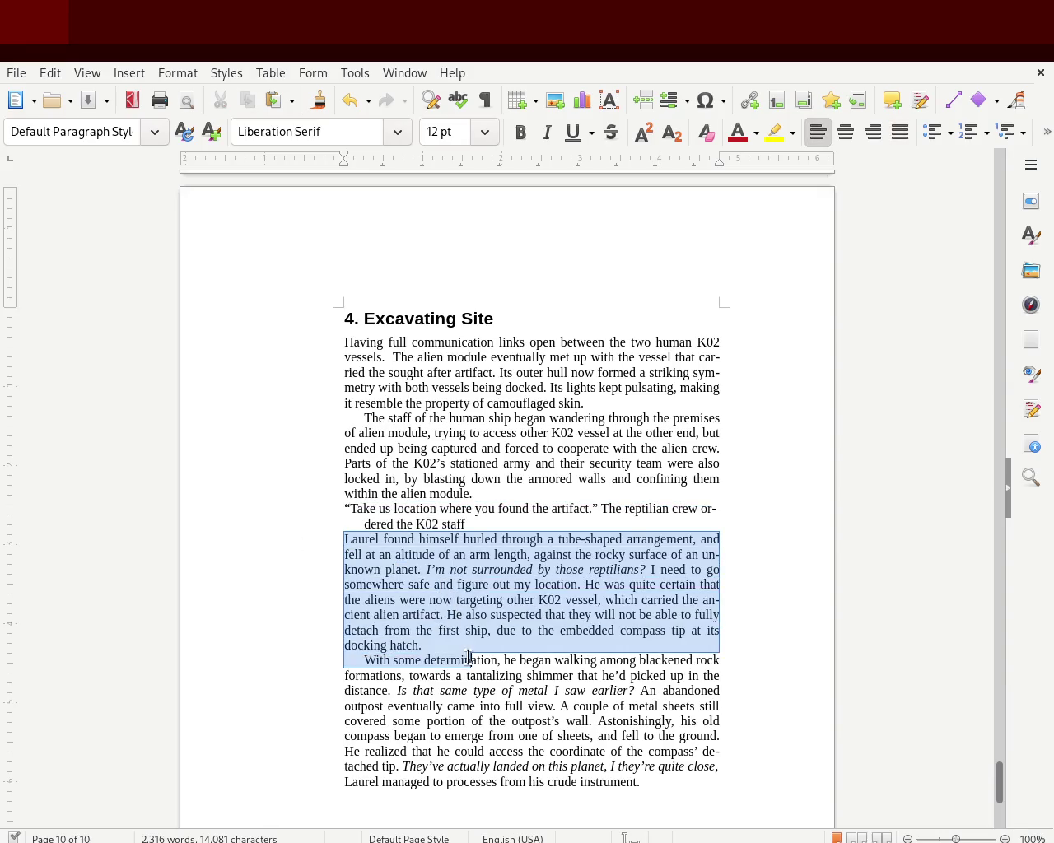
{"action": "left_click", "coordinate": [354, 663]}
{"action": "key", "text": "ctrl+j"}
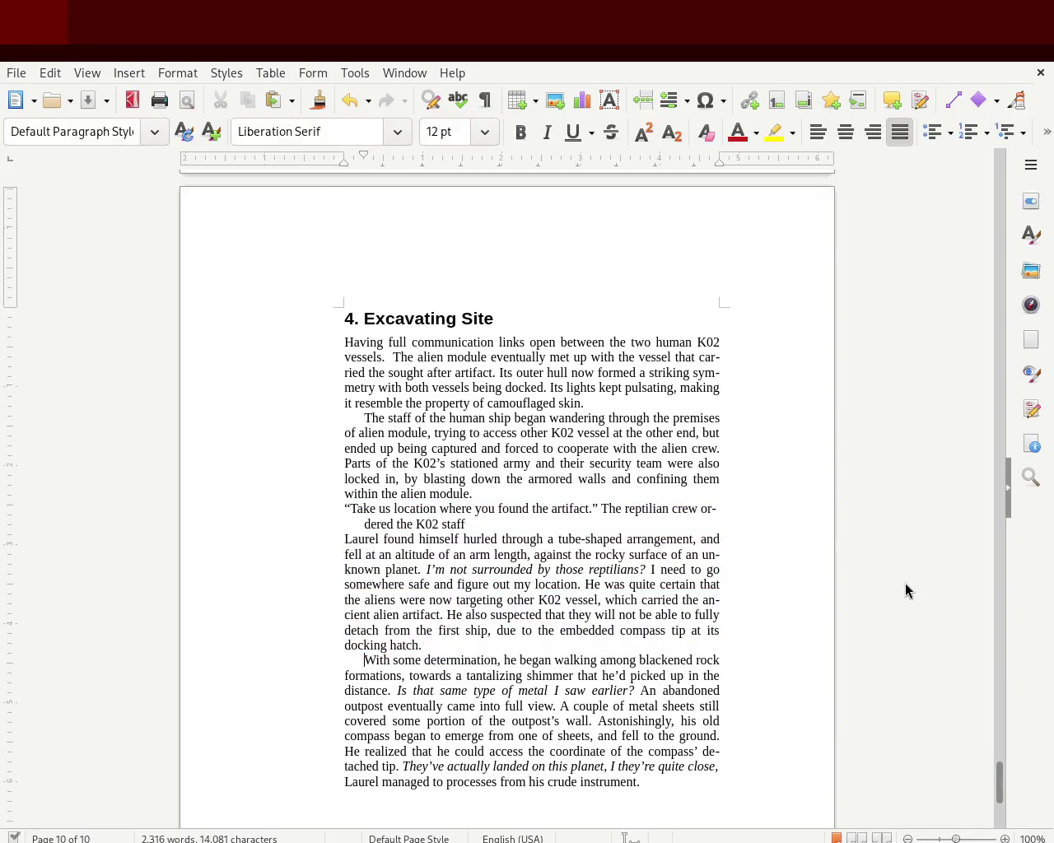
{"action": "left_click", "coordinate": [1001, 755]}
{"action": "left_click_drag", "start_coordinate": [1001, 755], "coordinate": [980, 391]}
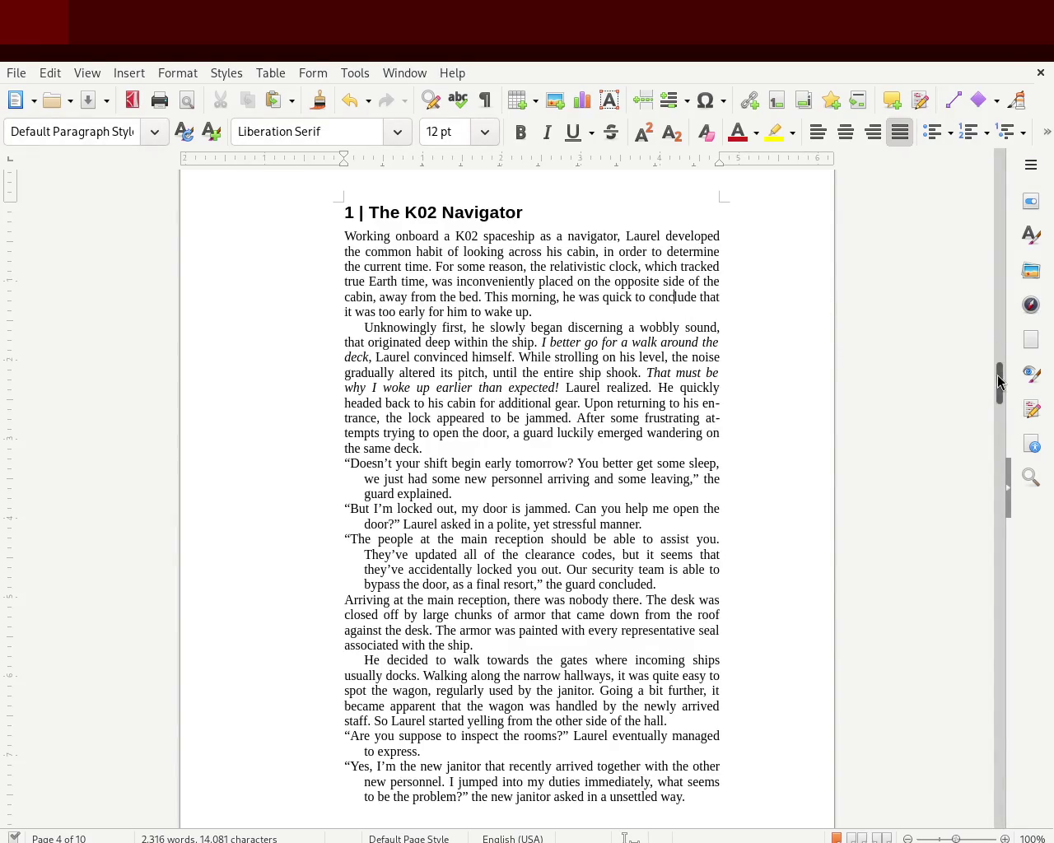
Step: Move chapter 1's right-indent marker outward on the ruler, then zoom out to page 5
{"action": "left_click_drag", "start_coordinate": [718, 159], "coordinate": [739, 158]}
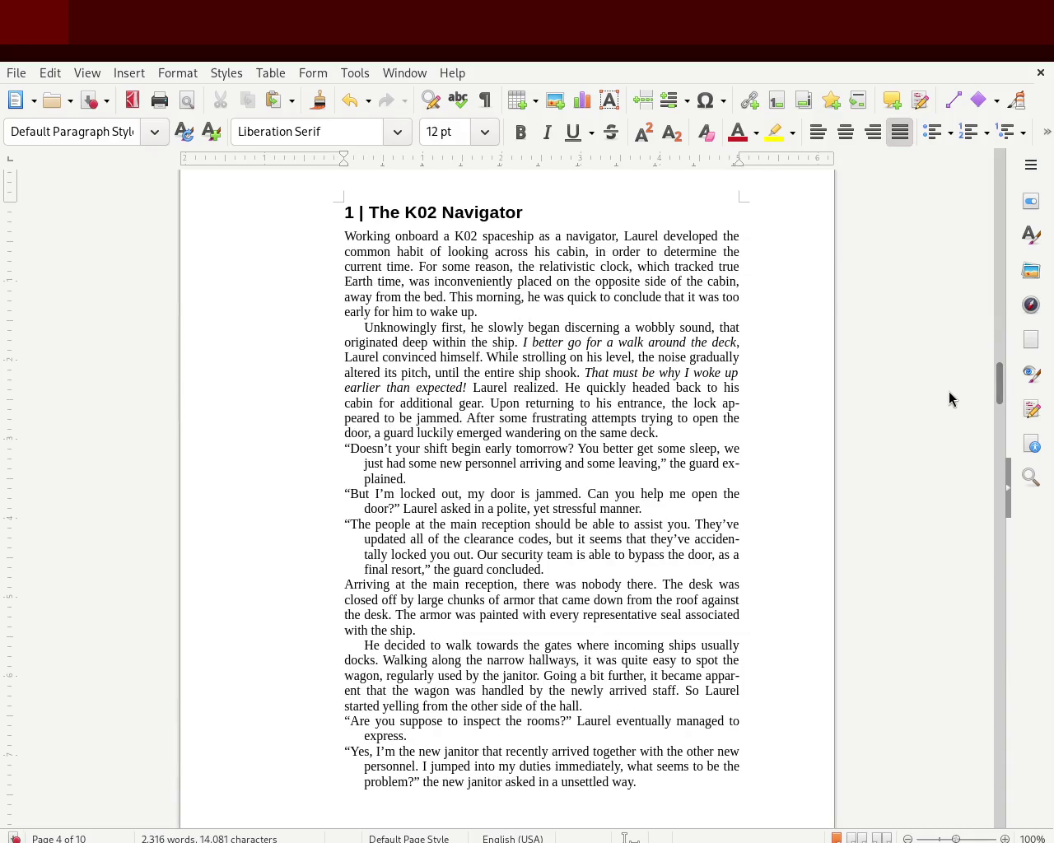
{"action": "mouse_move", "coordinate": [996, 393]}
{"action": "left_mouse_down"}
{"action": "mouse_move", "coordinate": [988, 181]}
{"action": "mouse_move", "coordinate": [971, 397]}
{"action": "mouse_move", "coordinate": [983, 370]}
{"action": "mouse_move", "coordinate": [977, 228]}
{"action": "mouse_move", "coordinate": [973, 262]}
{"action": "mouse_move", "coordinate": [981, 151]}
{"action": "mouse_move", "coordinate": [975, 256]}
{"action": "left_mouse_up"}
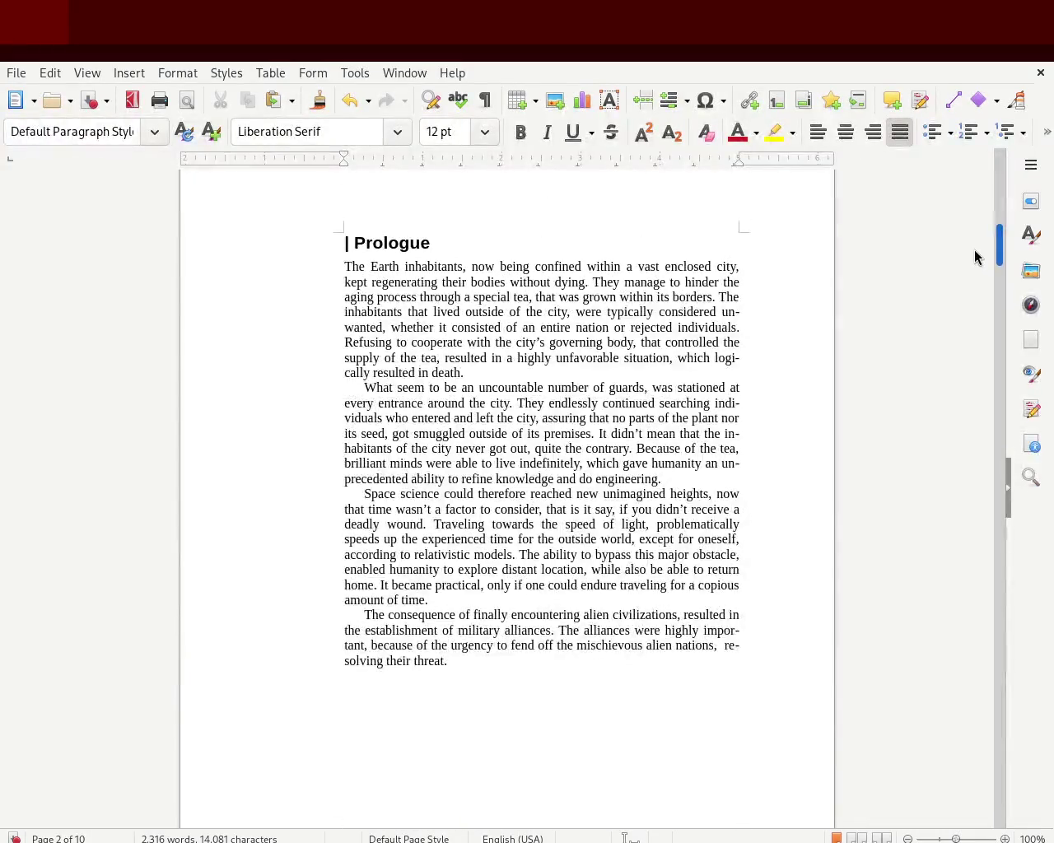
{"action": "left_click_drag", "start_coordinate": [958, 838], "coordinate": [944, 839]}
{"action": "mouse_move", "coordinate": [1000, 266]}
{"action": "left_mouse_down"}
{"action": "mouse_move", "coordinate": [999, 165]}
{"action": "mouse_move", "coordinate": [990, 435]}
{"action": "left_mouse_up"}
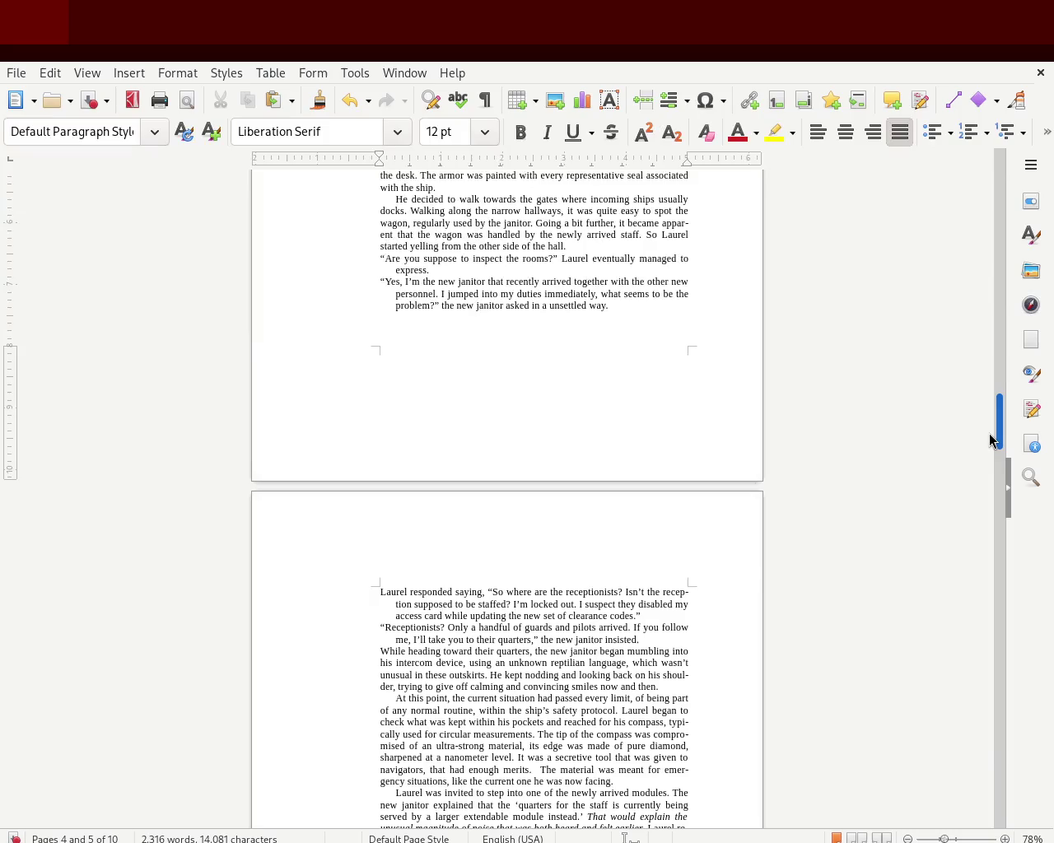
{"action": "mouse_move", "coordinate": [992, 440]}
{"action": "left_mouse_down"}
{"action": "mouse_move", "coordinate": [989, 477]}
{"action": "mouse_move", "coordinate": [994, 419]}
{"action": "mouse_move", "coordinate": [991, 498]}
{"action": "left_mouse_up"}
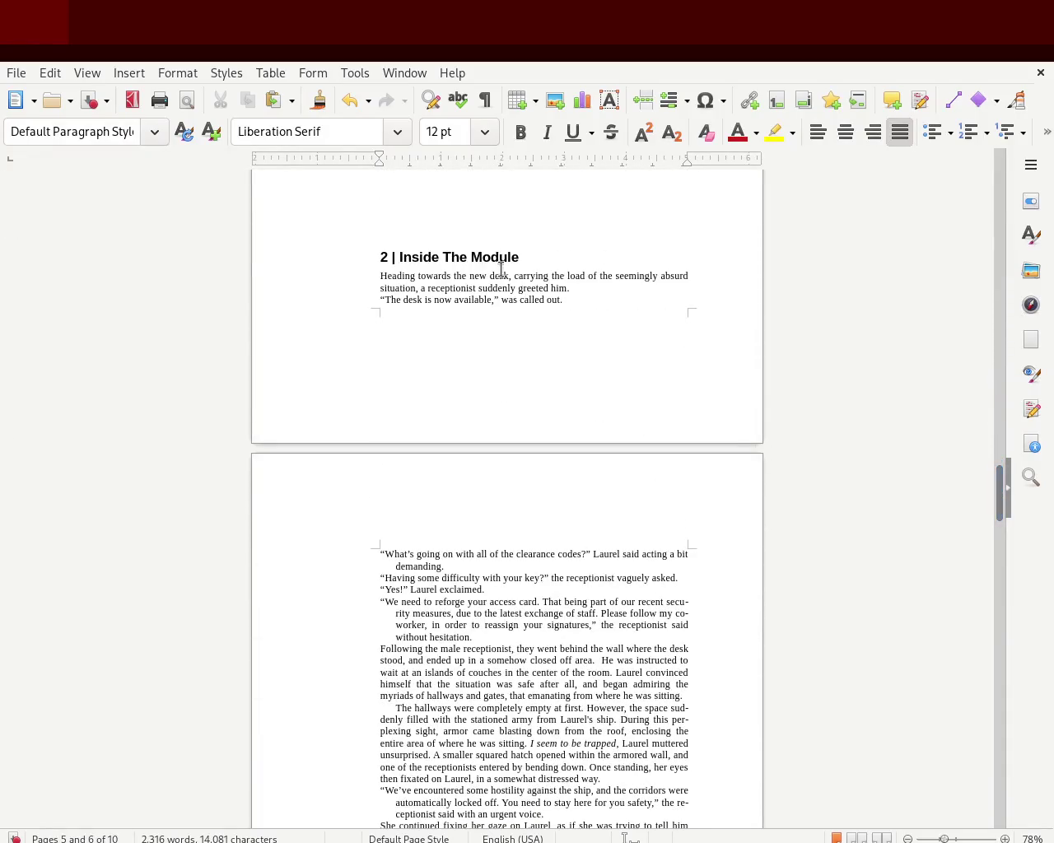
Step: Insert a break before the '2 | Inside The Module' heading so it starts page 6, at 100% zoom
{"action": "key", "text": "Return"}
{"action": "key", "text": "Return"}
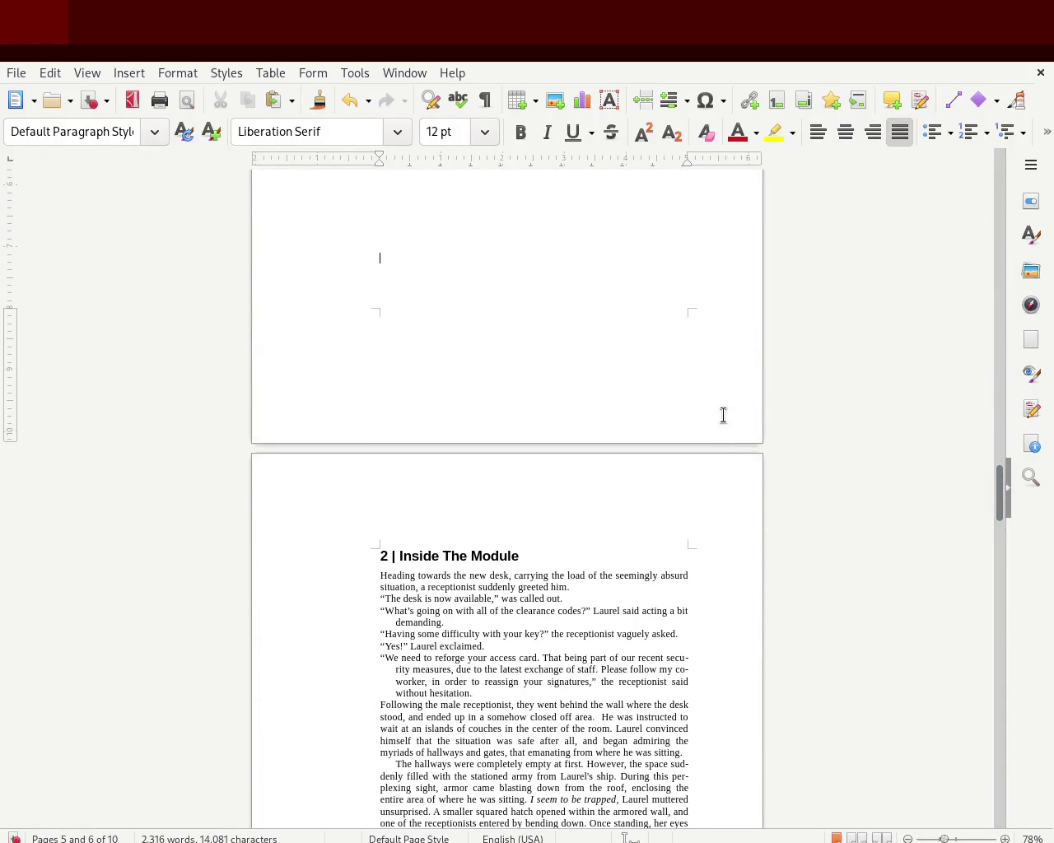
{"action": "mouse_move", "coordinate": [997, 483]}
{"action": "left_mouse_down"}
{"action": "mouse_move", "coordinate": [997, 546]}
{"action": "mouse_move", "coordinate": [1000, 528]}
{"action": "left_mouse_up"}
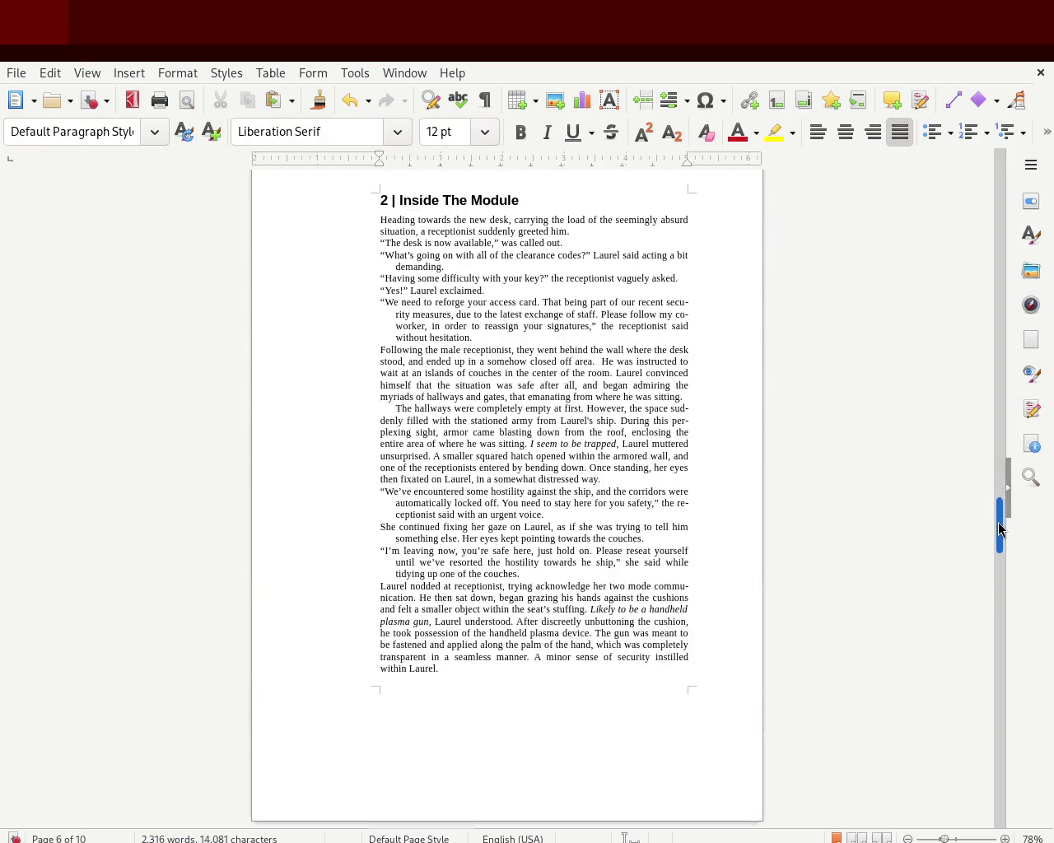
{"action": "left_click_drag", "start_coordinate": [945, 839], "coordinate": [956, 839]}
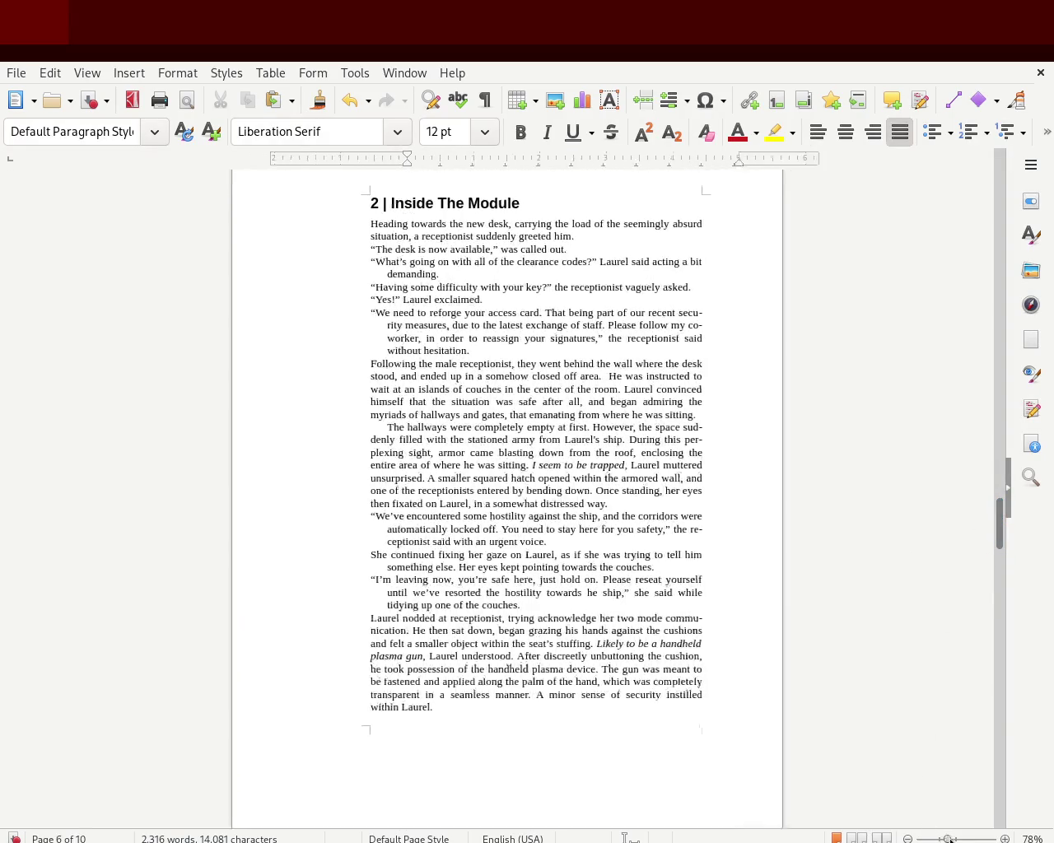
{"action": "left_click_drag", "start_coordinate": [999, 523], "coordinate": [1005, 607]}
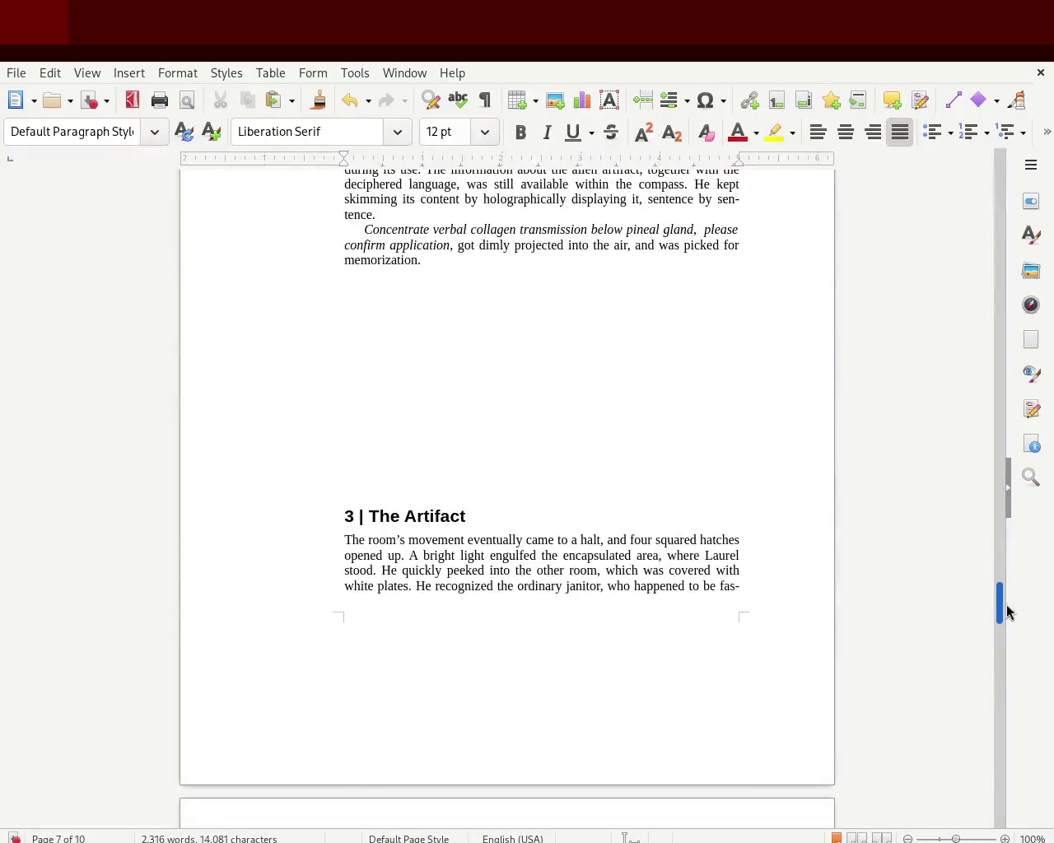
Step: Add two blank lines above chapter 3's 'The Artifact' heading
{"action": "left_click", "coordinate": [524, 441]}
{"action": "key", "text": "Return"}
{"action": "key", "text": "Return"}
{"action": "key", "text": "Return"}
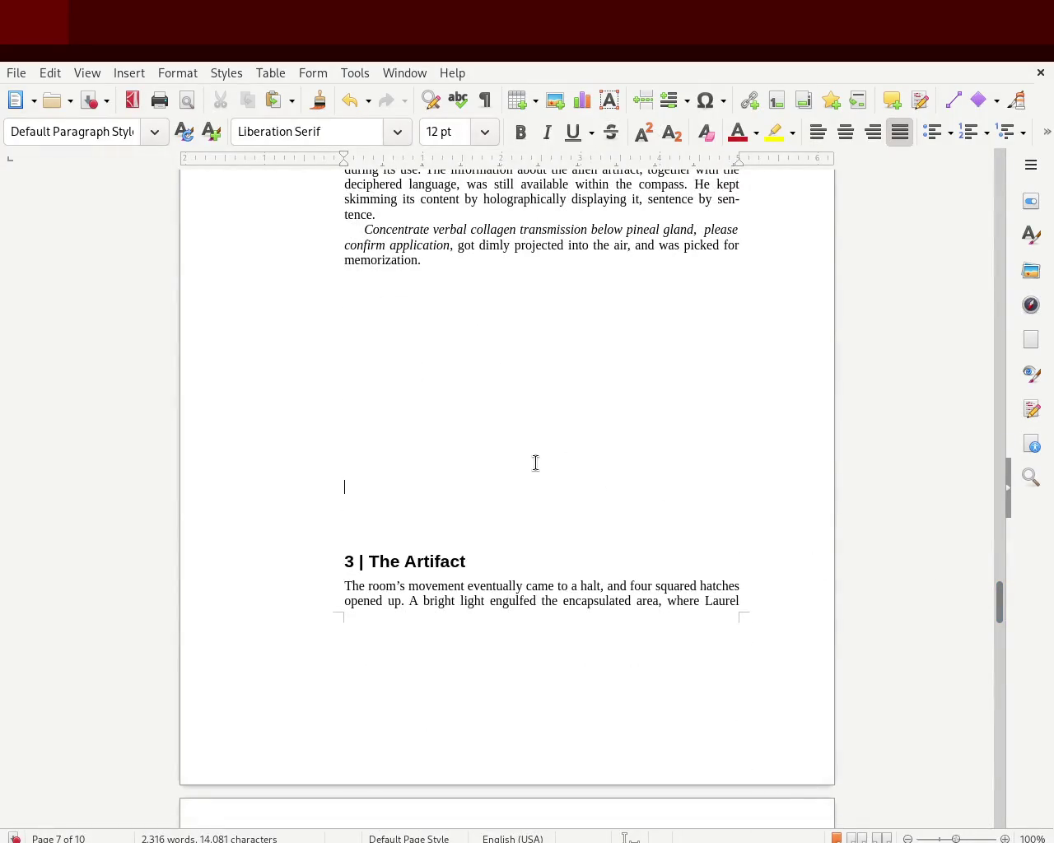
{"action": "key", "text": "Return"}
{"action": "mouse_move", "coordinate": [1004, 608]}
{"action": "left_mouse_down"}
{"action": "mouse_move", "coordinate": [1018, 761]}
{"action": "mouse_move", "coordinate": [1012, 812]}
{"action": "mouse_move", "coordinate": [1007, 501]}
{"action": "mouse_move", "coordinate": [1007, 536]}
{"action": "mouse_move", "coordinate": [1007, 520]}
{"action": "left_mouse_up"}
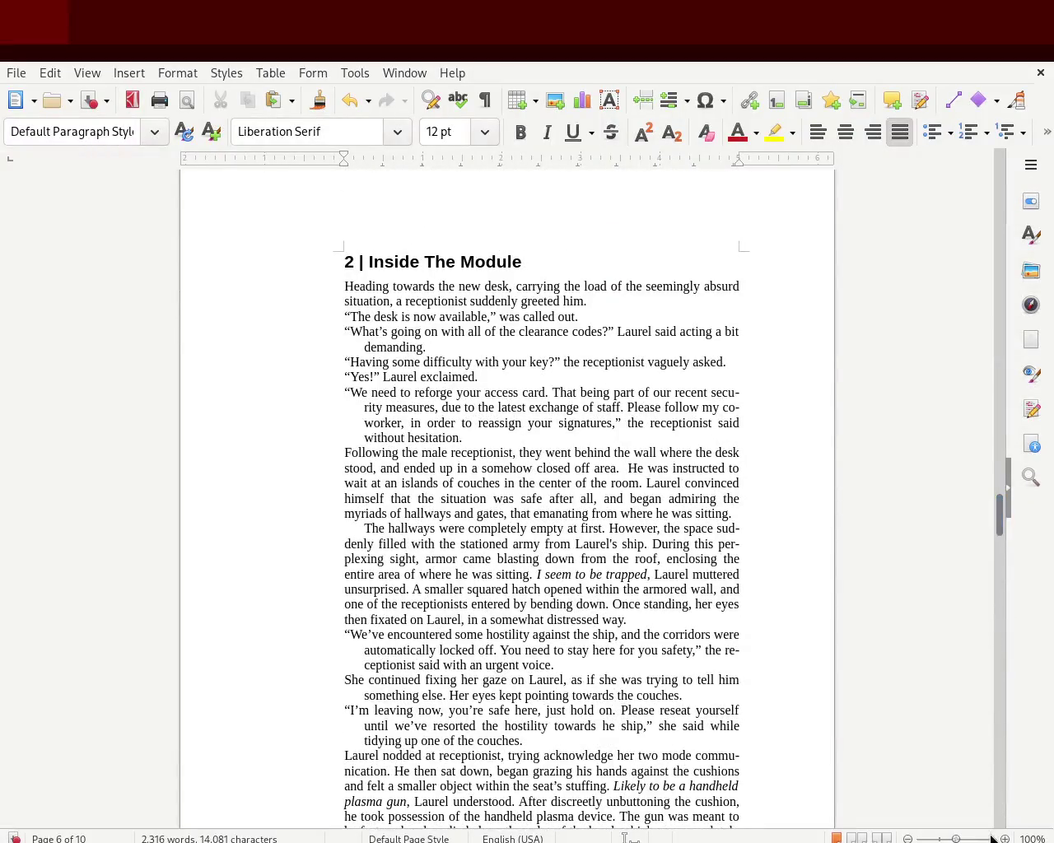
{"action": "left_click_drag", "start_coordinate": [958, 838], "coordinate": [940, 838]}
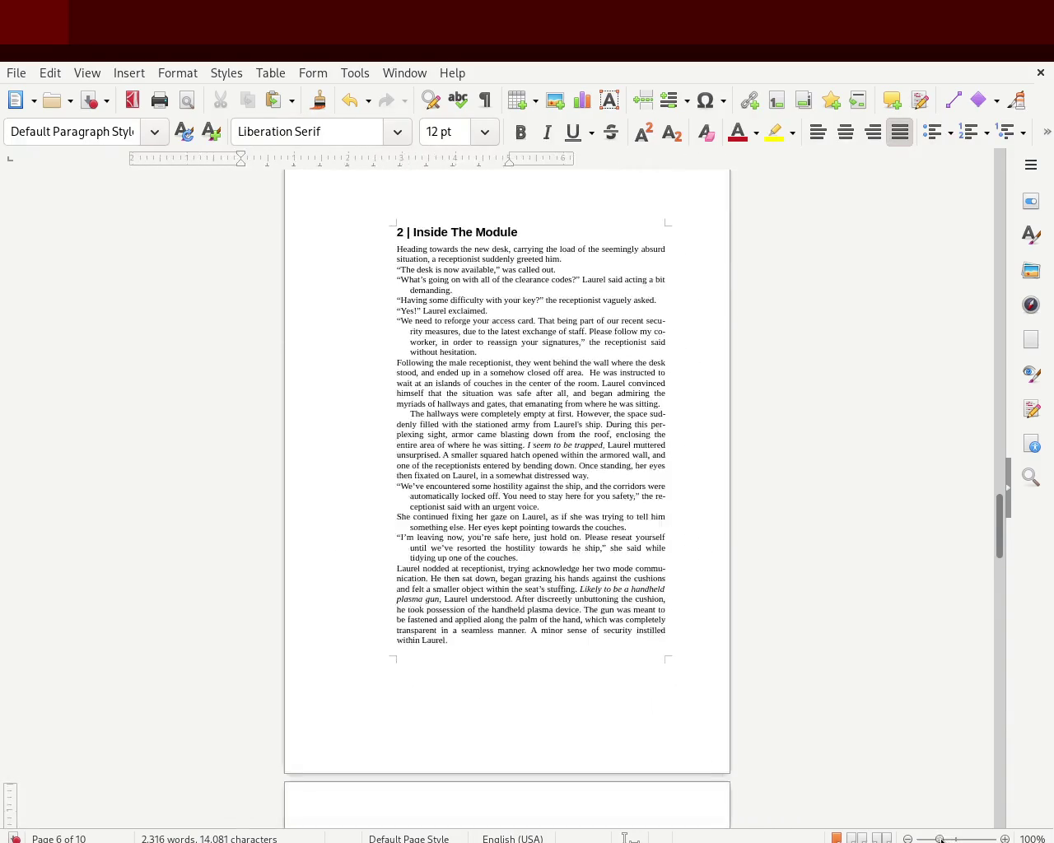
Step: Reset the zoom to 100% and narrow the paragraphs' right indent slightly
{"action": "mouse_move", "coordinate": [999, 540]}
{"action": "left_mouse_down"}
{"action": "mouse_move", "coordinate": [1000, 471]}
{"action": "mouse_move", "coordinate": [1001, 539]}
{"action": "left_mouse_up"}
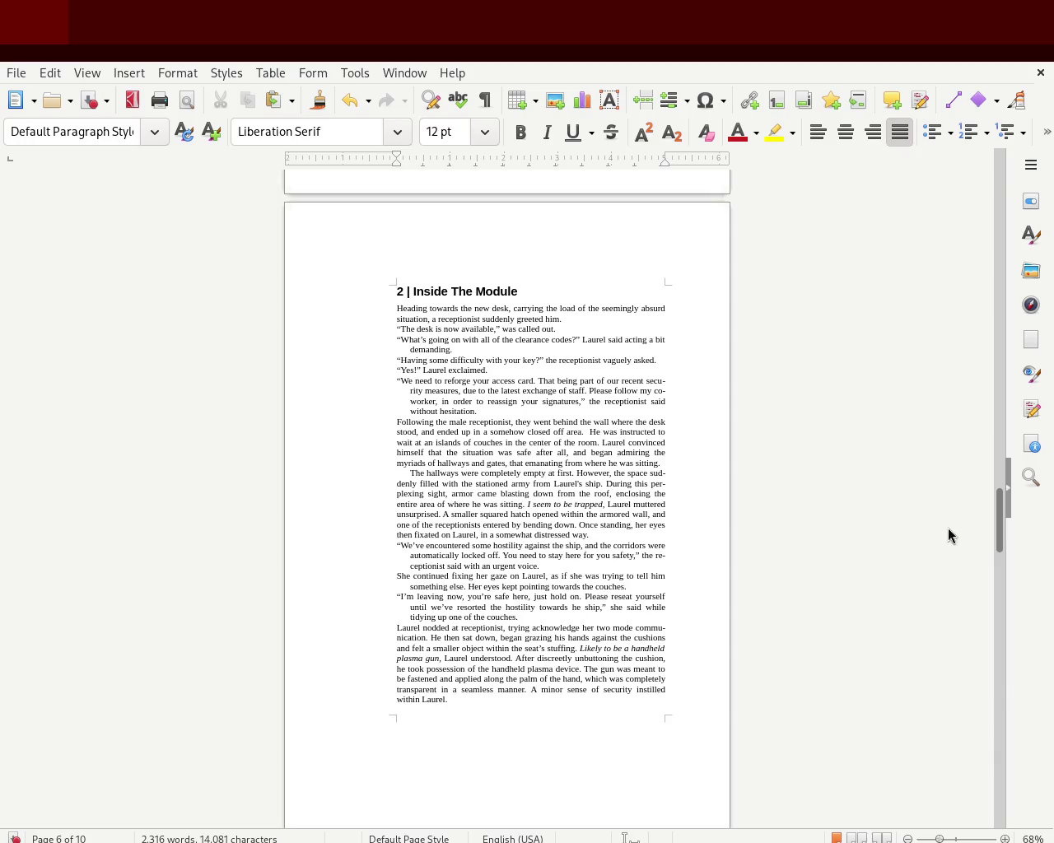
{"action": "mouse_move", "coordinate": [1000, 511]}
{"action": "left_mouse_down"}
{"action": "mouse_move", "coordinate": [1000, 811]}
{"action": "mouse_move", "coordinate": [997, 111]}
{"action": "mouse_move", "coordinate": [988, 237]}
{"action": "left_mouse_up"}
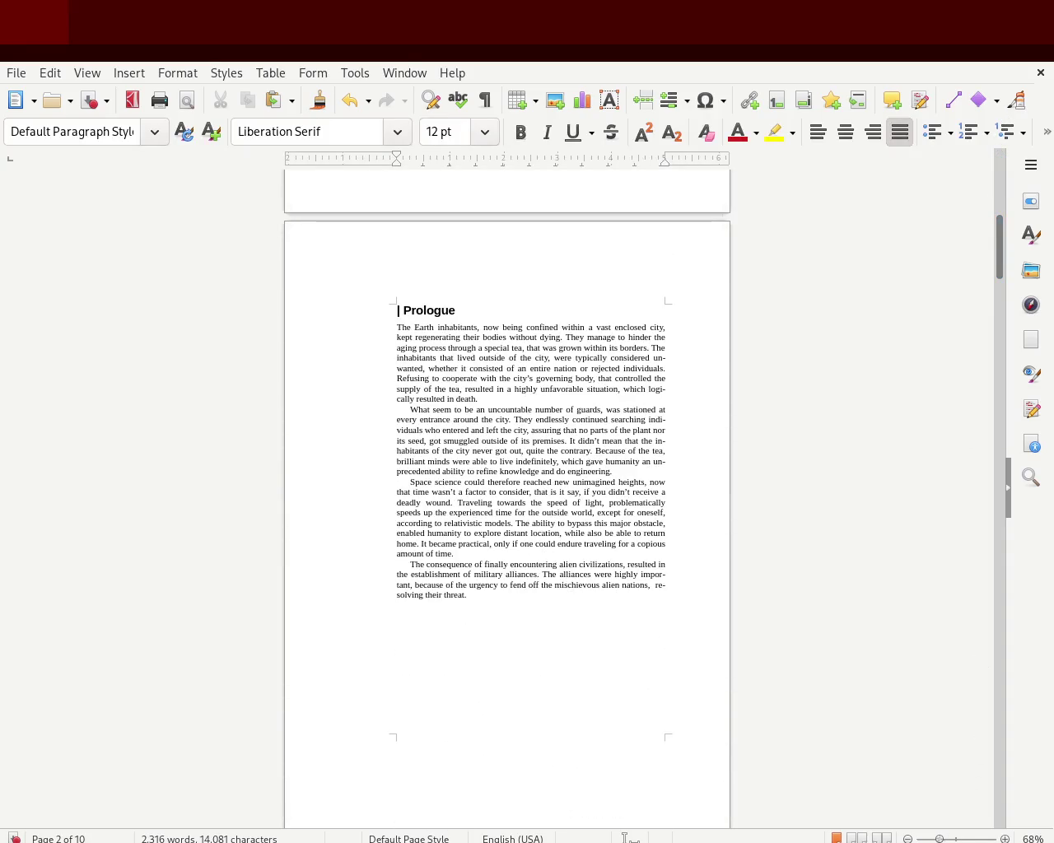
{"action": "left_click", "coordinate": [965, 838]}
{"action": "left_click_drag", "start_coordinate": [965, 838], "coordinate": [958, 838]}
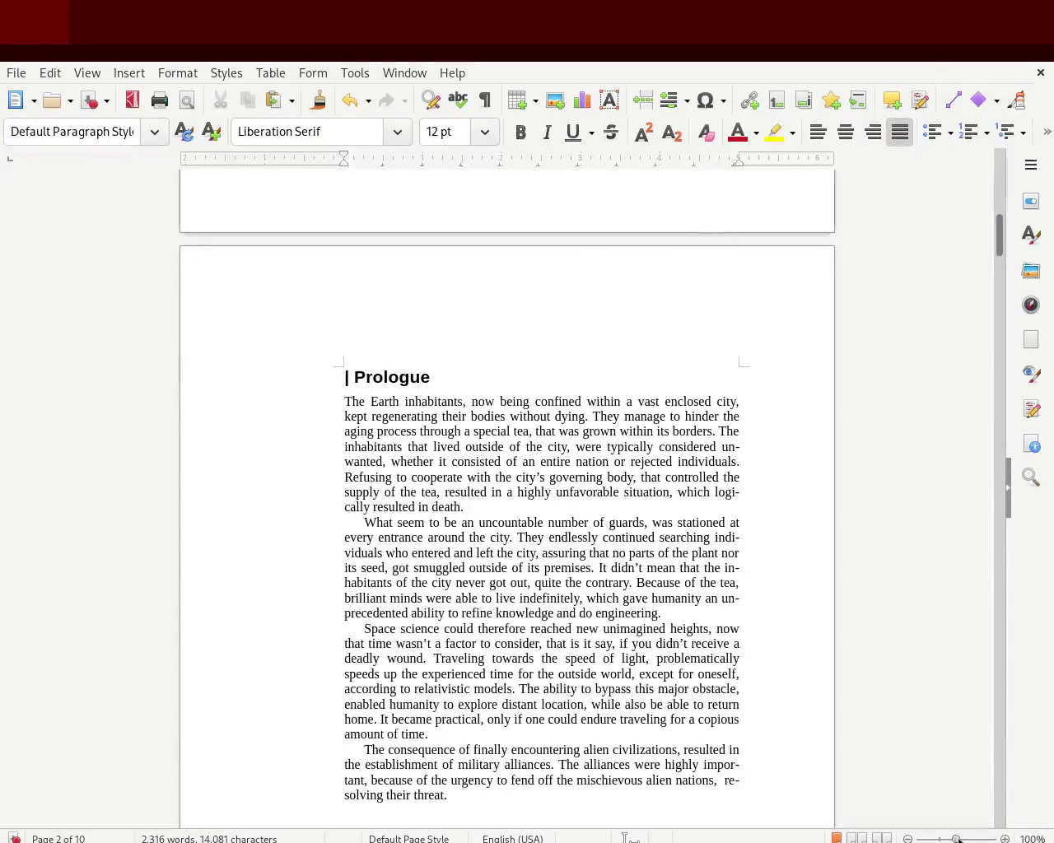
{"action": "left_click_drag", "start_coordinate": [998, 234], "coordinate": [999, 239]}
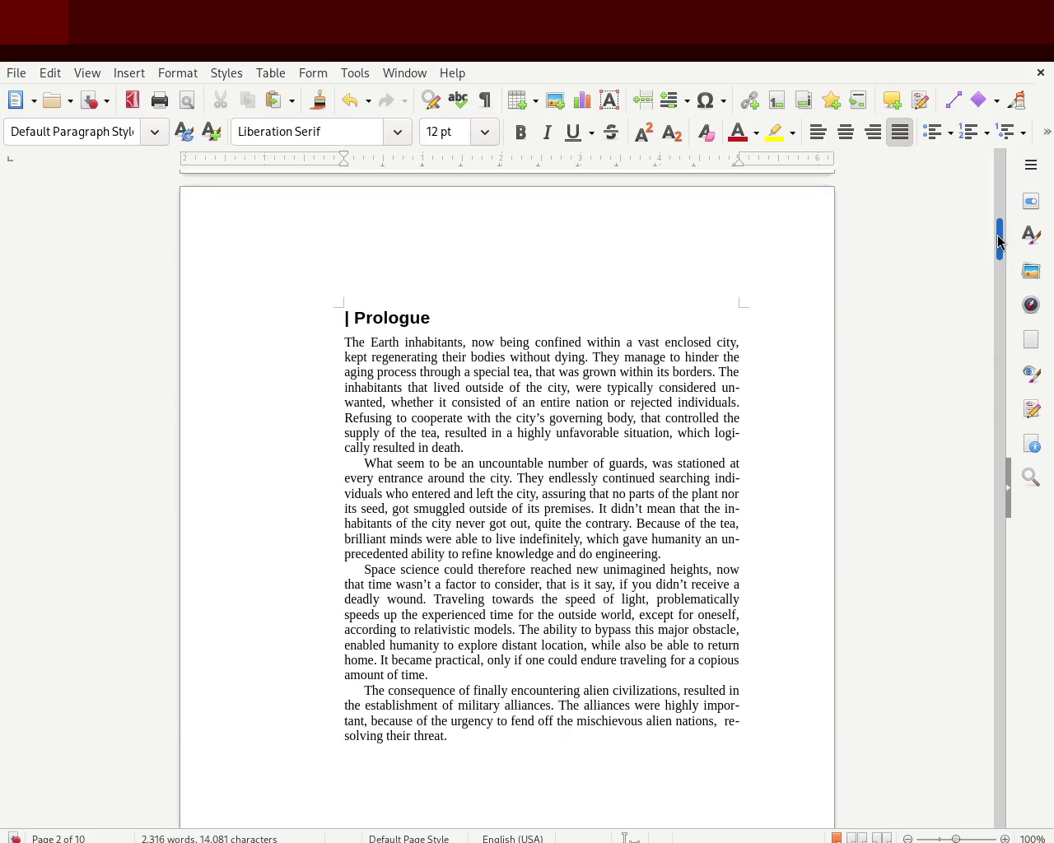
{"action": "left_click_drag", "start_coordinate": [998, 242], "coordinate": [982, 385]}
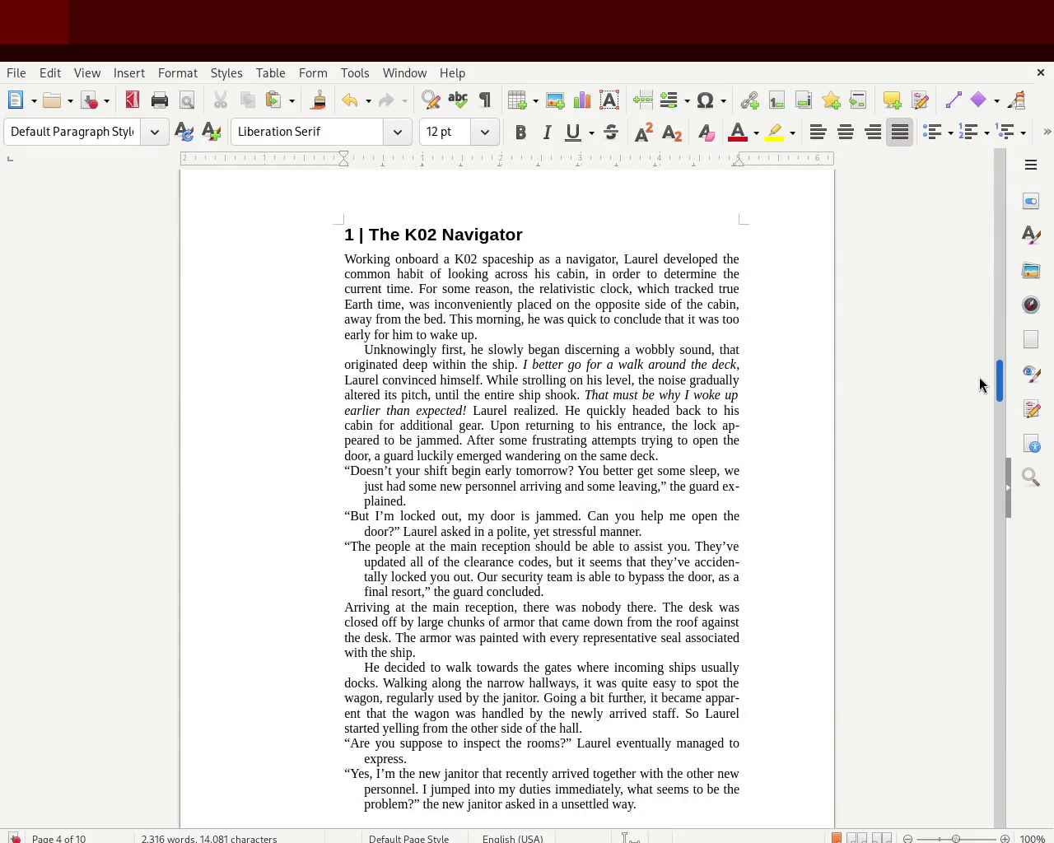
{"action": "scroll", "coordinate": [983, 385], "scroll_direction": "up", "scroll_amount": 3}
{"action": "left_click_drag", "start_coordinate": [740, 155], "coordinate": [729, 155]}
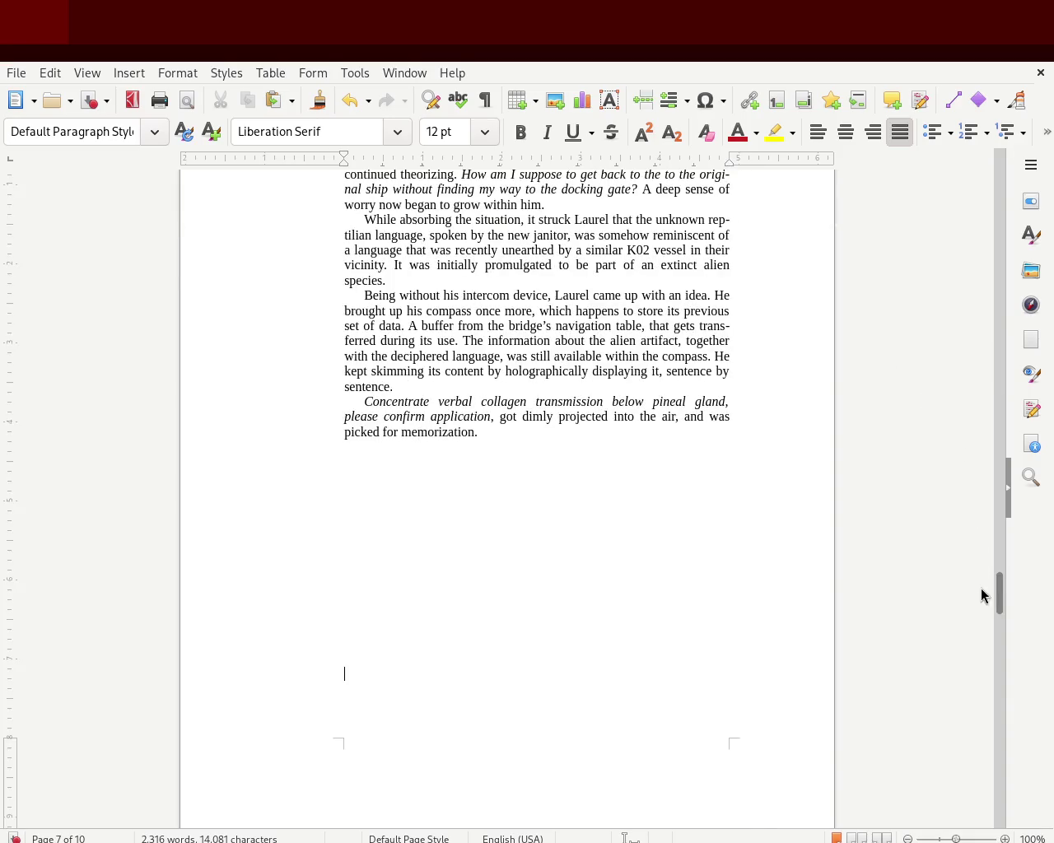
Step: Pull chapter 3's right indent inward and match chapter 1's to it, ending at the title page
{"action": "mouse_move", "coordinate": [998, 612]}
{"action": "left_mouse_down"}
{"action": "mouse_move", "coordinate": [979, 176]}
{"action": "mouse_move", "coordinate": [973, 395]}
{"action": "left_mouse_up"}
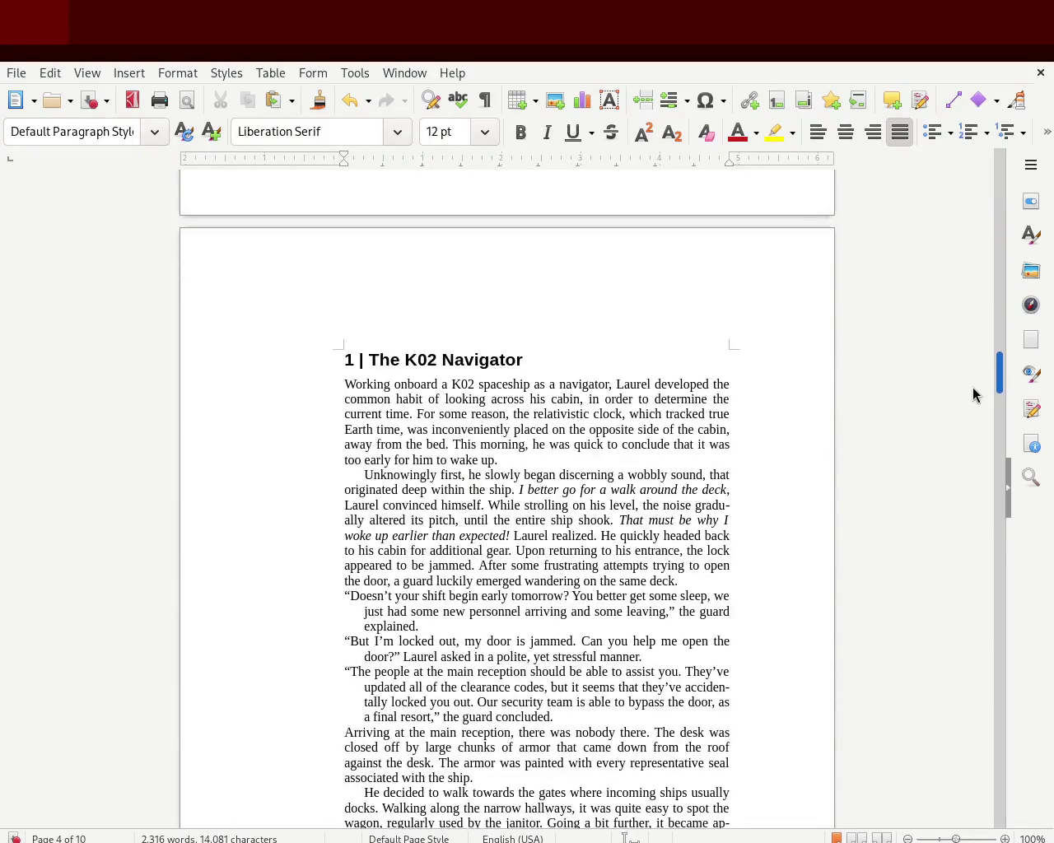
{"action": "mouse_move", "coordinate": [973, 394]}
{"action": "left_mouse_down"}
{"action": "mouse_move", "coordinate": [971, 832]}
{"action": "mouse_move", "coordinate": [977, 675]}
{"action": "left_mouse_up"}
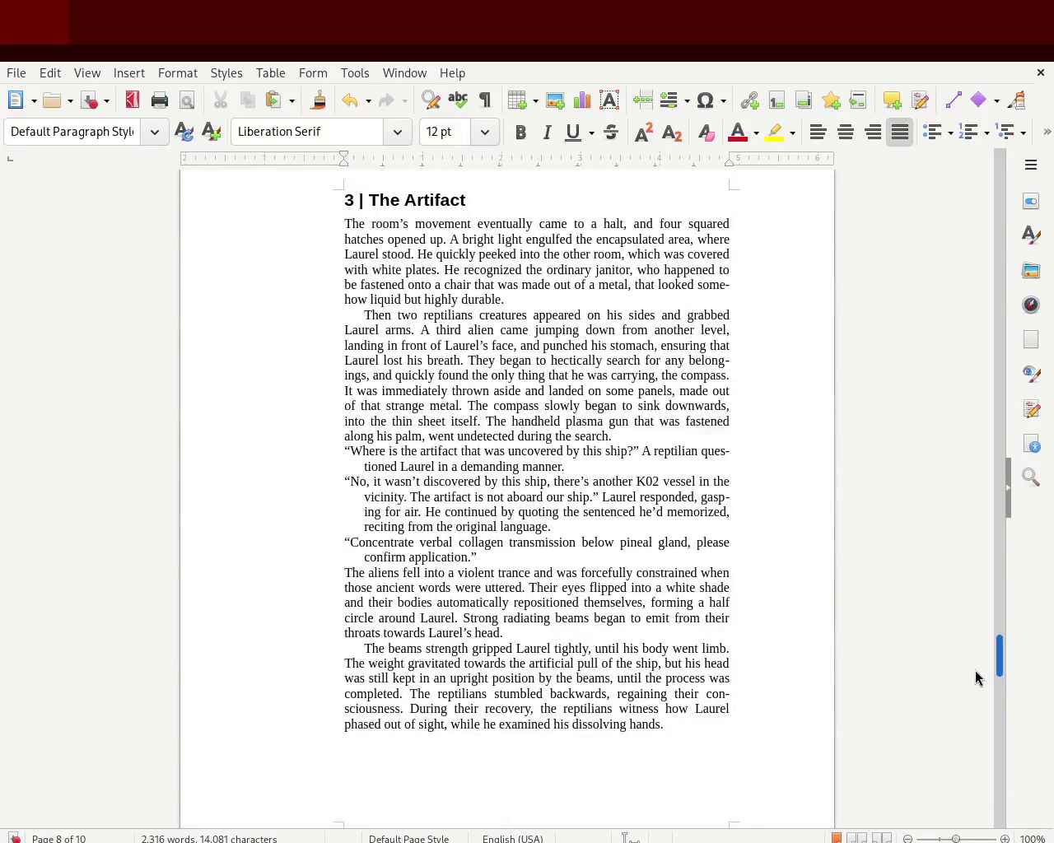
{"action": "left_click_drag", "start_coordinate": [729, 155], "coordinate": [718, 167]}
{"action": "mouse_move", "coordinate": [997, 616]}
{"action": "left_mouse_down"}
{"action": "mouse_move", "coordinate": [983, 113]}
{"action": "mouse_move", "coordinate": [971, 397]}
{"action": "left_mouse_up"}
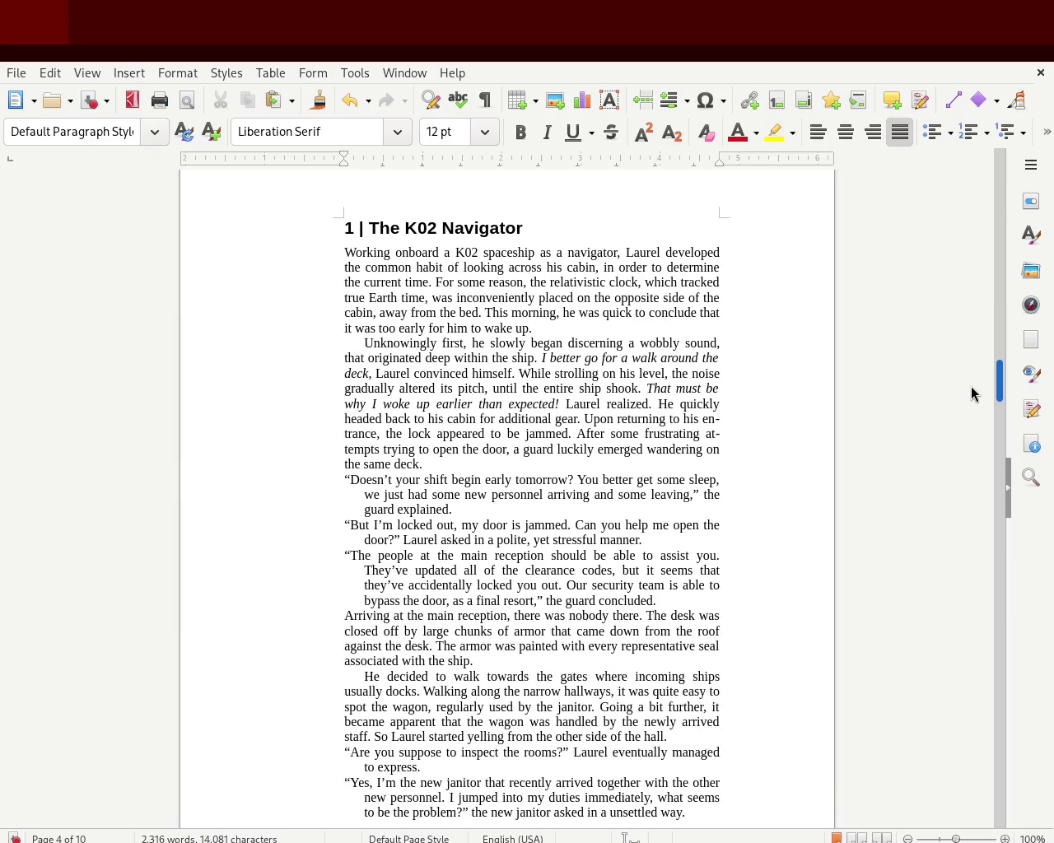
{"action": "mouse_move", "coordinate": [970, 397]}
{"action": "left_mouse_down"}
{"action": "mouse_move", "coordinate": [967, 465]}
{"action": "mouse_move", "coordinate": [970, 402]}
{"action": "left_mouse_up"}
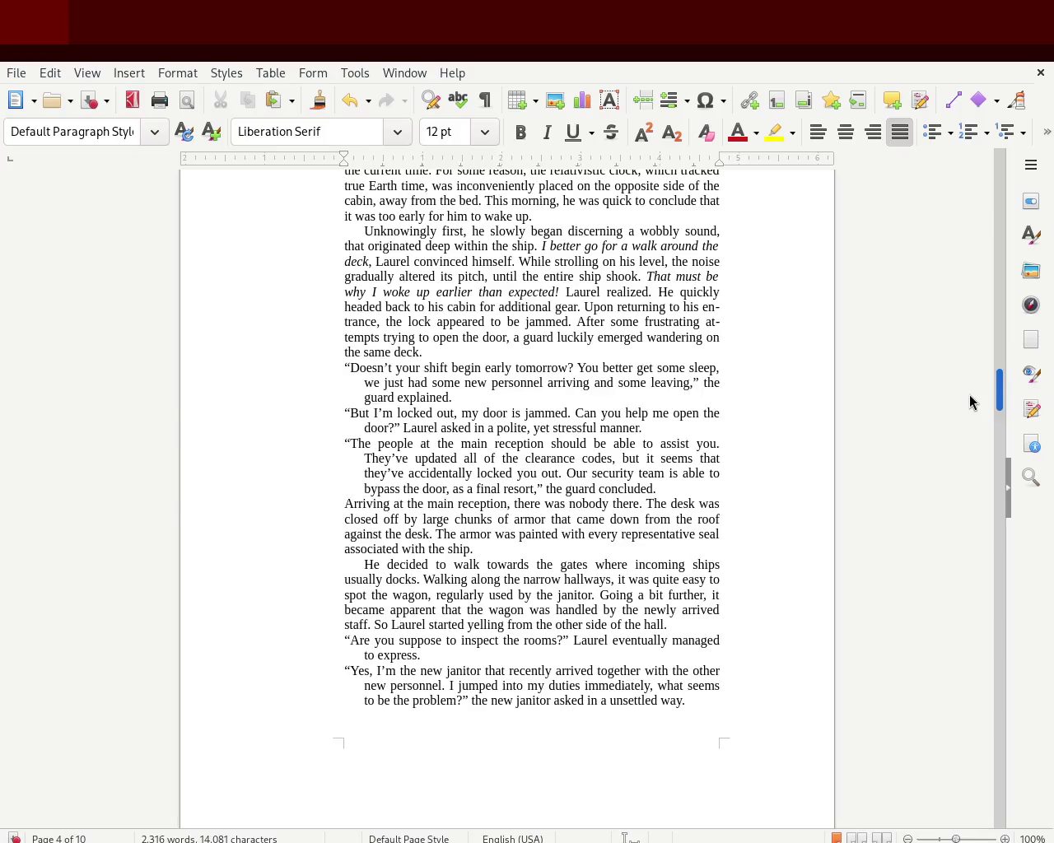
{"action": "left_click_drag", "start_coordinate": [716, 154], "coordinate": [730, 164]}
{"action": "mouse_move", "coordinate": [999, 595]}
{"action": "left_mouse_down"}
{"action": "mouse_move", "coordinate": [953, 141]}
{"action": "mouse_move", "coordinate": [950, 342]}
{"action": "mouse_move", "coordinate": [974, 807]}
{"action": "mouse_move", "coordinate": [991, 739]}
{"action": "mouse_move", "coordinate": [990, 181]}
{"action": "mouse_move", "coordinate": [988, 242]}
{"action": "left_mouse_up"}
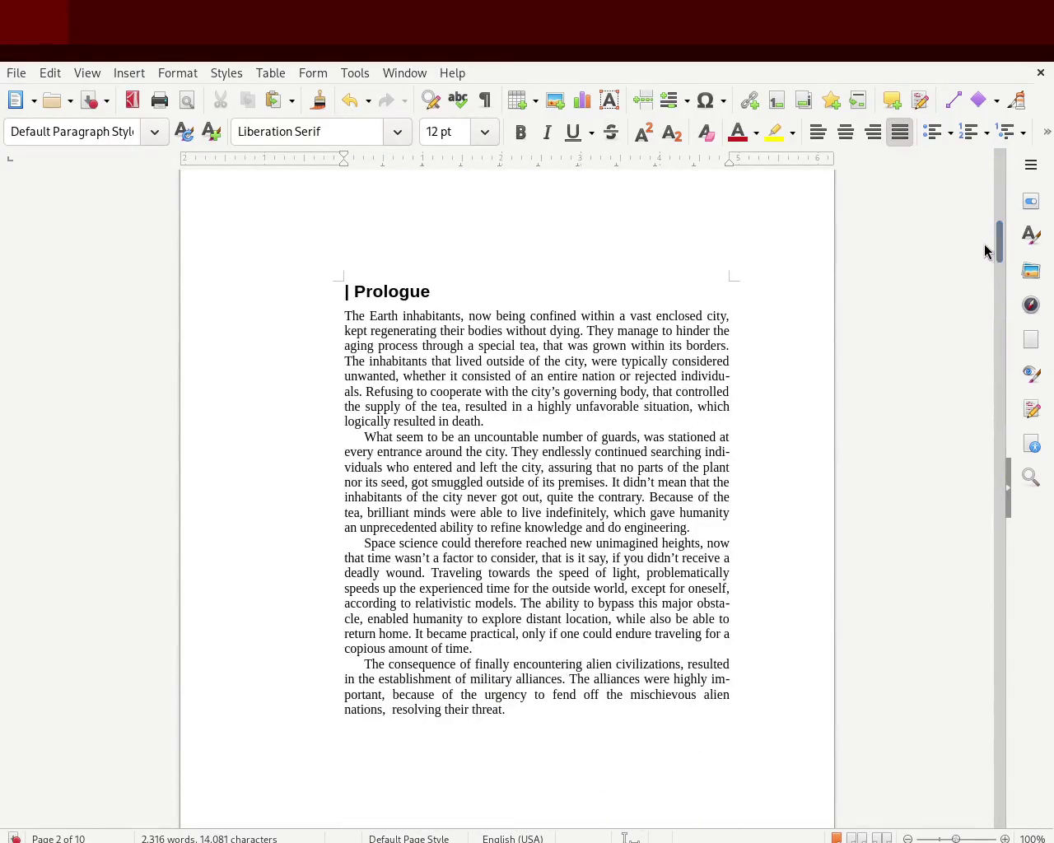
{"action": "mouse_move", "coordinate": [997, 247]}
{"action": "left_mouse_down"}
{"action": "mouse_move", "coordinate": [999, 160]}
{"action": "mouse_move", "coordinate": [995, 198]}
{"action": "left_mouse_up"}
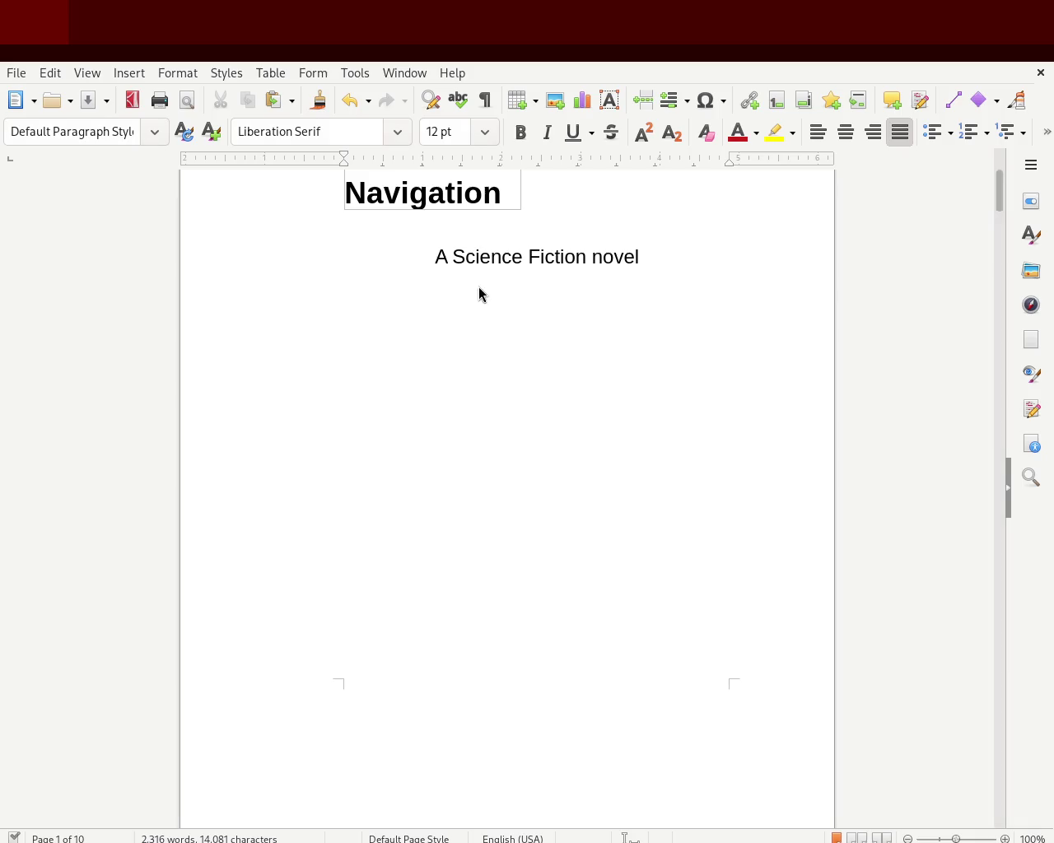
{"action": "mouse_move", "coordinate": [1000, 189]}
{"action": "left_mouse_down"}
{"action": "mouse_move", "coordinate": [1004, 170]}
{"action": "mouse_move", "coordinate": [1001, 252]}
{"action": "left_mouse_up"}
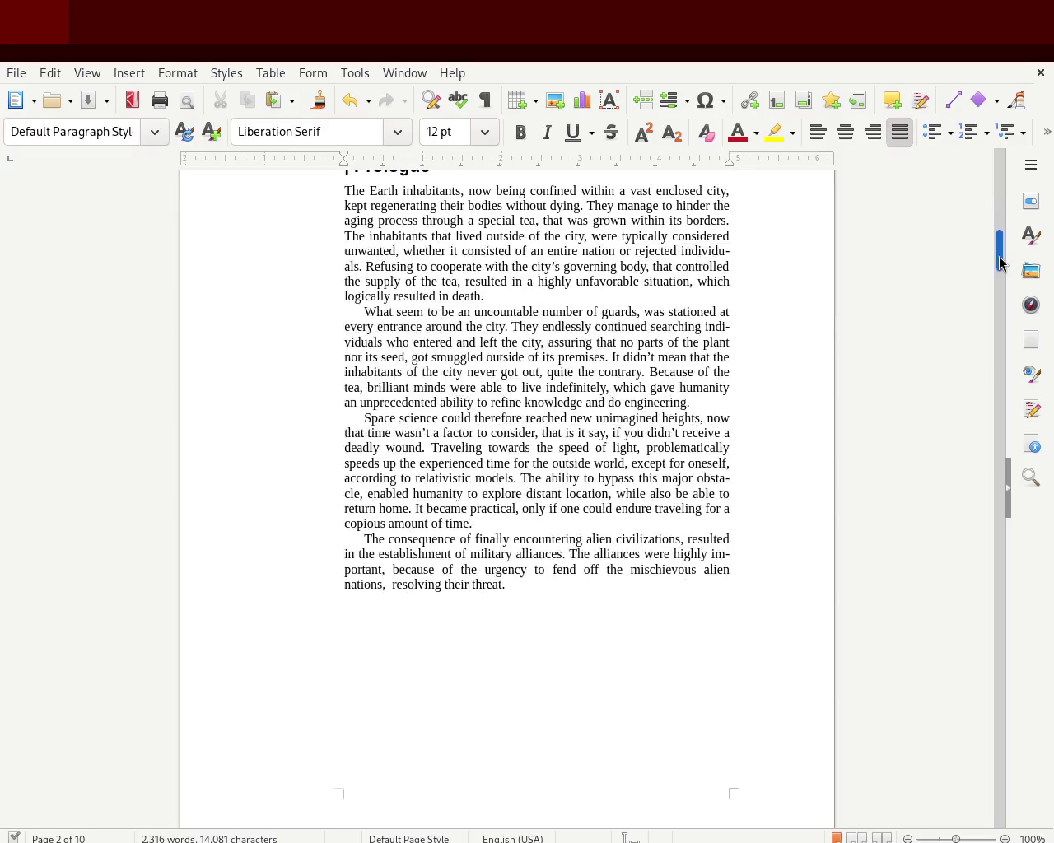
{"action": "left_click_drag", "start_coordinate": [1001, 252], "coordinate": [1000, 250]}
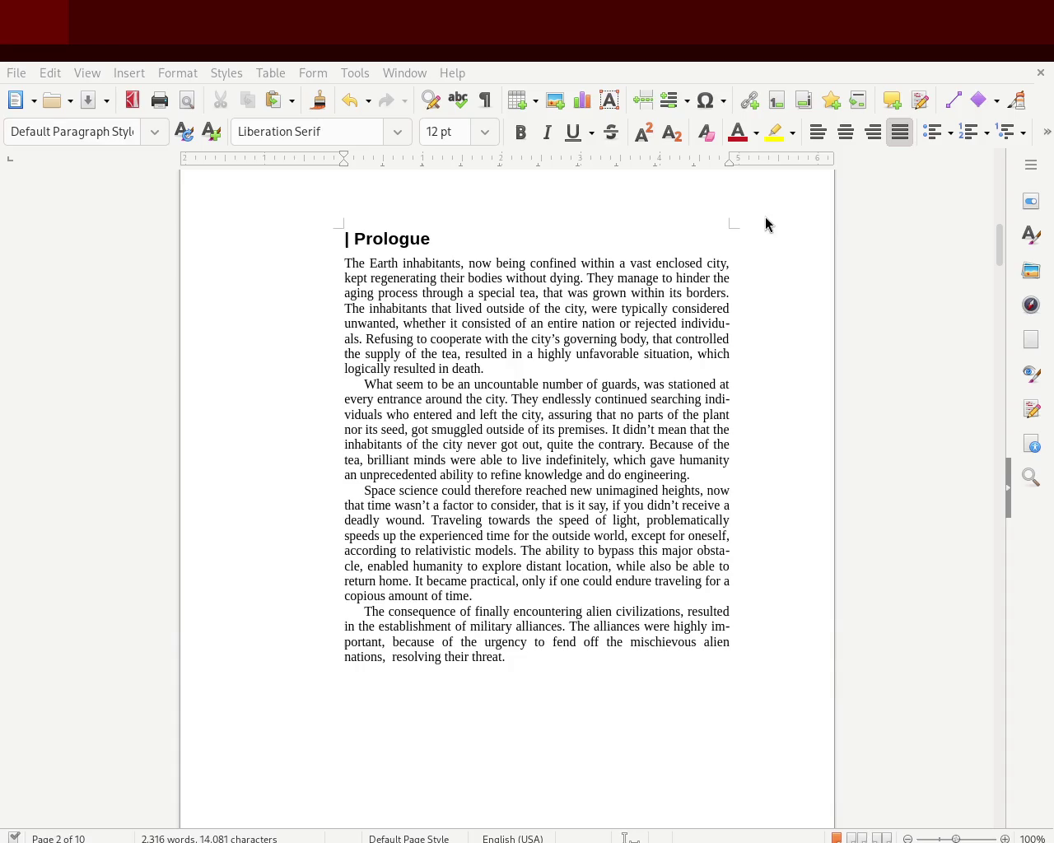
{"action": "left_click_drag", "start_coordinate": [996, 249], "coordinate": [1001, 157]}
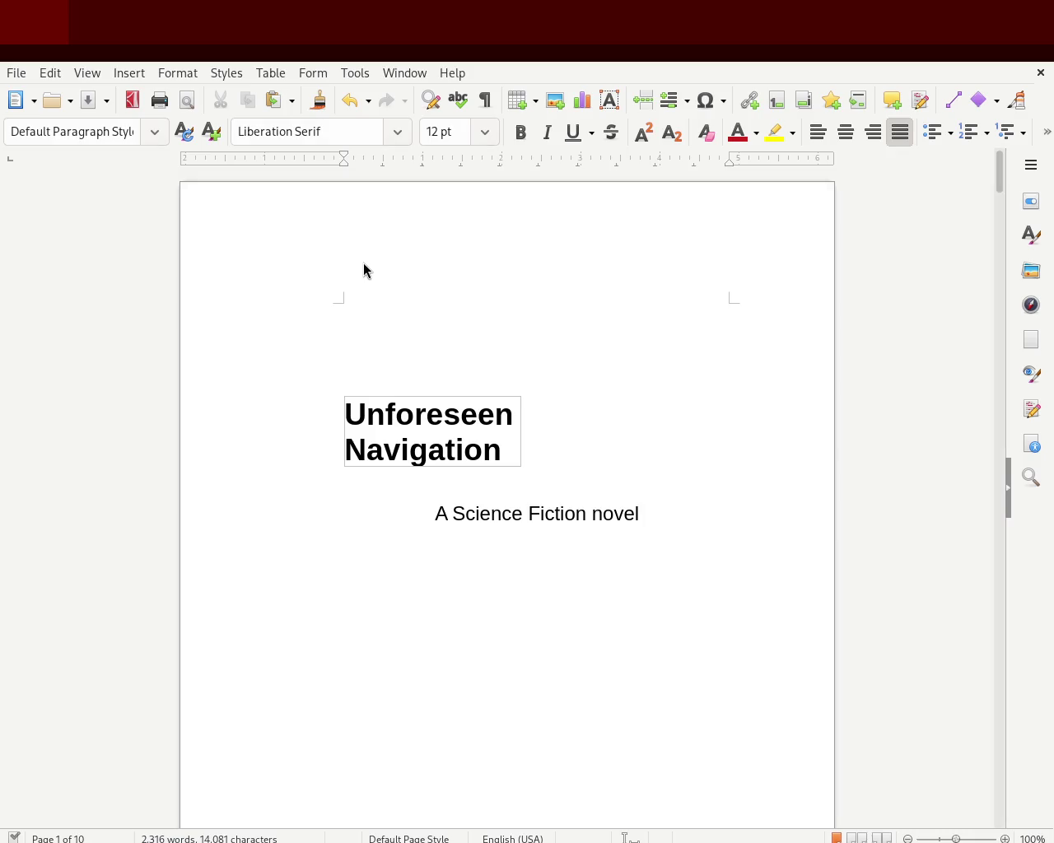
{"action": "left_click_drag", "start_coordinate": [1001, 181], "coordinate": [993, 247]}
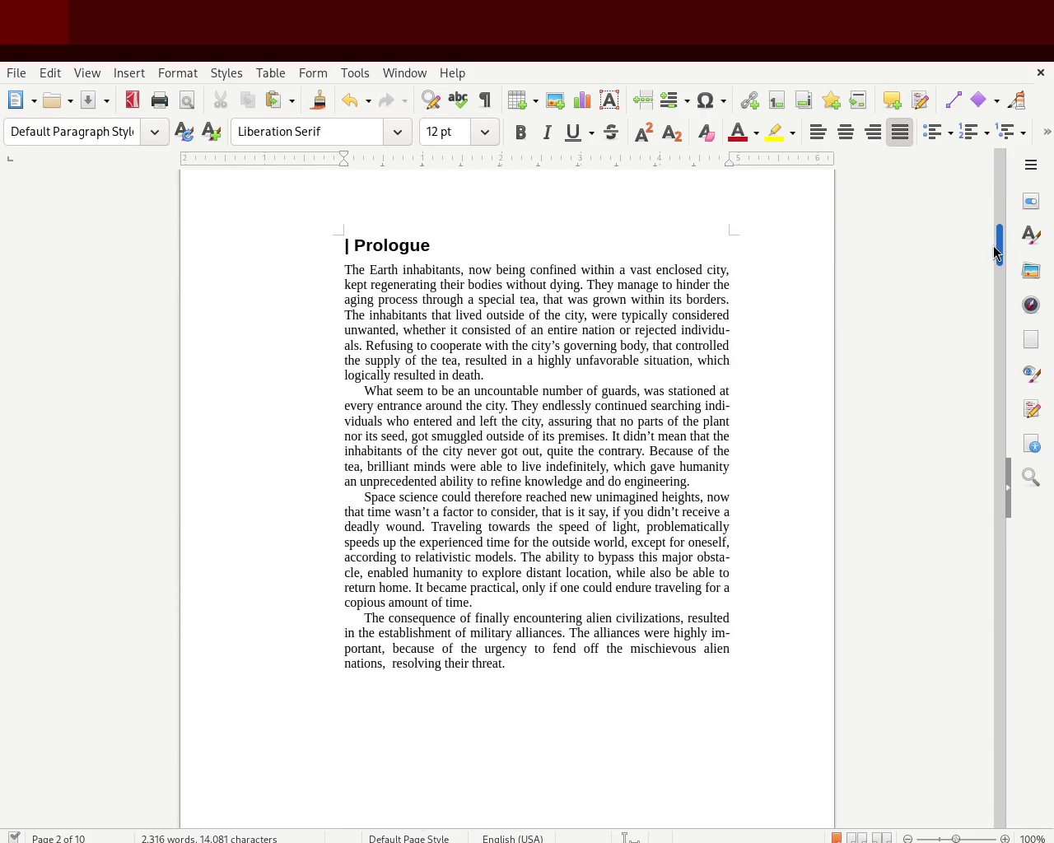
{"action": "mouse_move", "coordinate": [993, 246]}
{"action": "left_mouse_down"}
{"action": "mouse_move", "coordinate": [1001, 396]}
{"action": "mouse_move", "coordinate": [1000, 387]}
{"action": "left_mouse_up"}
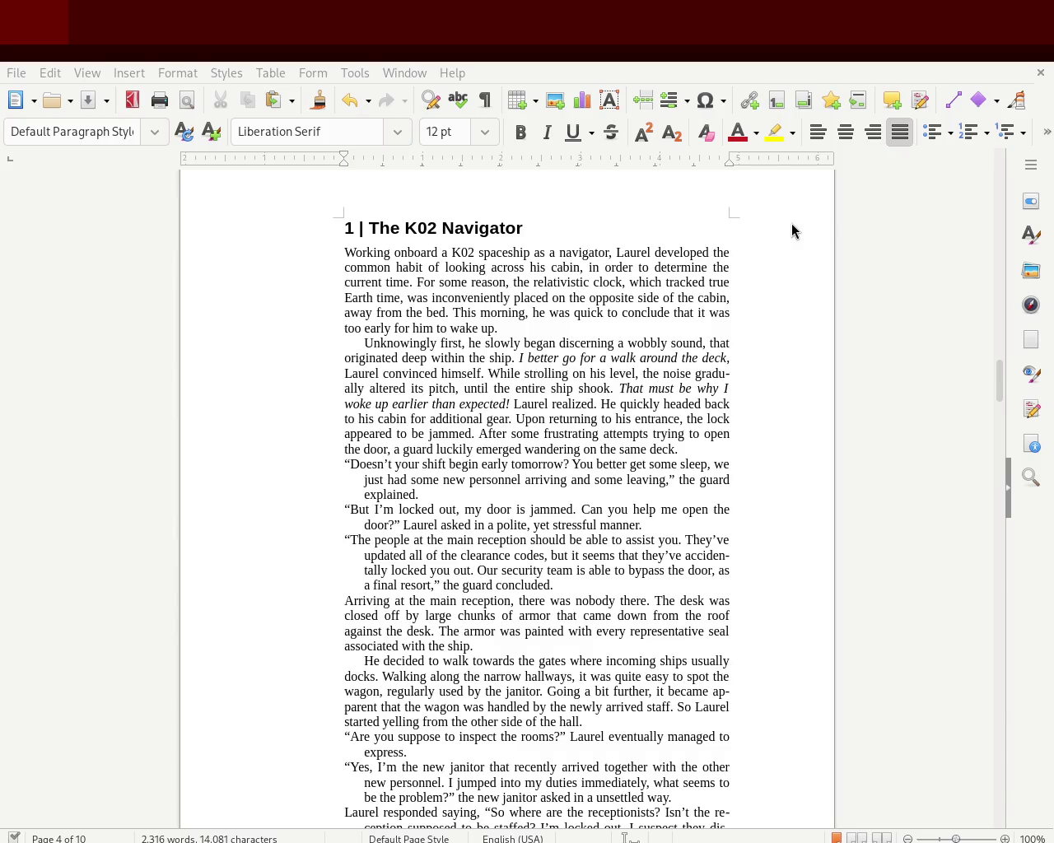
{"action": "mouse_move", "coordinate": [999, 387]}
{"action": "left_mouse_down"}
{"action": "mouse_move", "coordinate": [1012, 170]}
{"action": "mouse_move", "coordinate": [1002, 219]}
{"action": "mouse_move", "coordinate": [1004, 204]}
{"action": "left_mouse_up"}
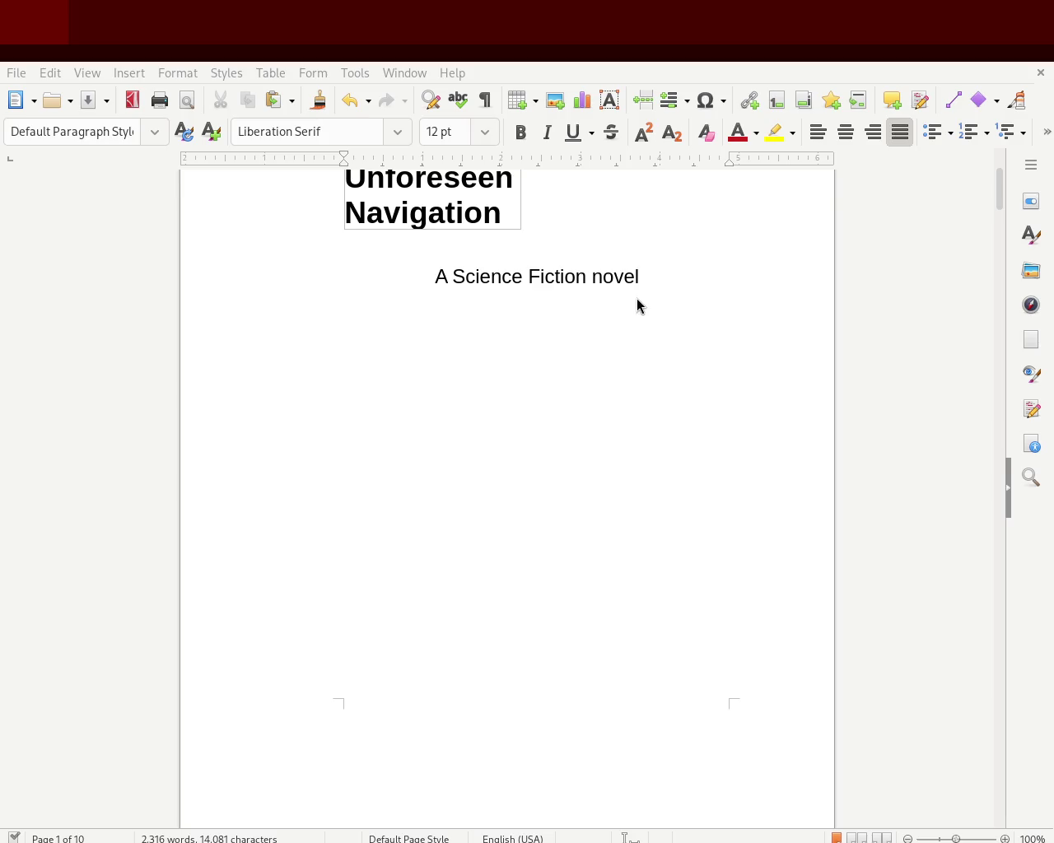
{"action": "mouse_move", "coordinate": [994, 195]}
{"action": "left_mouse_down"}
{"action": "mouse_move", "coordinate": [979, 266]}
{"action": "mouse_move", "coordinate": [983, 252]}
{"action": "left_mouse_up"}
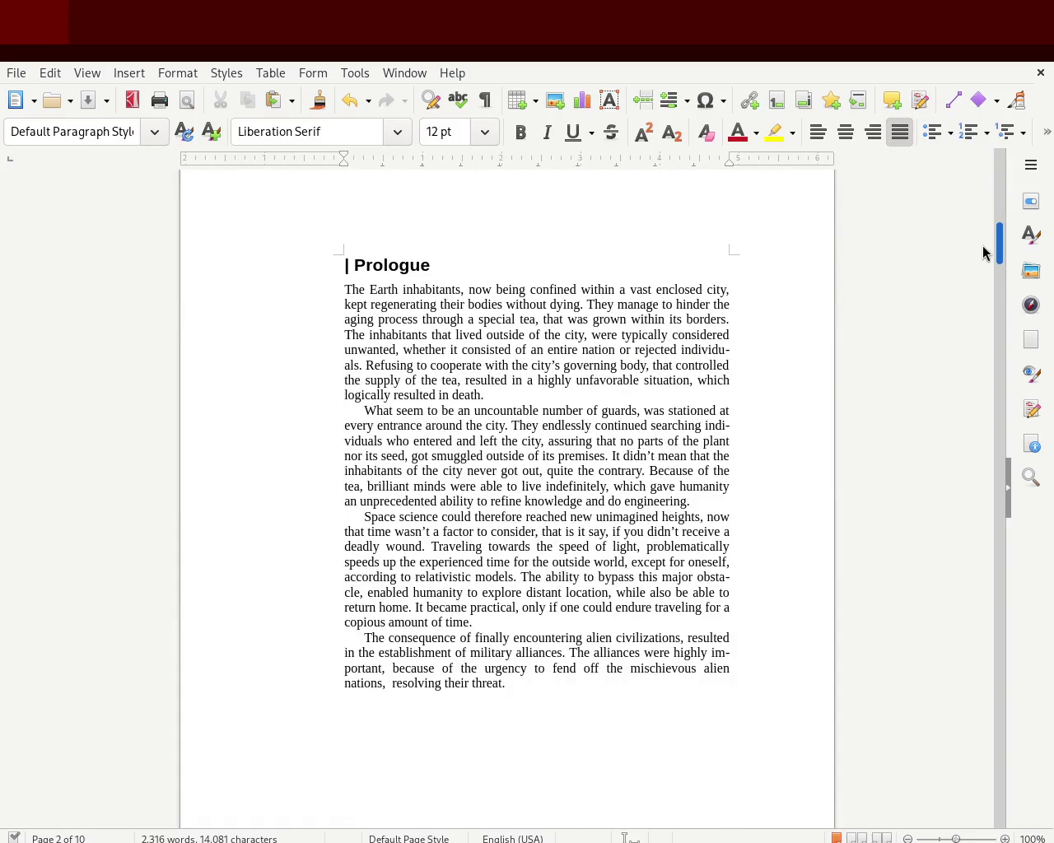
{"action": "mouse_move", "coordinate": [983, 252]}
{"action": "left_mouse_down"}
{"action": "mouse_move", "coordinate": [995, 169]}
{"action": "mouse_move", "coordinate": [978, 242]}
{"action": "left_mouse_up"}
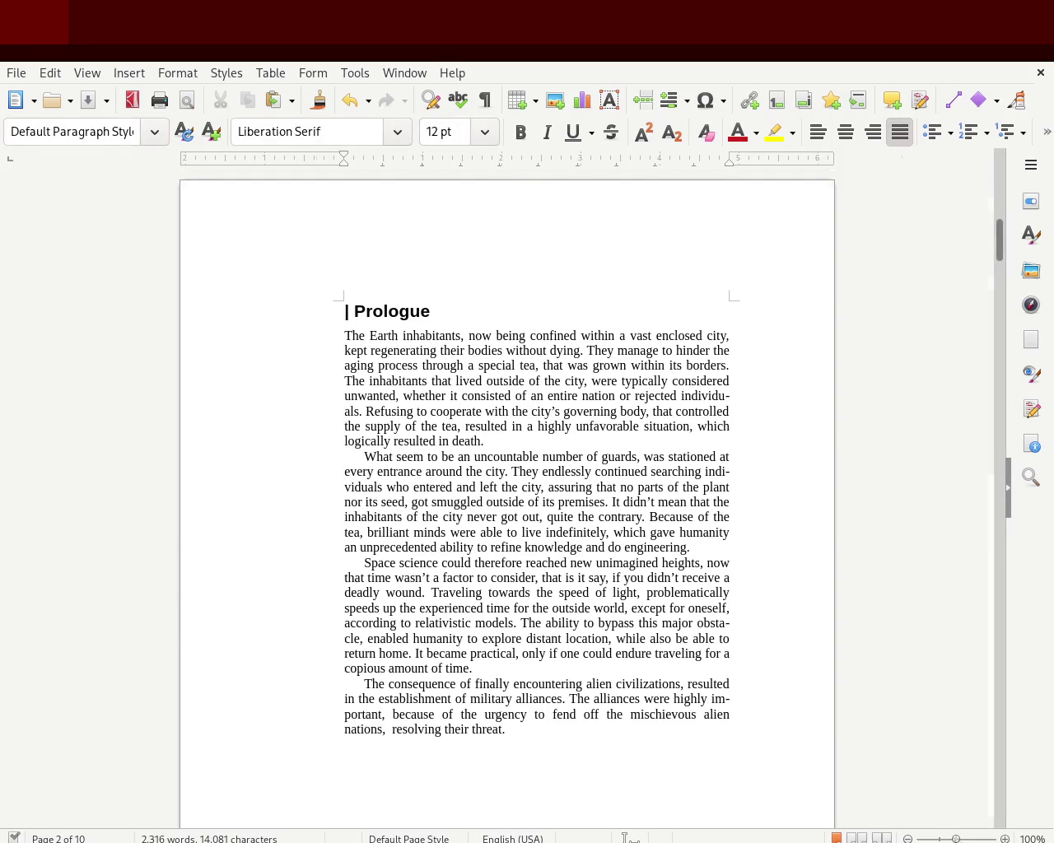
Step: Zoom back to 100% on page 4's opening, '1 | The K02 Navigator'
{"action": "scroll", "coordinate": [840, 812], "scroll_direction": "up", "scroll_amount": 4, "text": "ctrl"}
{"action": "scroll", "coordinate": [840, 813], "scroll_direction": "up", "scroll_amount": 1, "text": "ctrl"}
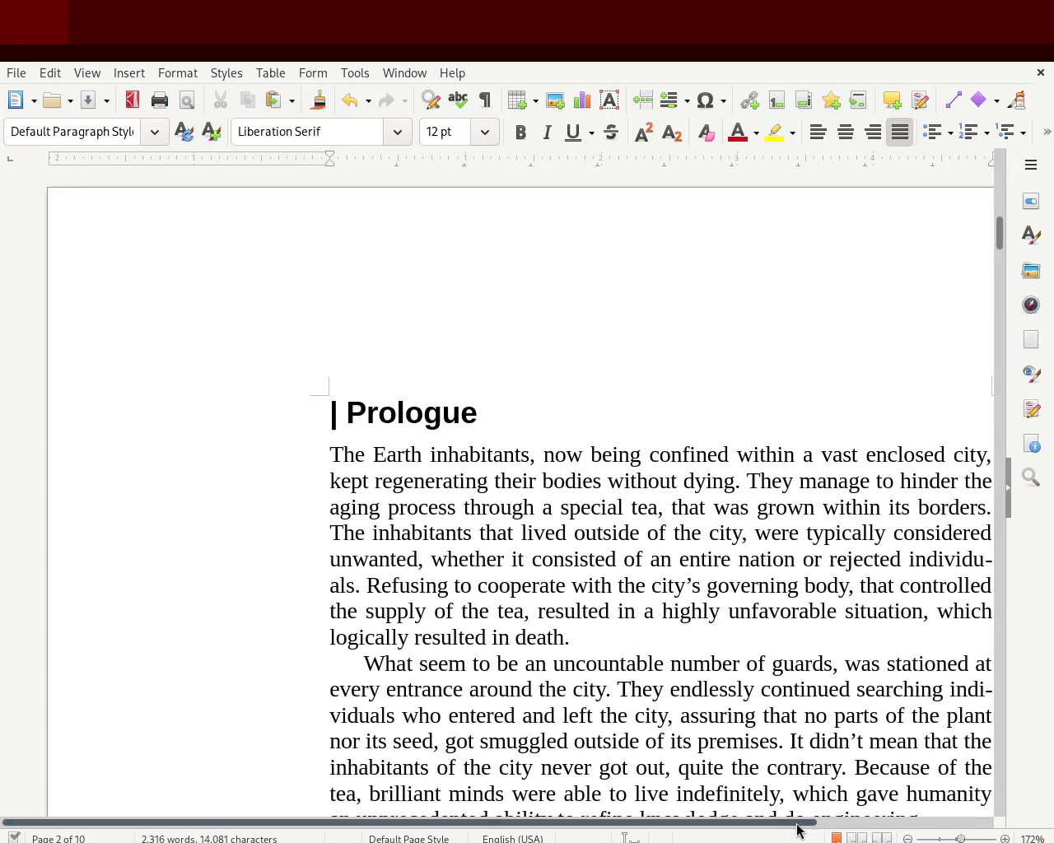
{"action": "left_click_drag", "start_coordinate": [799, 823], "coordinate": [912, 823]}
{"action": "mouse_move", "coordinate": [998, 258]}
{"action": "left_mouse_down"}
{"action": "mouse_move", "coordinate": [1000, 165]}
{"action": "mouse_move", "coordinate": [997, 376]}
{"action": "left_mouse_up"}
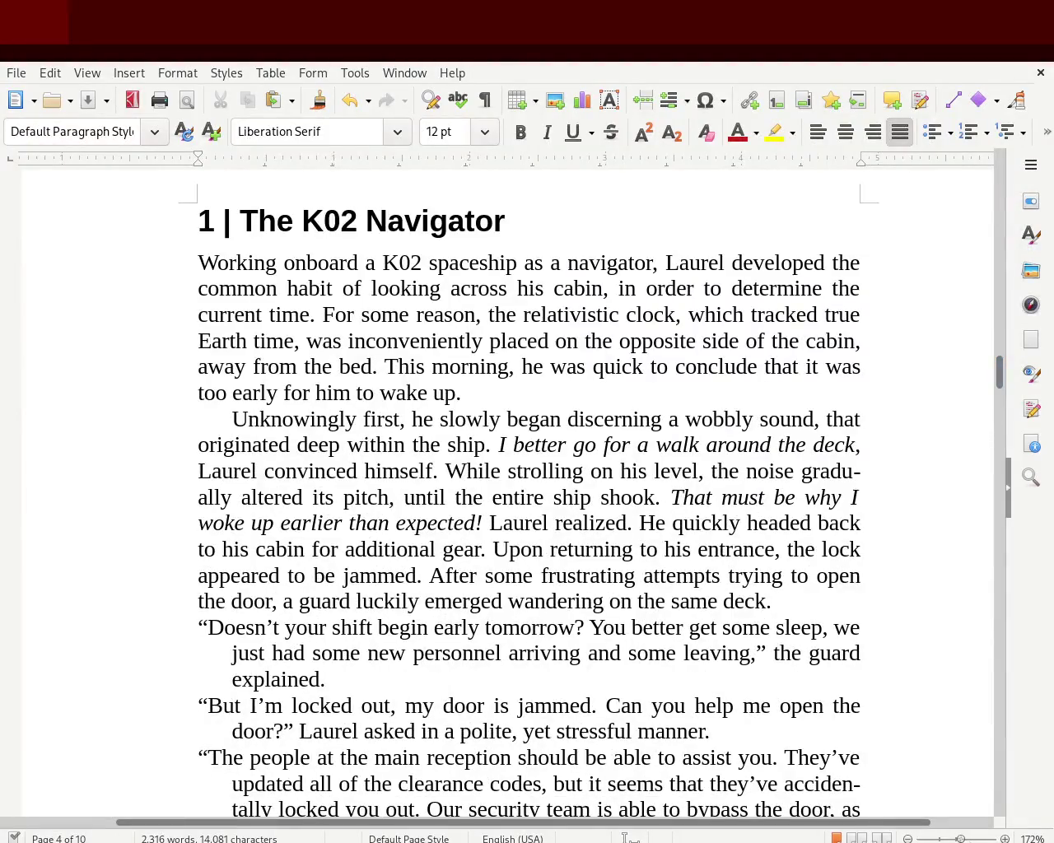
{"action": "left_click_drag", "start_coordinate": [962, 838], "coordinate": [959, 838]}
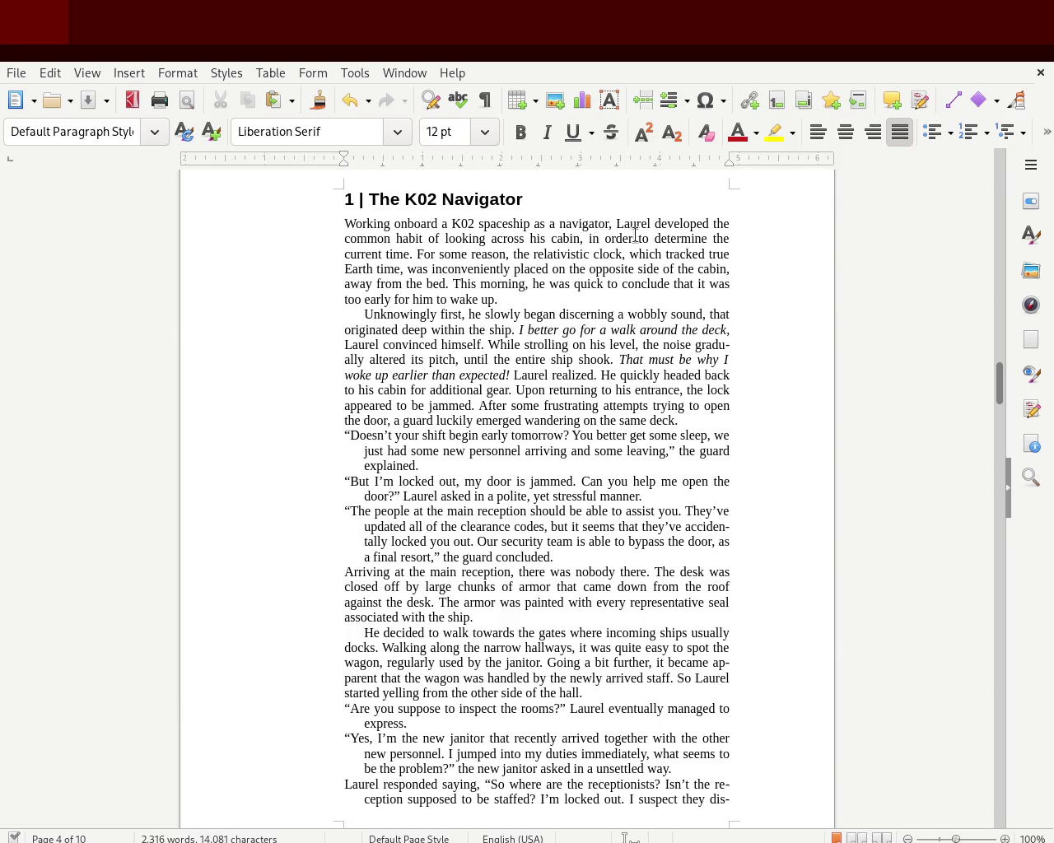
{"action": "mouse_move", "coordinate": [416, 255]}
{"action": "left_mouse_down"}
{"action": "mouse_move", "coordinate": [689, 255]}
{"action": "mouse_move", "coordinate": [388, 264]}
{"action": "mouse_move", "coordinate": [418, 268]}
{"action": "mouse_move", "coordinate": [448, 256]}
{"action": "mouse_move", "coordinate": [500, 268]}
{"action": "mouse_move", "coordinate": [729, 270]}
{"action": "mouse_move", "coordinate": [531, 286]}
{"action": "left_mouse_up"}
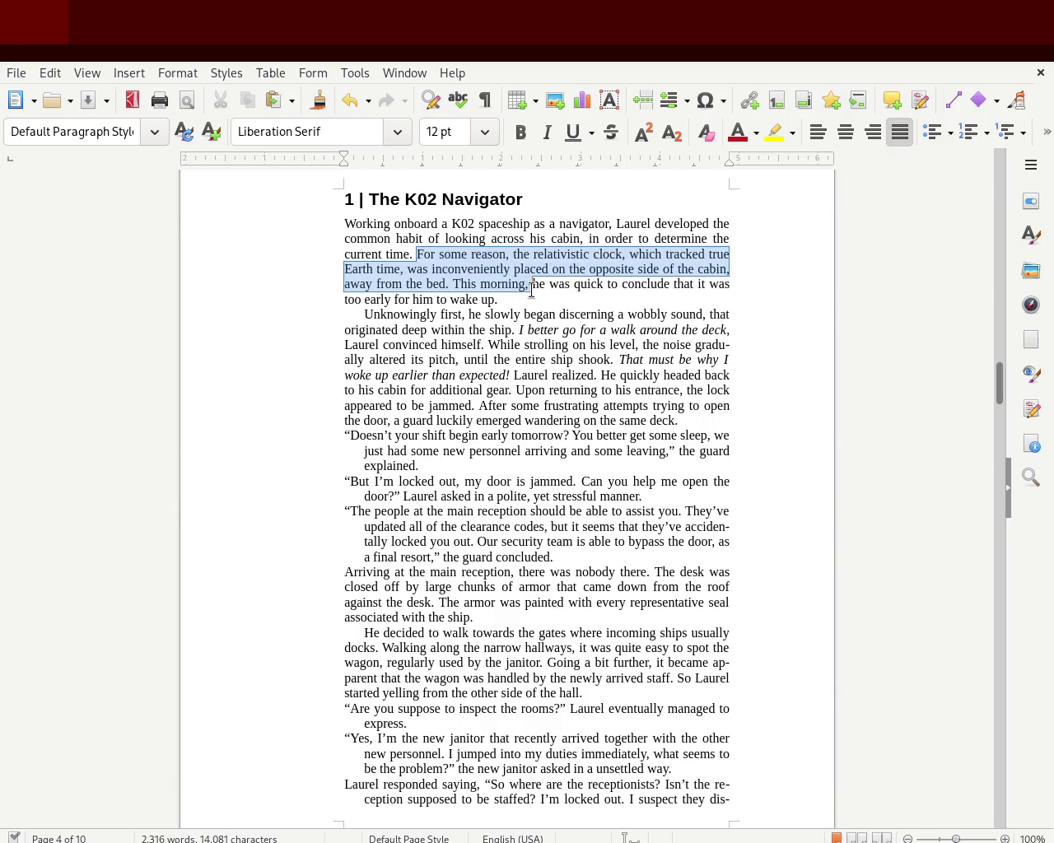
{"action": "left_click", "coordinate": [532, 285]}
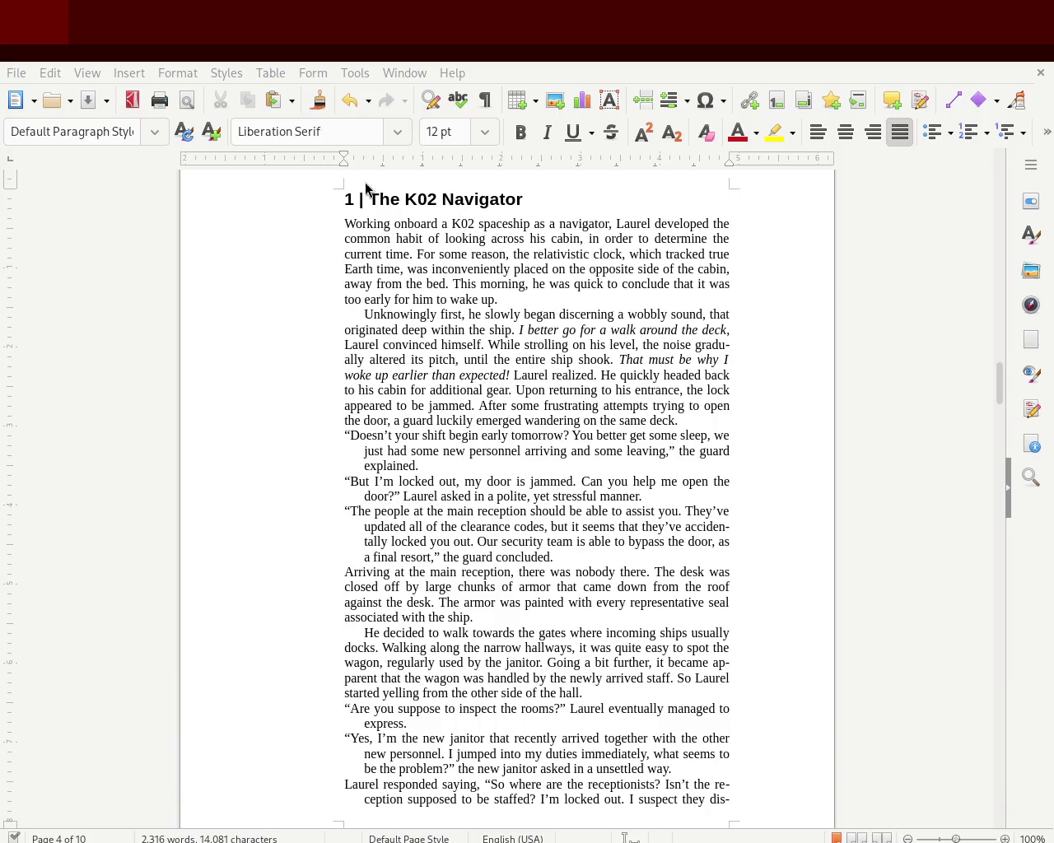
{"action": "left_click", "coordinate": [532, 283]}
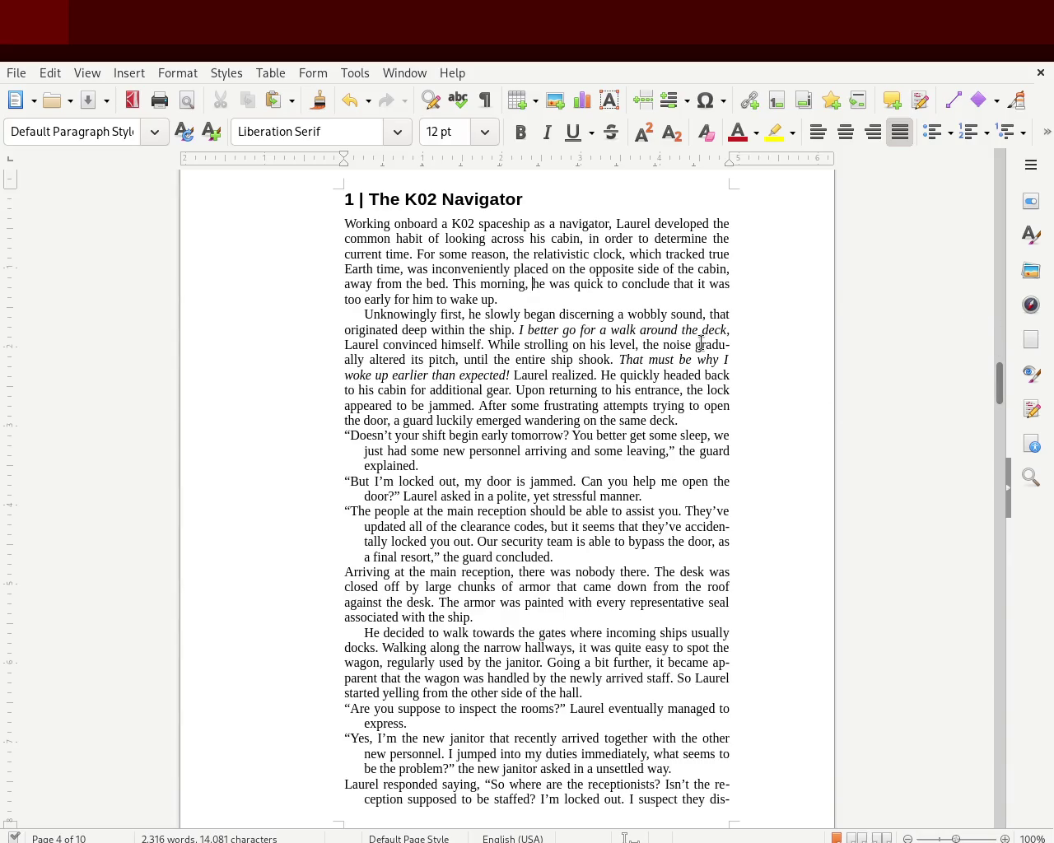
{"action": "left_click_drag", "start_coordinate": [696, 345], "coordinate": [733, 366]}
{"action": "left_click", "coordinate": [687, 360]}
{"action": "mouse_move", "coordinate": [999, 381]}
{"action": "left_mouse_down"}
{"action": "mouse_move", "coordinate": [975, 218]}
{"action": "mouse_move", "coordinate": [953, 393]}
{"action": "left_mouse_up"}
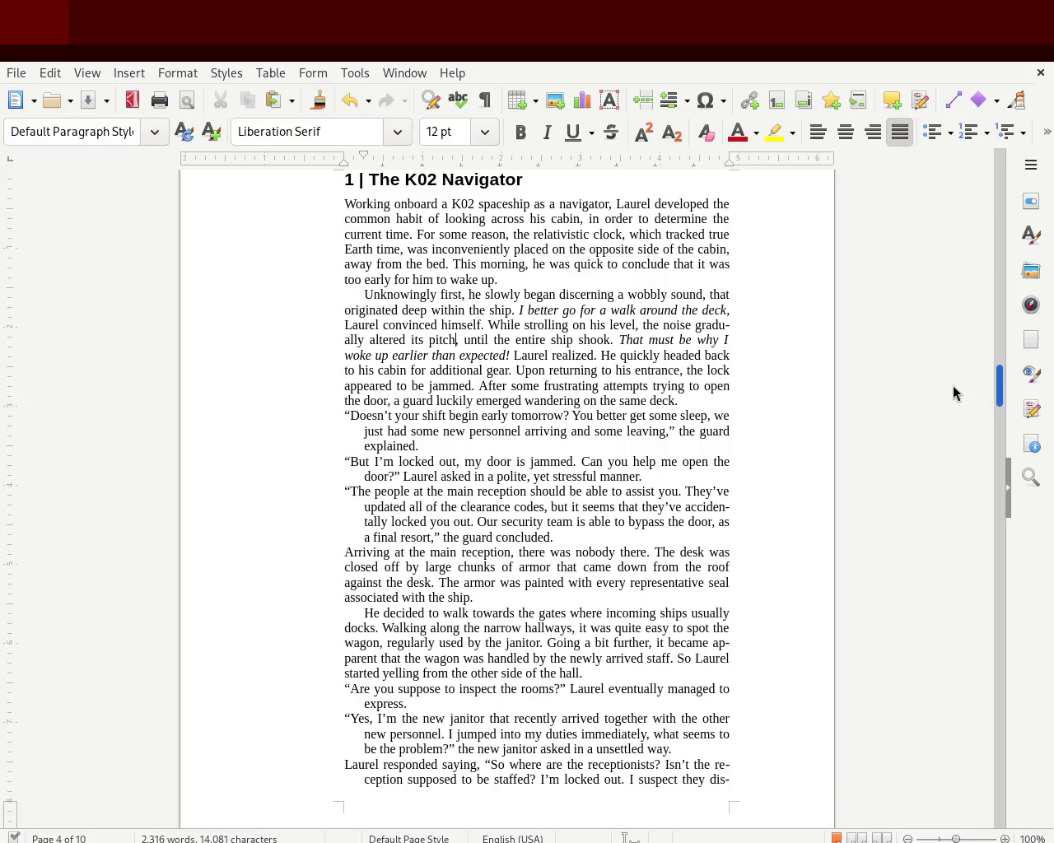
{"action": "mouse_move", "coordinate": [953, 392]}
{"action": "left_mouse_down"}
{"action": "mouse_move", "coordinate": [946, 483]}
{"action": "mouse_move", "coordinate": [953, 419]}
{"action": "left_mouse_up"}
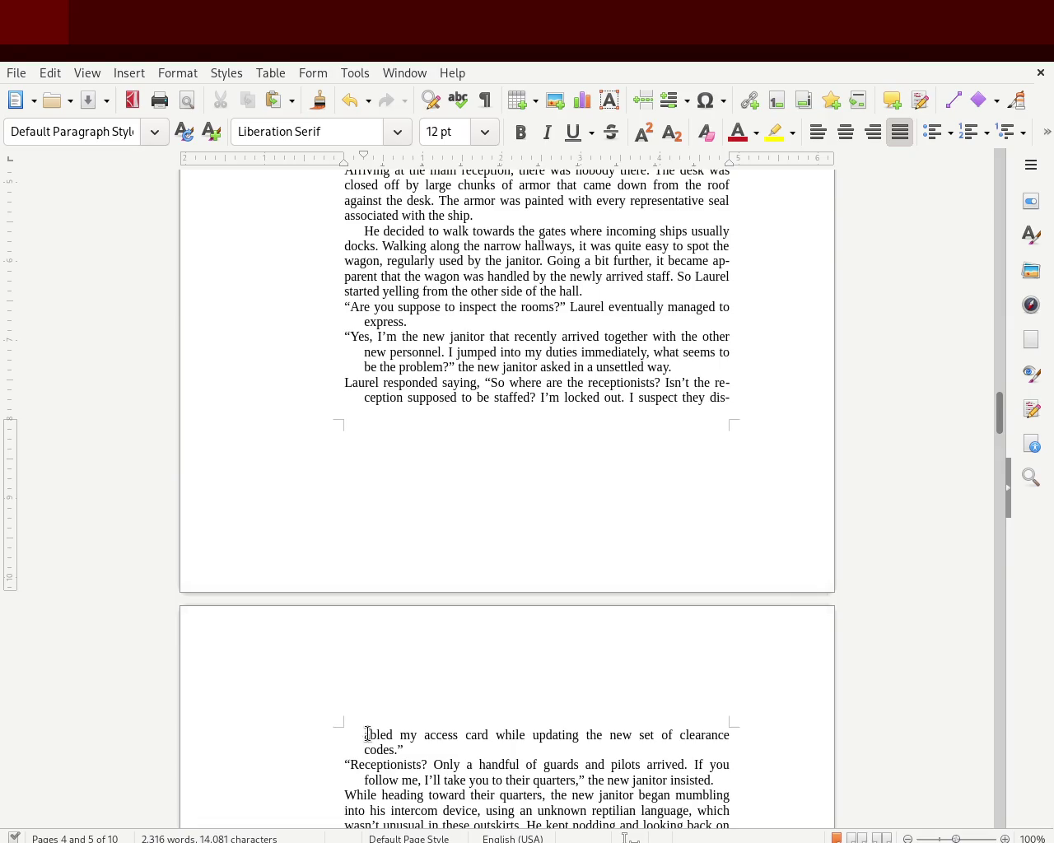
{"action": "left_click_drag", "start_coordinate": [404, 749], "coordinate": [368, 734]}
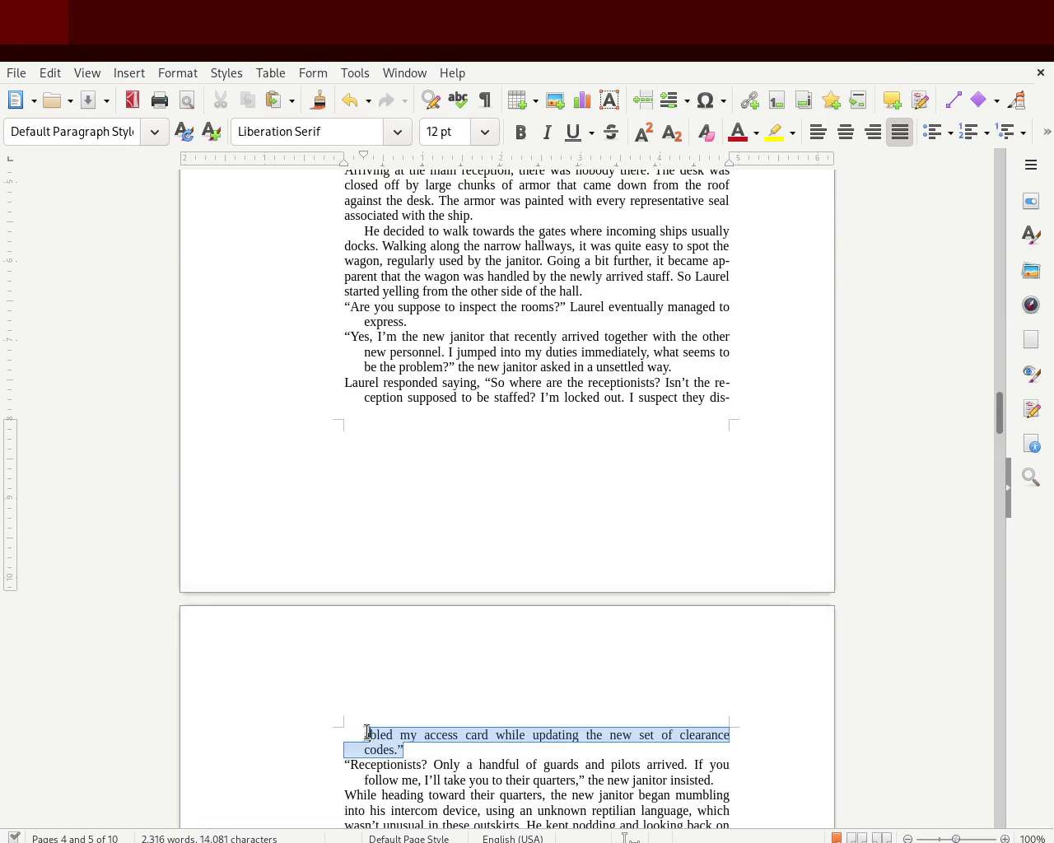
{"action": "triple_click", "coordinate": [349, 383]}
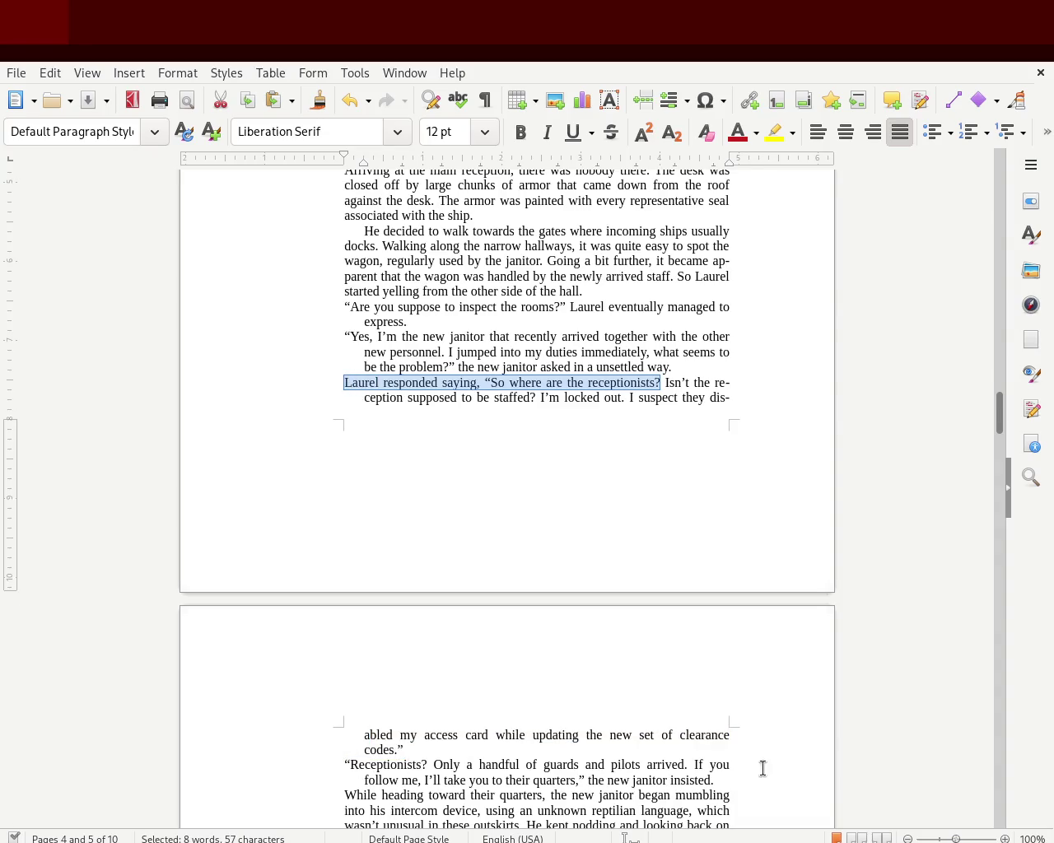
{"action": "mouse_move", "coordinate": [999, 411]}
{"action": "left_mouse_down"}
{"action": "mouse_move", "coordinate": [999, 196]}
{"action": "mouse_move", "coordinate": [988, 414]}
{"action": "mouse_move", "coordinate": [990, 369]}
{"action": "left_mouse_up"}
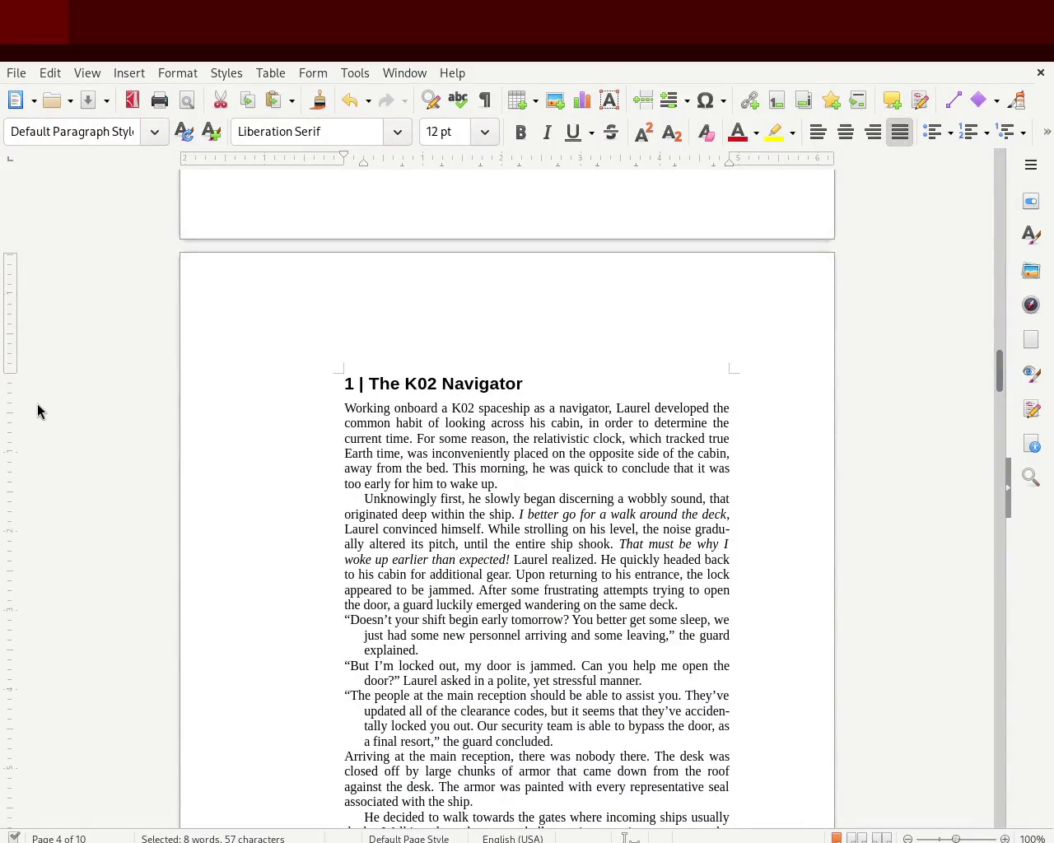
Step: Enlarge the top page margin by dragging its edge on the vertical ruler
{"action": "left_click_drag", "start_coordinate": [14, 373], "coordinate": [17, 414]}
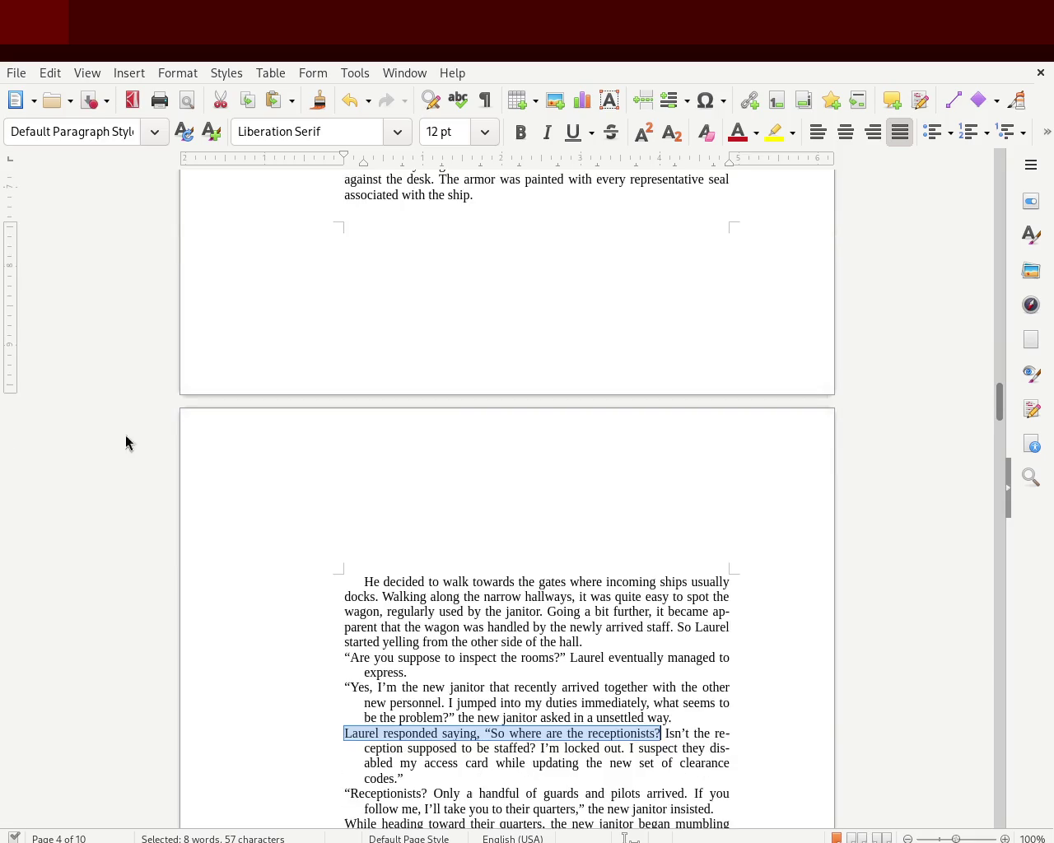
{"action": "scroll", "coordinate": [1002, 377], "scroll_direction": "up", "scroll_amount": 3}
{"action": "mouse_move", "coordinate": [1002, 376]}
{"action": "left_mouse_down"}
{"action": "mouse_move", "coordinate": [997, 302]}
{"action": "mouse_move", "coordinate": [983, 460]}
{"action": "left_mouse_up"}
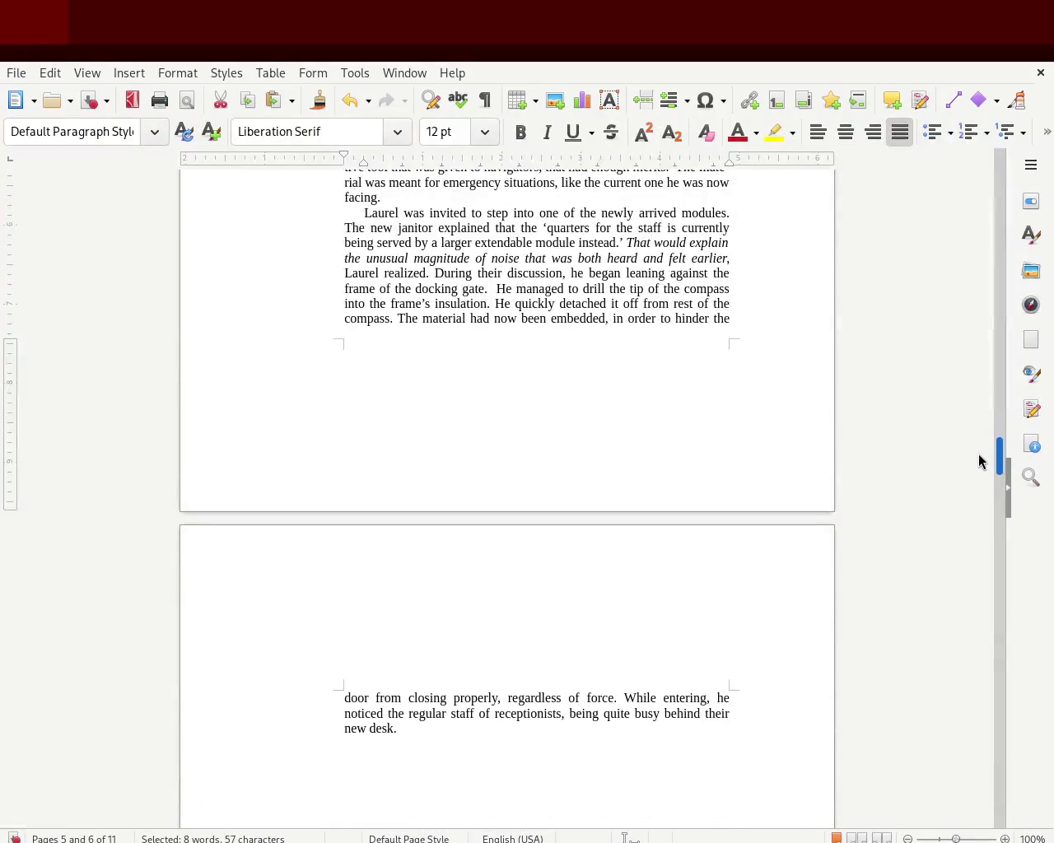
{"action": "left_click_drag", "start_coordinate": [13, 335], "coordinate": [25, 389]}
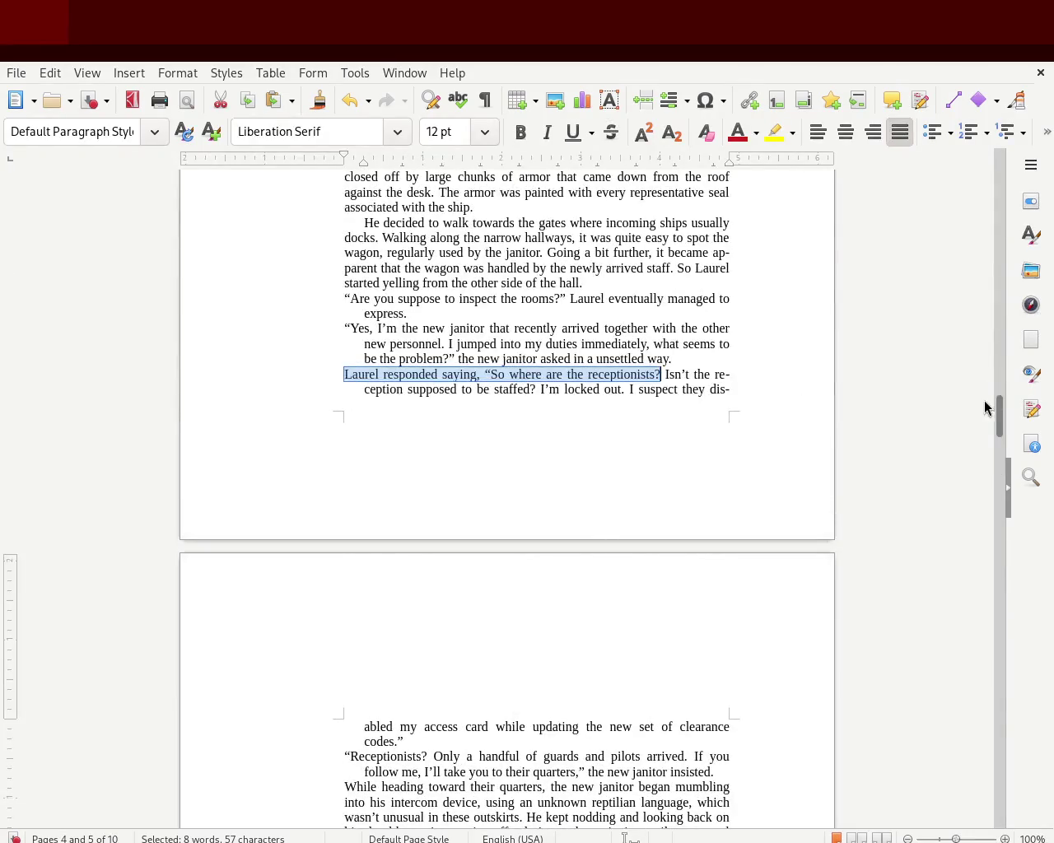
{"action": "left_click", "coordinate": [631, 335]}
{"action": "left_click_drag", "start_coordinate": [1001, 429], "coordinate": [1000, 400]}
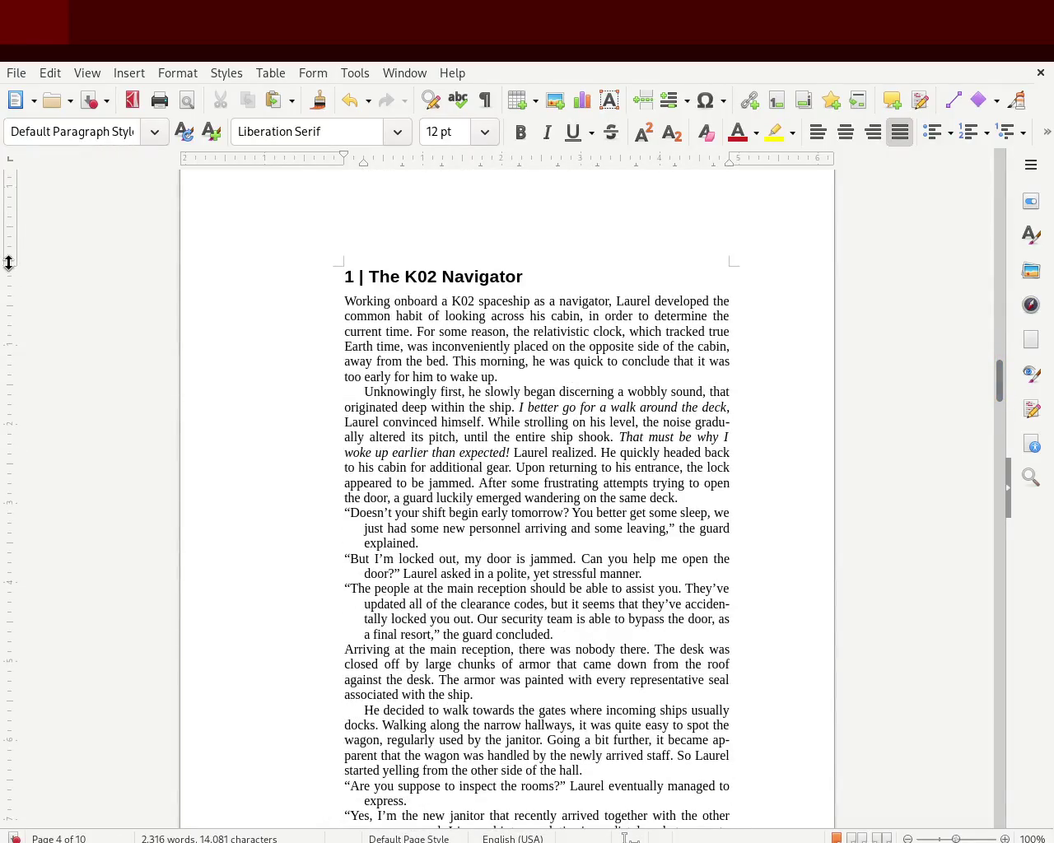
Step: Push the top margin further down the page, then undo that change
{"action": "left_click_drag", "start_coordinate": [9, 262], "coordinate": [26, 260]}
{"action": "mouse_move", "coordinate": [27, 261]}
{"action": "left_mouse_down"}
{"action": "mouse_move", "coordinate": [64, 329]}
{"action": "mouse_move", "coordinate": [77, 330]}
{"action": "left_mouse_up"}
{"action": "left_click_drag", "start_coordinate": [77, 330], "coordinate": [77, 330]}
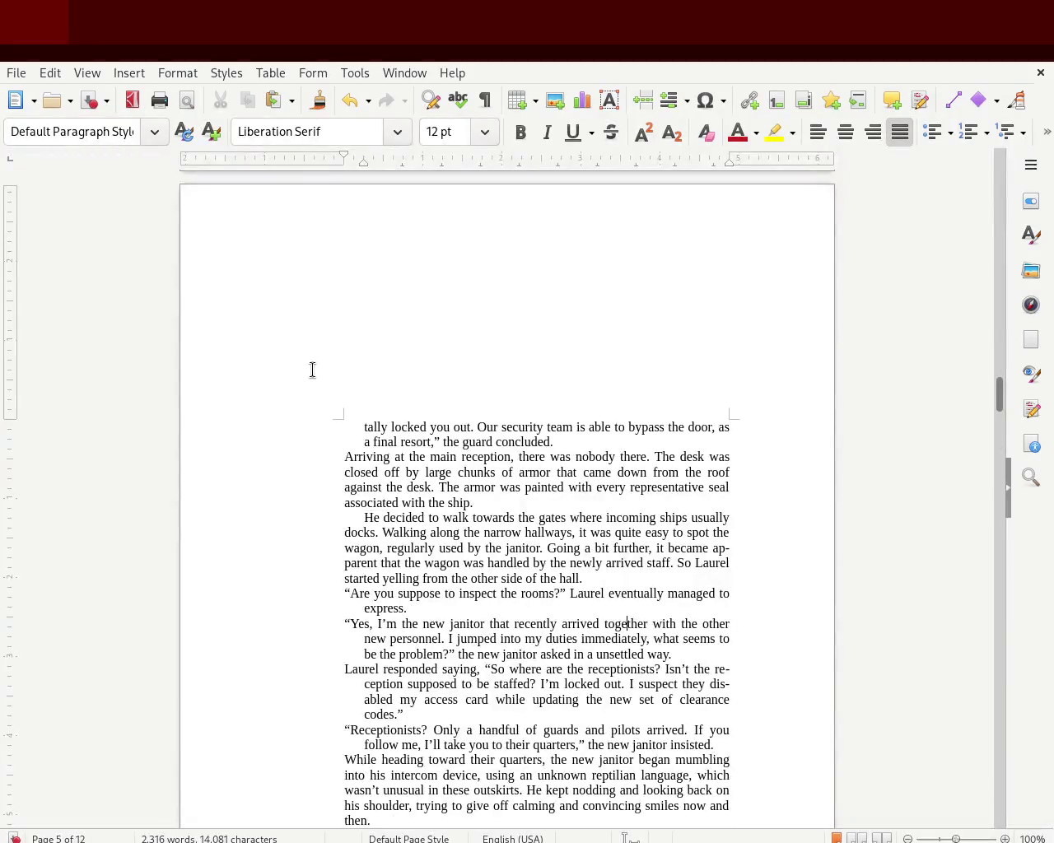
{"action": "key", "text": "ctrl+z"}
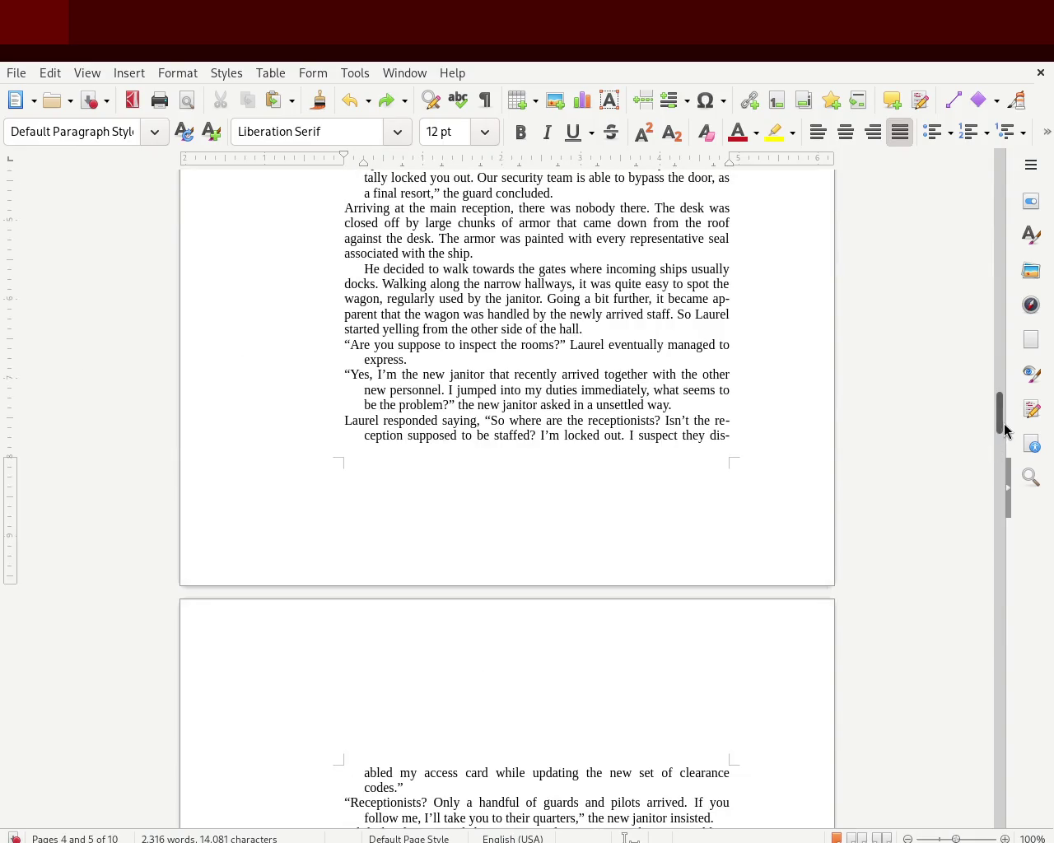
{"action": "left_click_drag", "start_coordinate": [999, 376], "coordinate": [999, 370]}
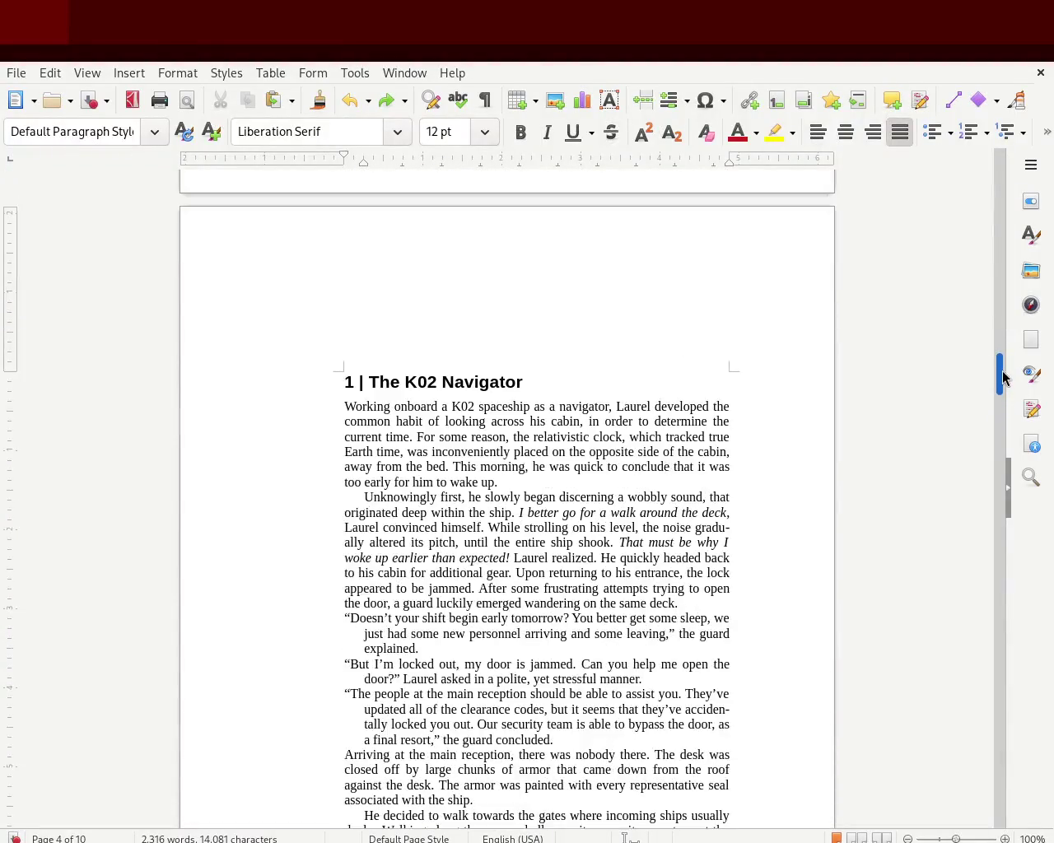
Step: Reduce the top margin and adjust the bottom margin, keeping the manuscript at 10 pages
{"action": "left_click_drag", "start_coordinate": [8, 364], "coordinate": [37, 326]}
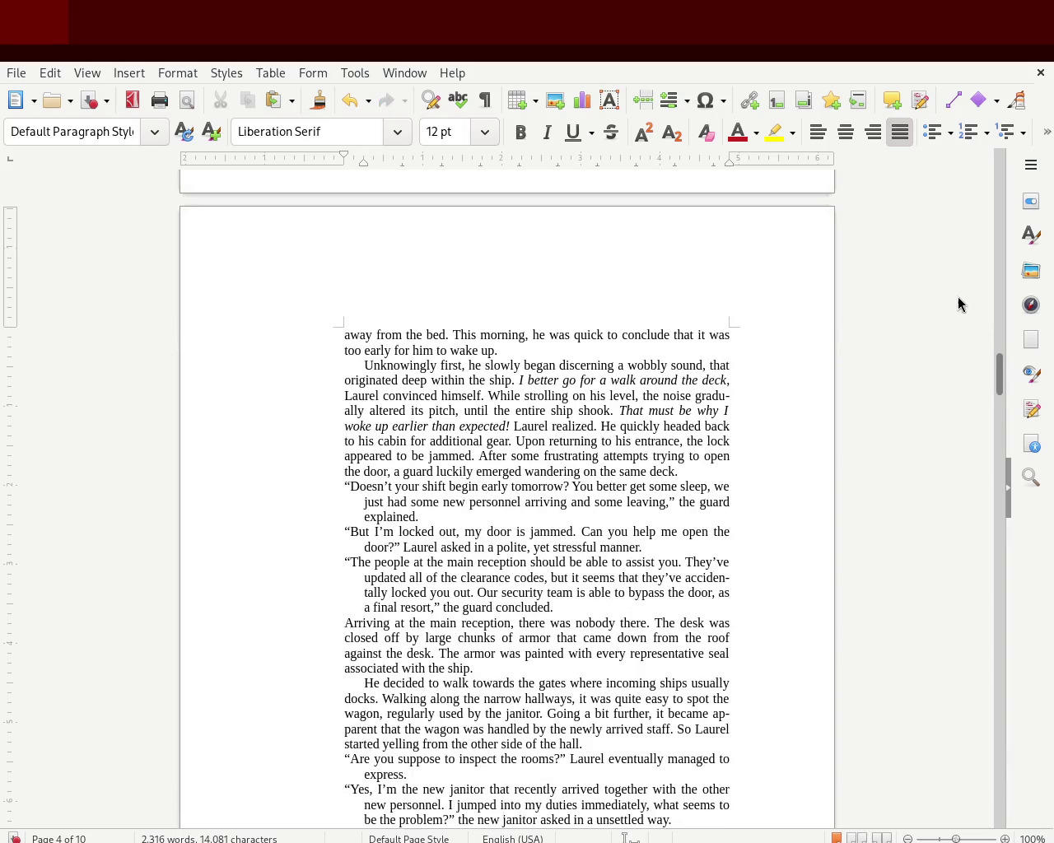
{"action": "left_click_drag", "start_coordinate": [999, 373], "coordinate": [998, 404]}
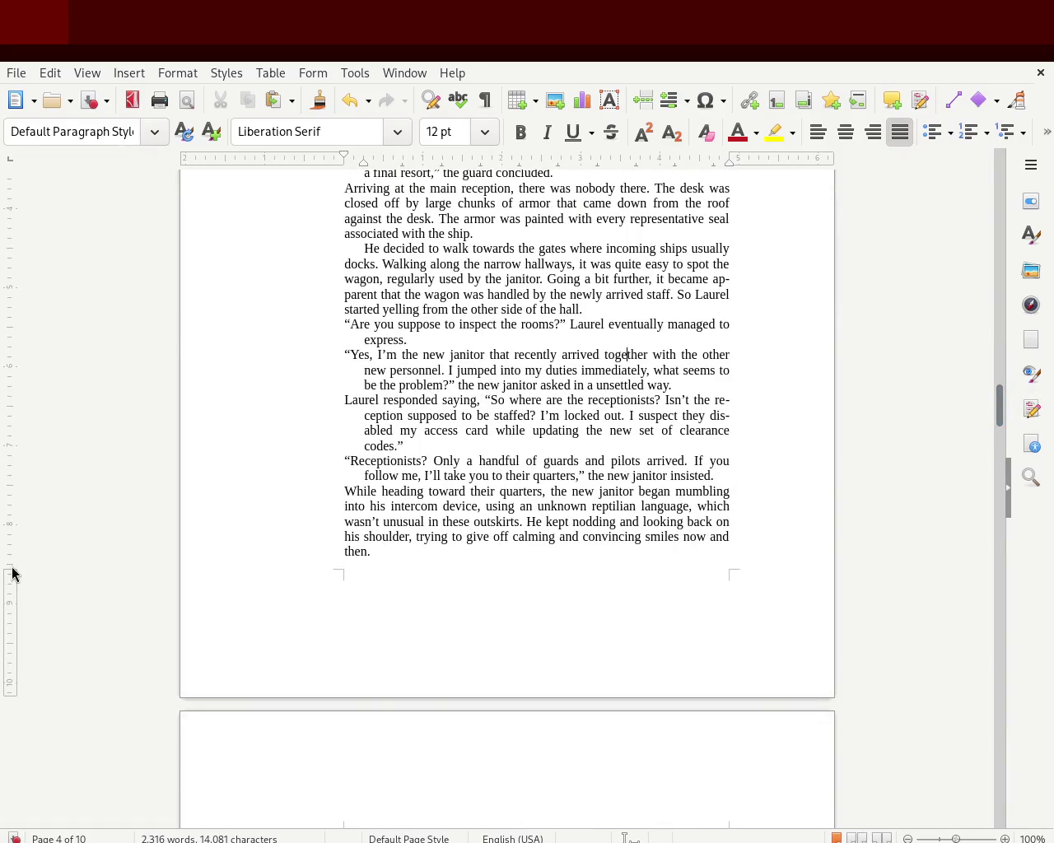
{"action": "left_click_drag", "start_coordinate": [13, 574], "coordinate": [38, 523]}
{"action": "left_click_drag", "start_coordinate": [1000, 428], "coordinate": [998, 165]}
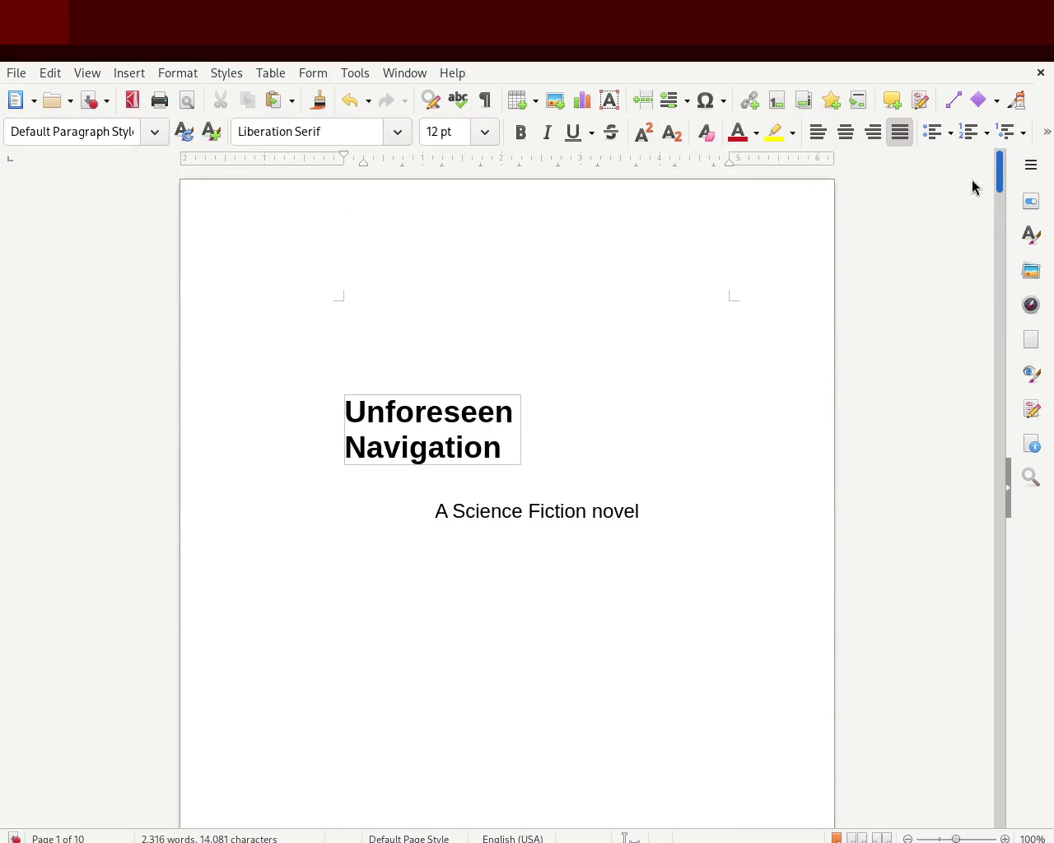
Step: Scroll through chapter 2 and view page 7's ending 'picked for memorization.' at 152% zoom
{"action": "scroll", "coordinate": [972, 215], "scroll_direction": "down", "scroll_amount": 15}
{"action": "scroll", "coordinate": [971, 247], "scroll_direction": "down", "scroll_amount": 5}
{"action": "scroll", "coordinate": [972, 259], "scroll_direction": "down", "scroll_amount": 2}
{"action": "scroll", "coordinate": [968, 296], "scroll_direction": "down", "scroll_amount": 10}
{"action": "scroll", "coordinate": [961, 362], "scroll_direction": "down", "scroll_amount": 6}
{"action": "scroll", "coordinate": [960, 403], "scroll_direction": "down", "scroll_amount": 5}
{"action": "scroll", "coordinate": [959, 408], "scroll_direction": "up", "scroll_amount": 2}
{"action": "scroll", "coordinate": [960, 399], "scroll_direction": "up", "scroll_amount": 5}
{"action": "scroll", "coordinate": [963, 379], "scroll_direction": "up", "scroll_amount": 5}
{"action": "scroll", "coordinate": [964, 386], "scroll_direction": "down", "scroll_amount": 9}
{"action": "scroll", "coordinate": [964, 397], "scroll_direction": "up", "scroll_amount": 5}
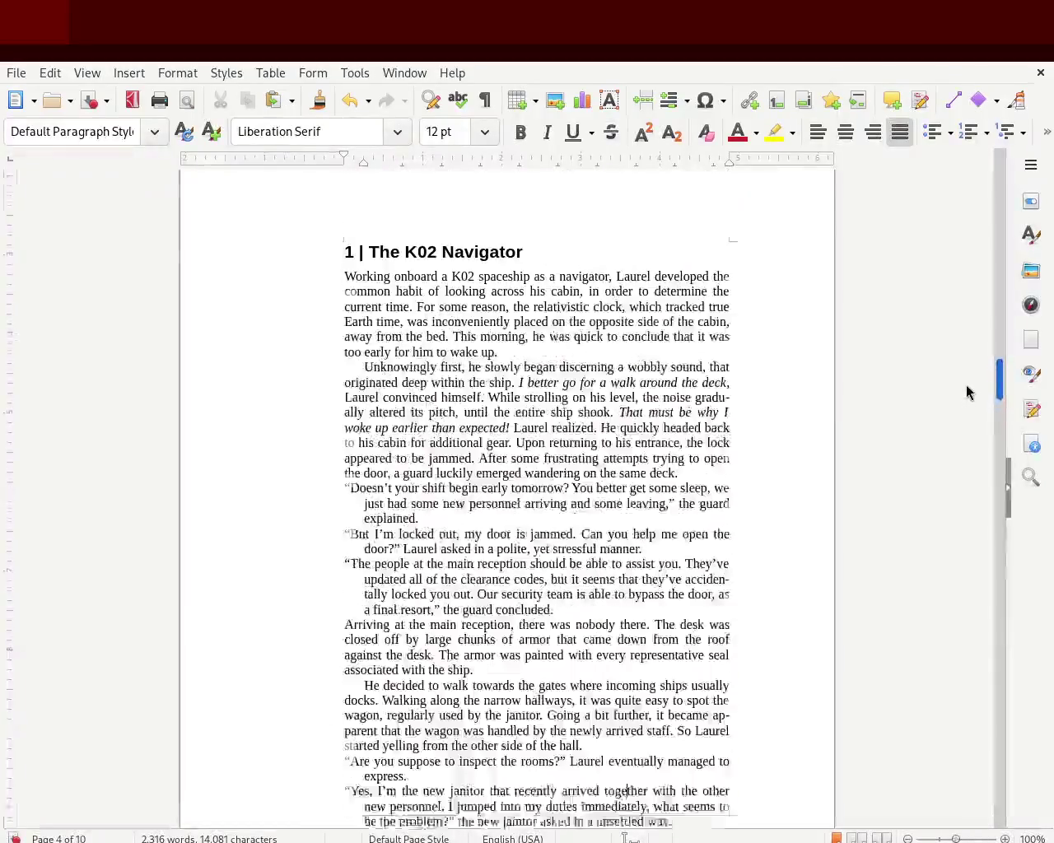
{"action": "scroll", "coordinate": [966, 391], "scroll_direction": "up", "scroll_amount": 3}
{"action": "scroll", "coordinate": [968, 387], "scroll_direction": "down", "scroll_amount": 3}
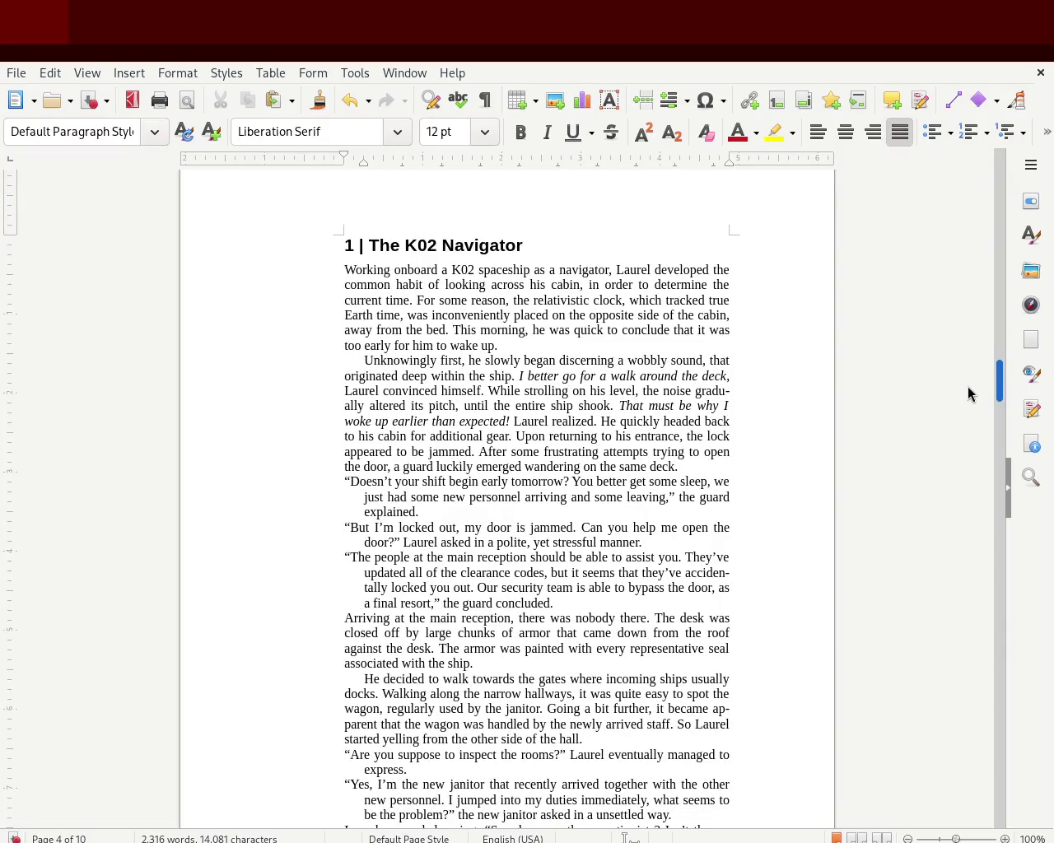
{"action": "scroll", "coordinate": [968, 400], "scroll_direction": "down", "scroll_amount": 5}
{"action": "scroll", "coordinate": [968, 410], "scroll_direction": "down", "scroll_amount": 2}
{"action": "scroll", "coordinate": [969, 394], "scroll_direction": "up", "scroll_amount": 6}
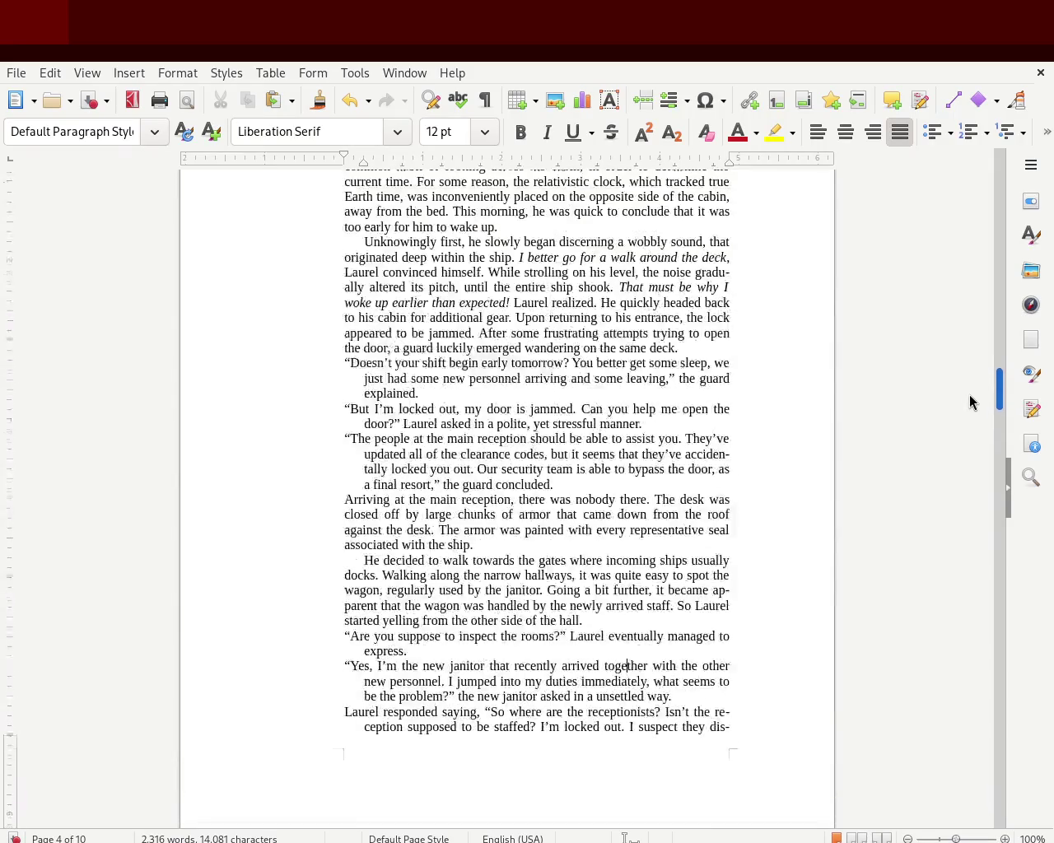
{"action": "scroll", "coordinate": [970, 384], "scroll_direction": "up", "scroll_amount": 2}
{"action": "scroll", "coordinate": [971, 413], "scroll_direction": "down", "scroll_amount": 9}
{"action": "scroll", "coordinate": [971, 415], "scroll_direction": "down", "scroll_amount": 20}
{"action": "scroll", "coordinate": [967, 470], "scroll_direction": "down", "scroll_amount": 15}
{"action": "scroll", "coordinate": [963, 518], "scroll_direction": "up", "scroll_amount": 1}
{"action": "scroll", "coordinate": [964, 531], "scroll_direction": "down", "scroll_amount": 1}
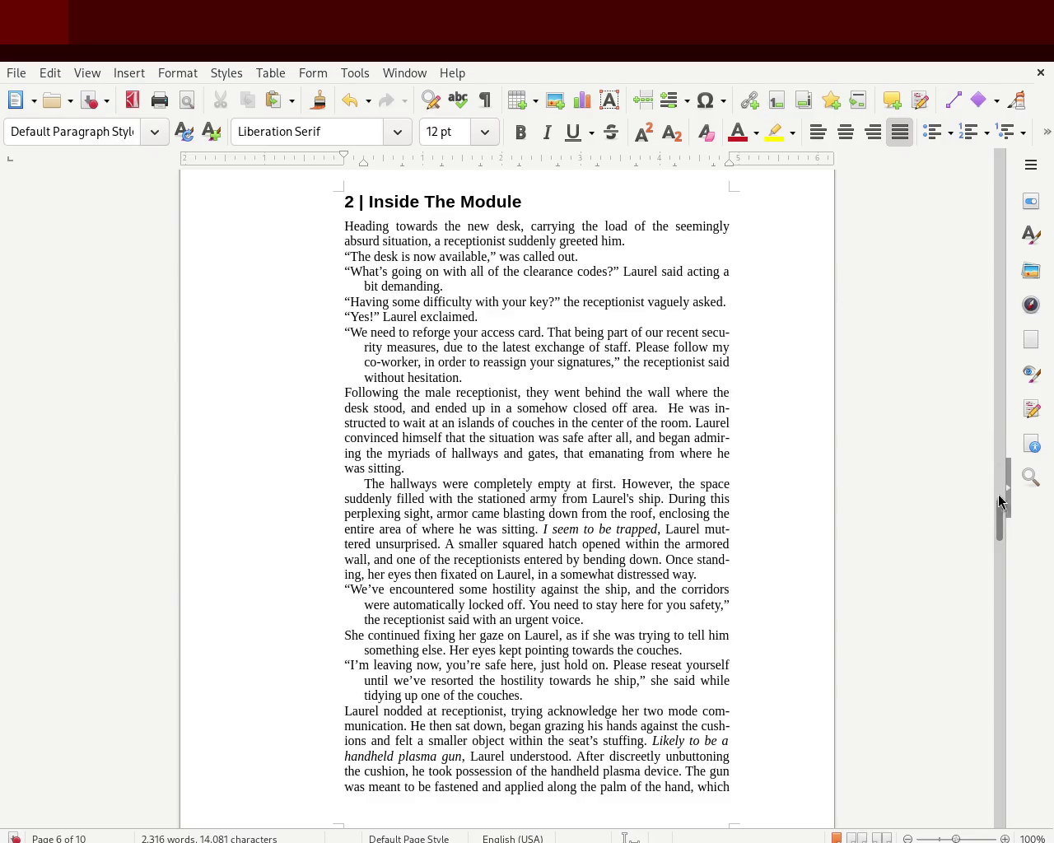
{"action": "left_click", "coordinate": [961, 838]}
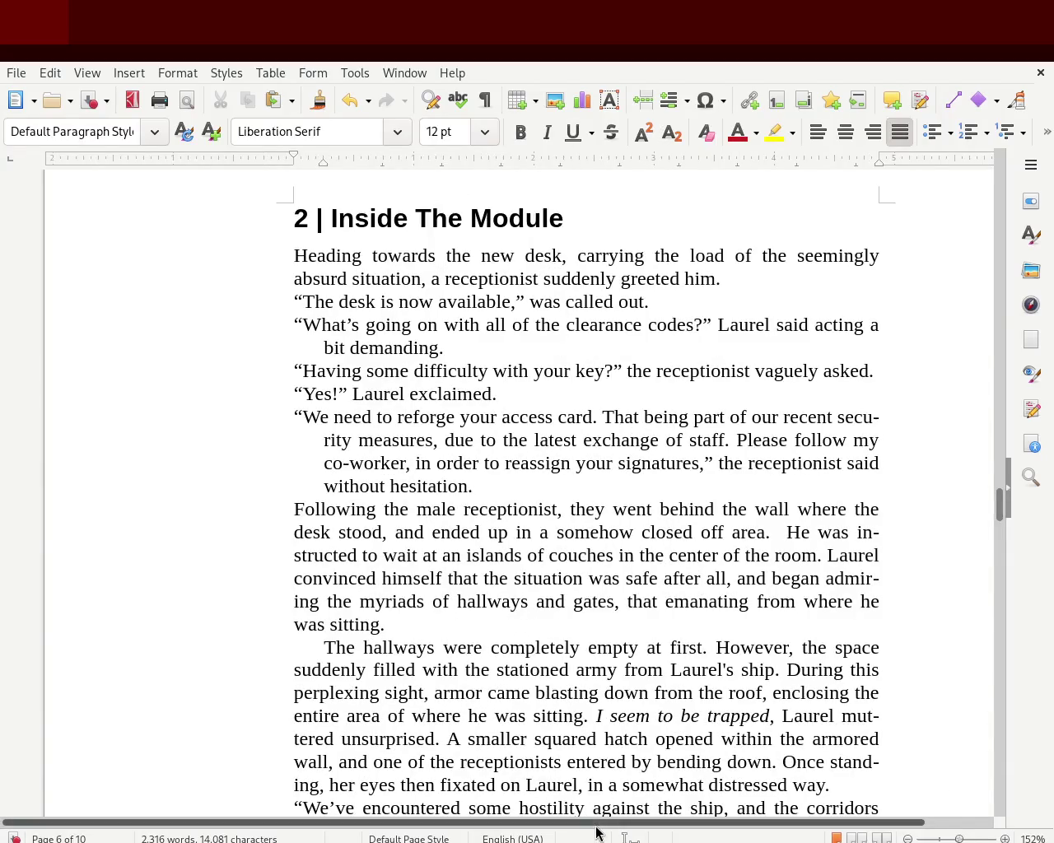
{"action": "left_click_drag", "start_coordinate": [595, 823], "coordinate": [657, 823]}
{"action": "left_click_drag", "start_coordinate": [999, 500], "coordinate": [983, 580]}
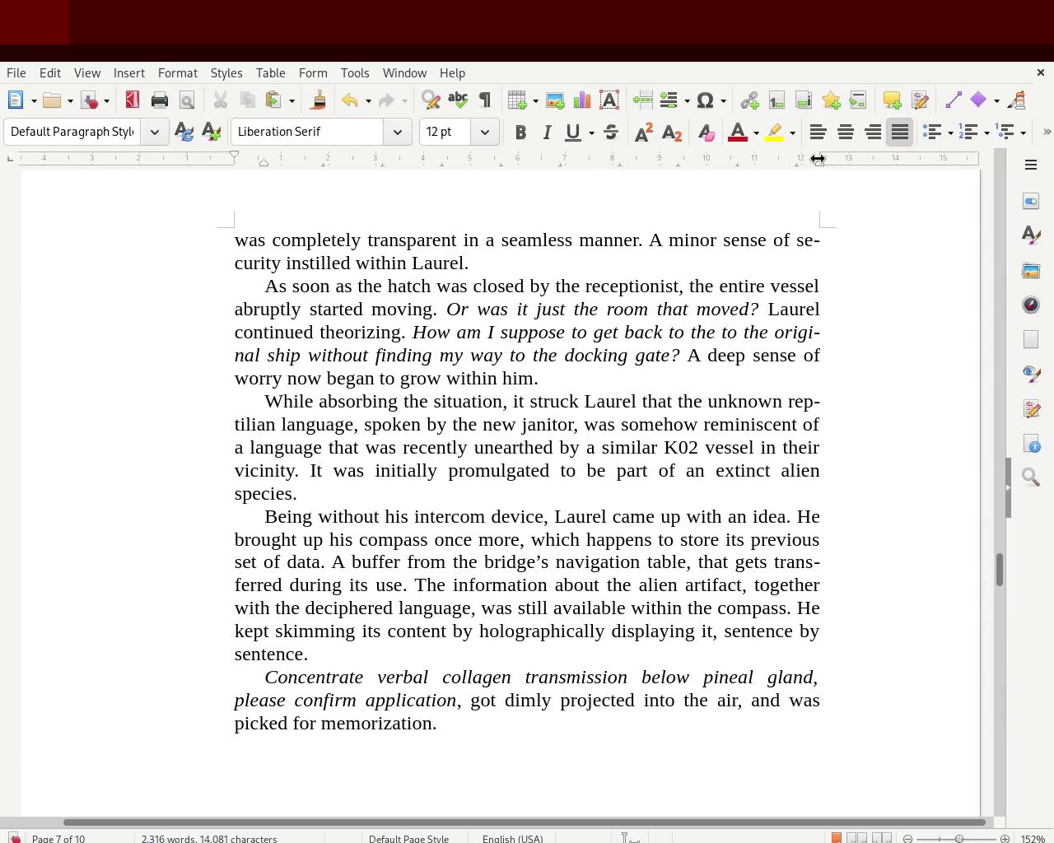
Step: Drag the right margin marker left to narrow the text column
{"action": "left_click_drag", "start_coordinate": [548, 823], "coordinate": [443, 825]}
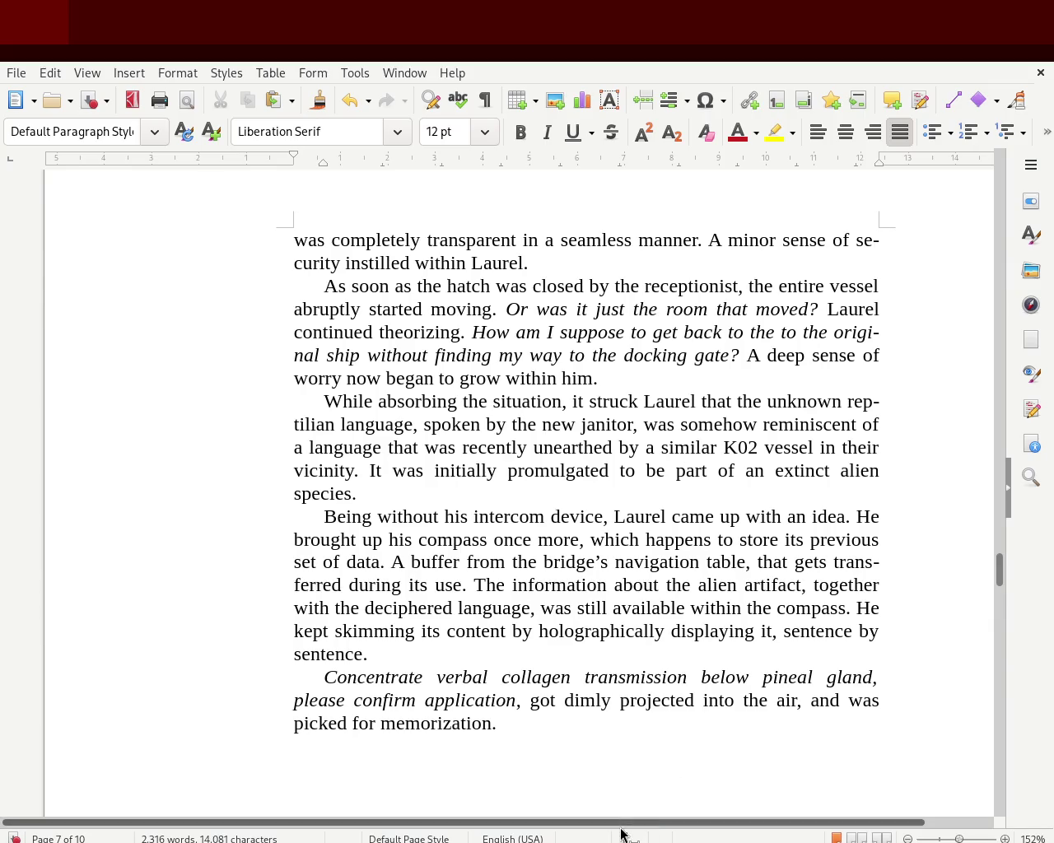
{"action": "left_click_drag", "start_coordinate": [622, 824], "coordinate": [645, 823]}
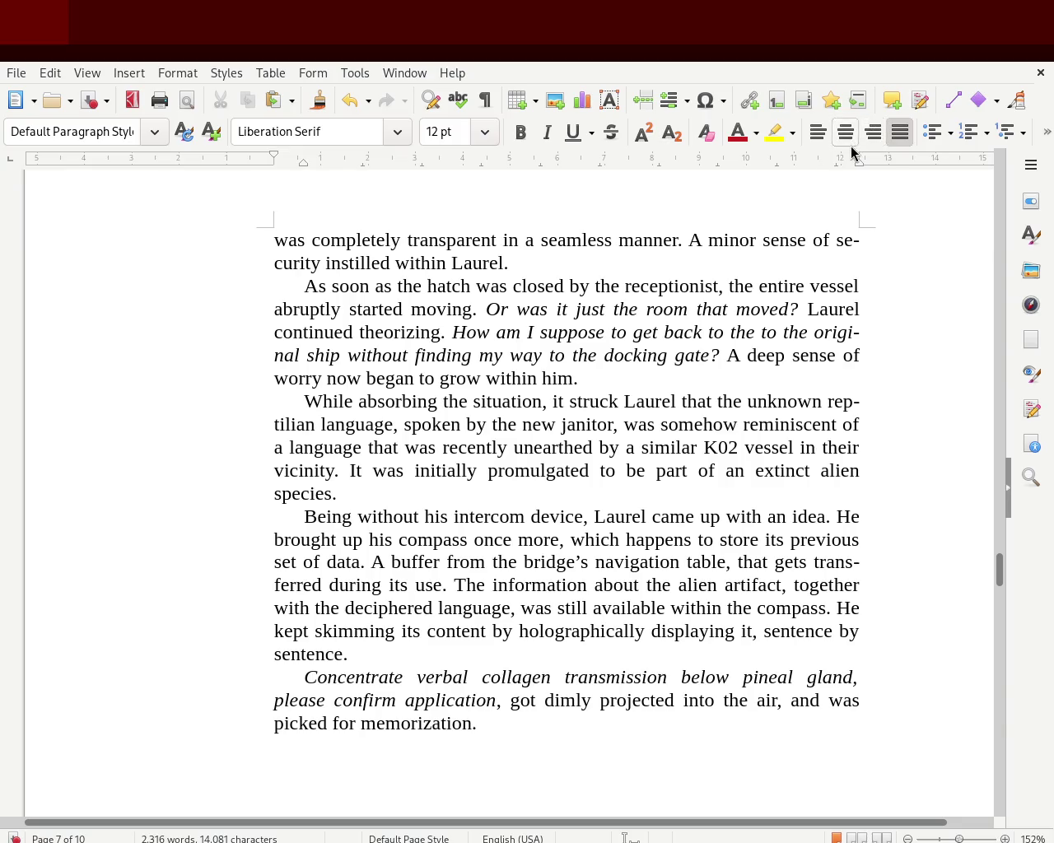
{"action": "left_click_drag", "start_coordinate": [859, 162], "coordinate": [812, 182]}
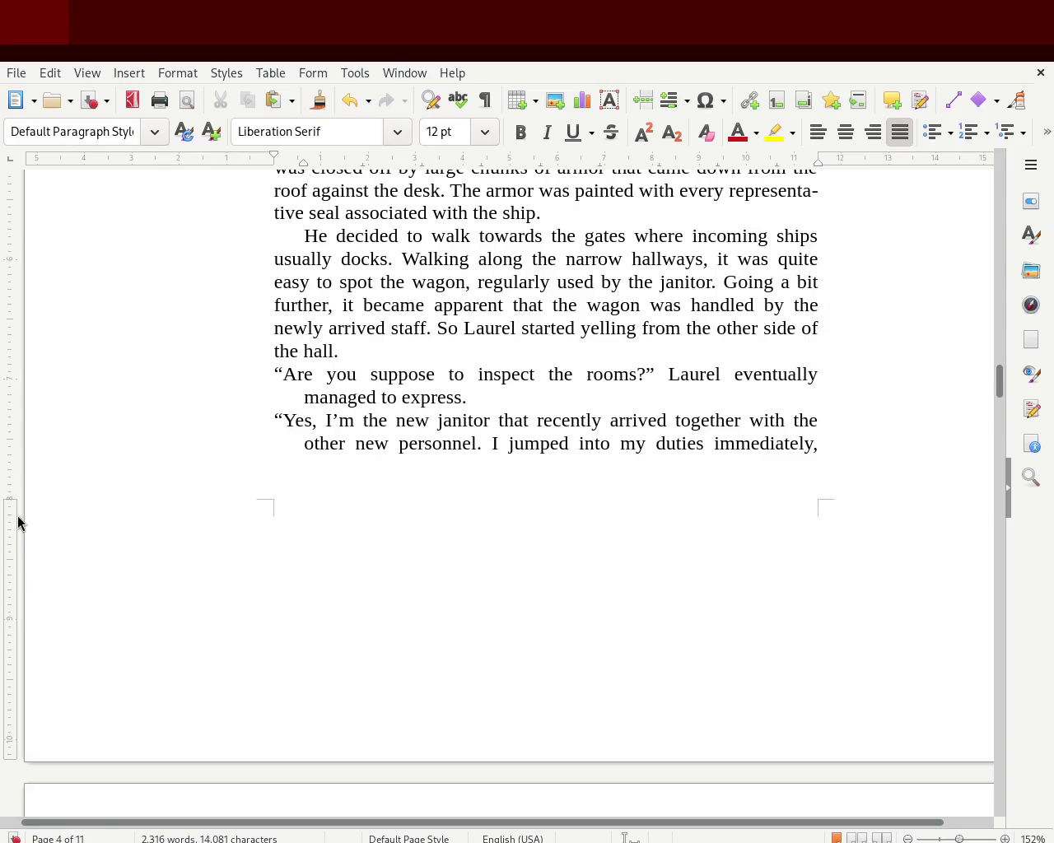
Step: Raise the bottom page margin so the manuscript reflows to 12 pages
{"action": "left_click_drag", "start_coordinate": [7, 498], "coordinate": [68, 388]}
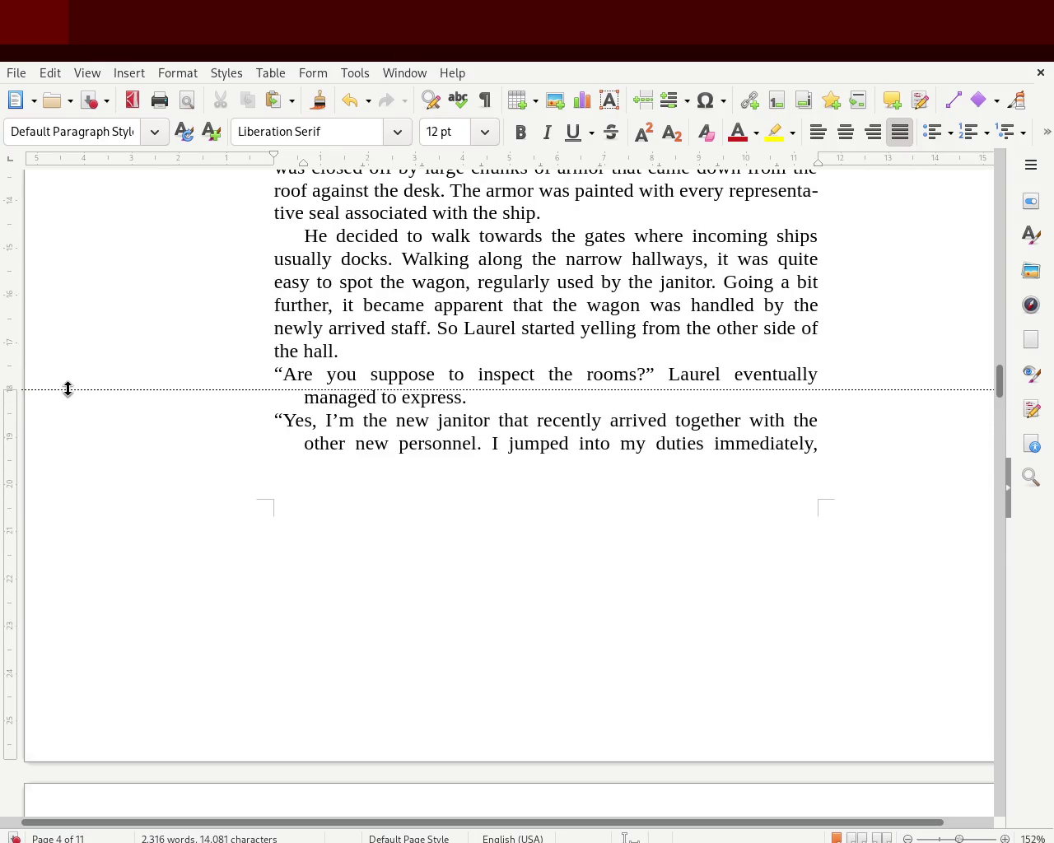
{"action": "left_click_drag", "start_coordinate": [68, 388], "coordinate": [69, 388]}
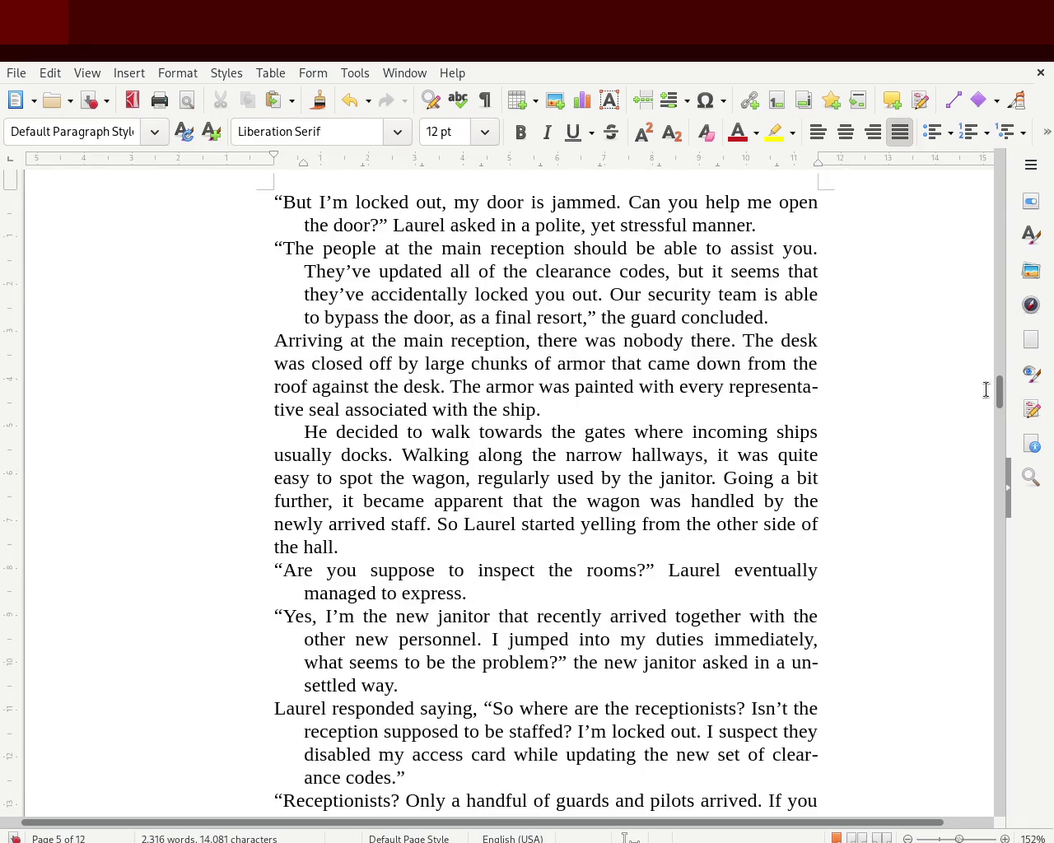
{"action": "scroll", "coordinate": [999, 381], "scroll_direction": "up", "scroll_amount": 3}
{"action": "left_click_drag", "start_coordinate": [1001, 382], "coordinate": [988, 393]}
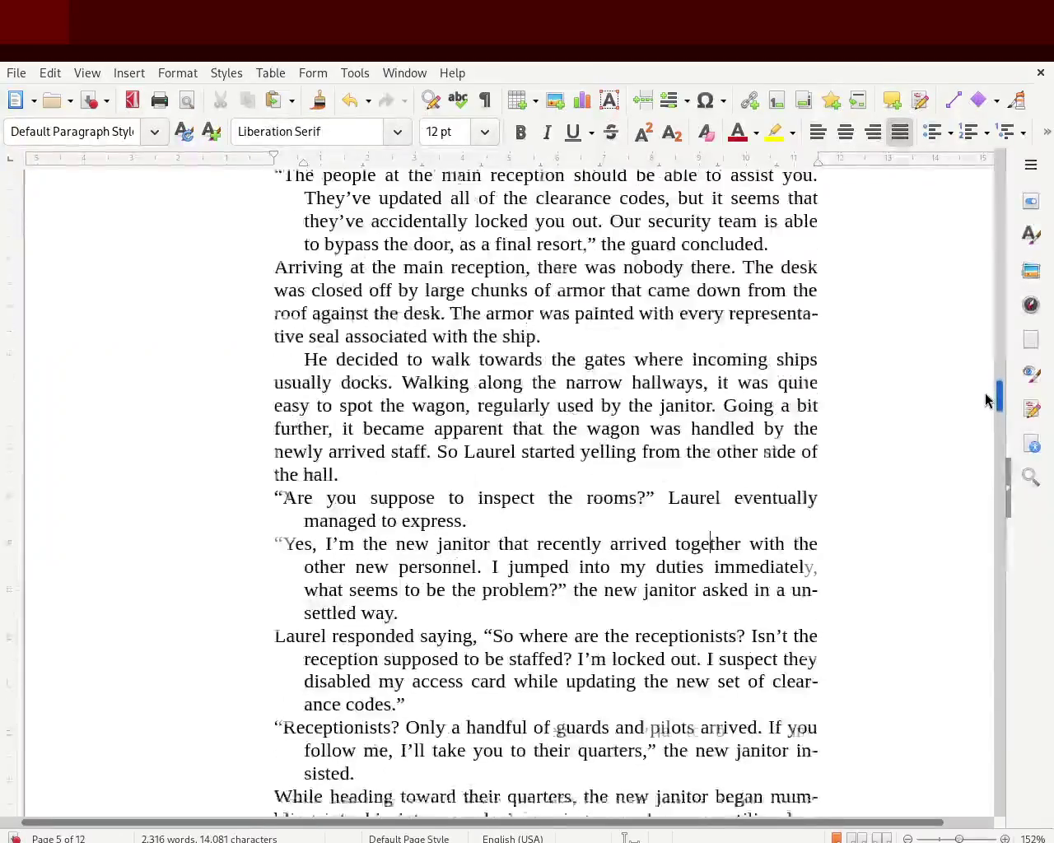
{"action": "left_click_drag", "start_coordinate": [988, 392], "coordinate": [967, 212]}
Step: Delete the blank lines above the Prologue heading
{"action": "scroll", "coordinate": [968, 416], "scroll_direction": "down", "scroll_amount": 5, "text": "ctrl"}
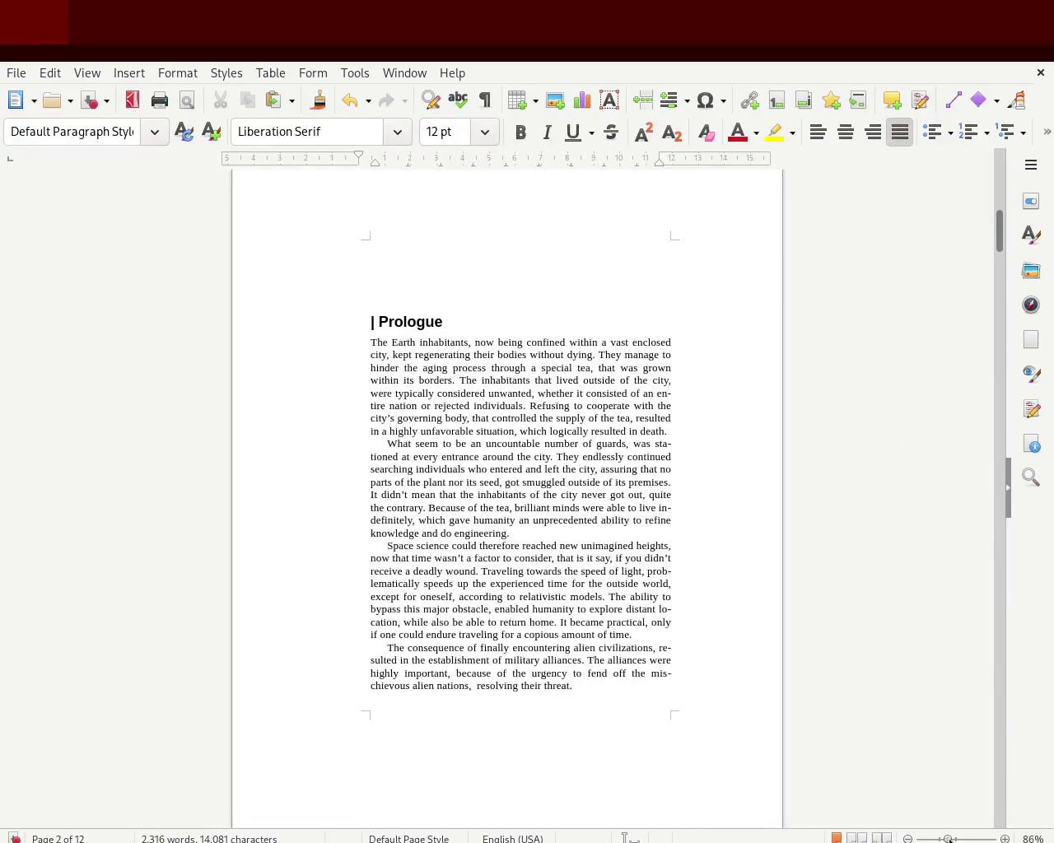
{"action": "left_click", "coordinate": [525, 259]}
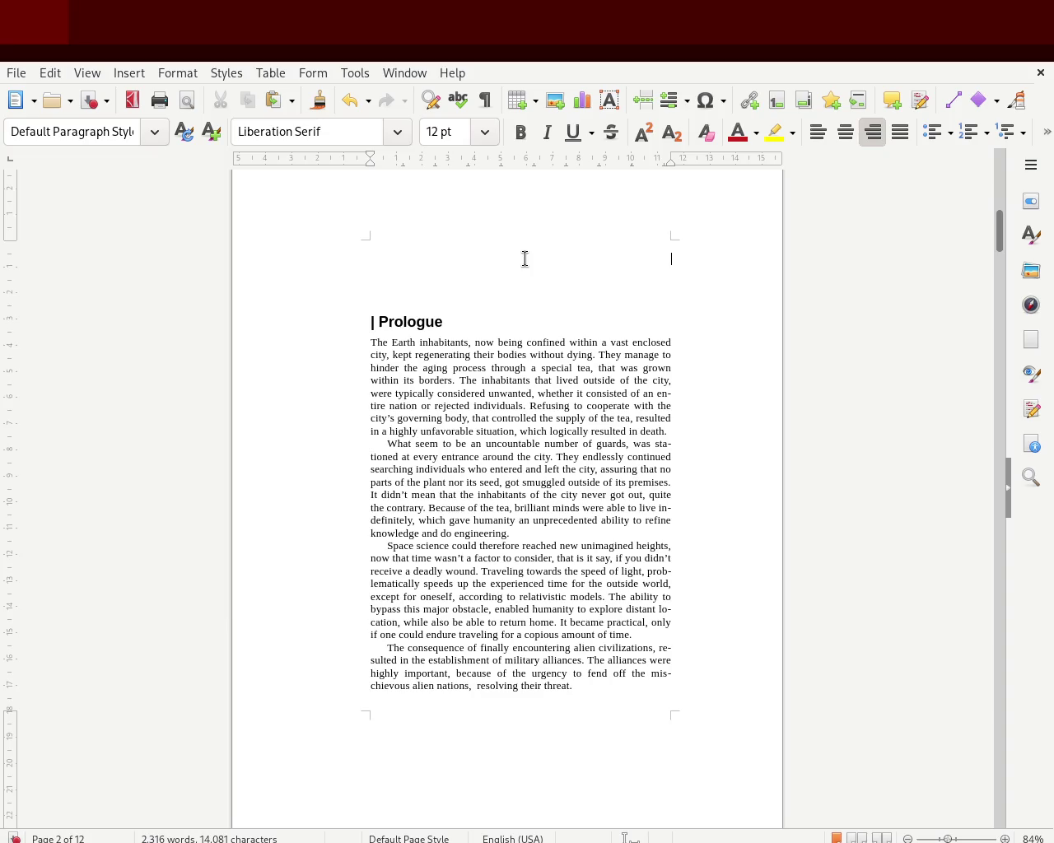
{"action": "key", "text": "Delete"}
{"action": "key", "text": "Delete"}
{"action": "key", "text": "Delete"}
{"action": "key", "text": "Delete"}
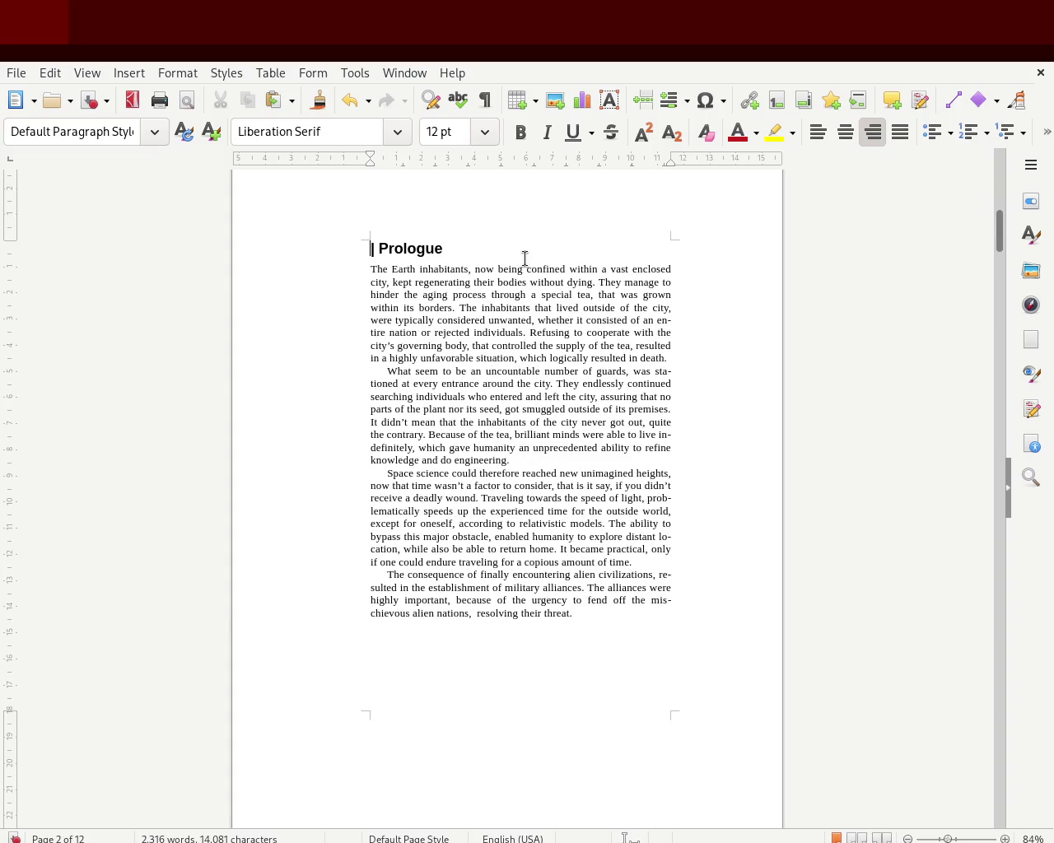
{"action": "left_click_drag", "start_coordinate": [999, 228], "coordinate": [990, 305]}
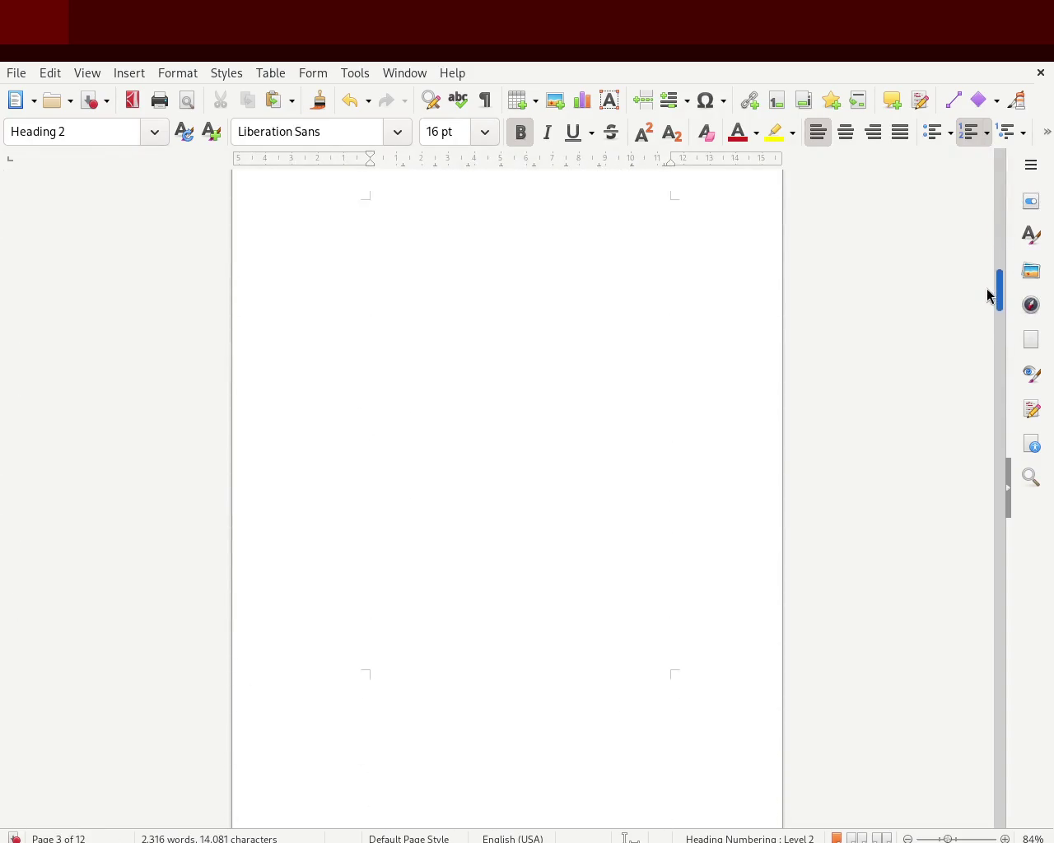
Step: Delete the blank lines before the chapter 1 epigraph on page 3
{"action": "left_click", "coordinate": [595, 315]}
{"action": "key", "text": "Delete"}
{"action": "key", "text": "Delete"}
{"action": "key", "text": "Delete"}
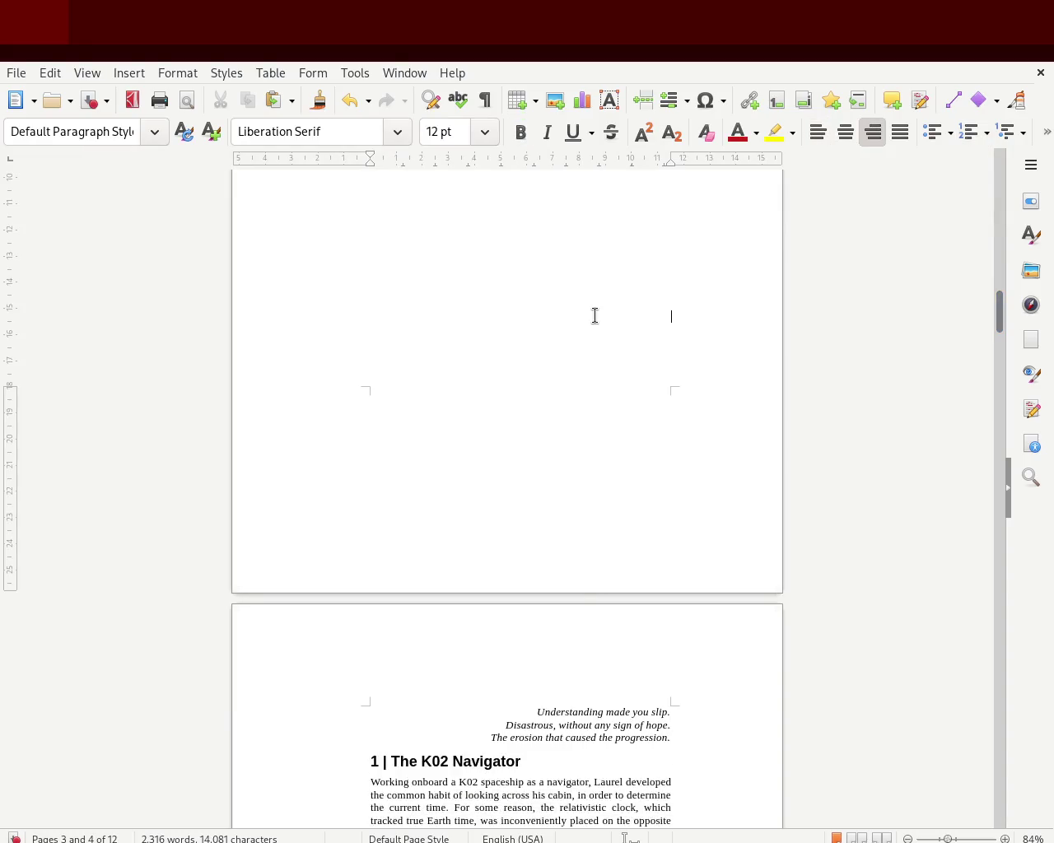
{"action": "key", "text": "Delete"}
{"action": "key", "text": "Delete"}
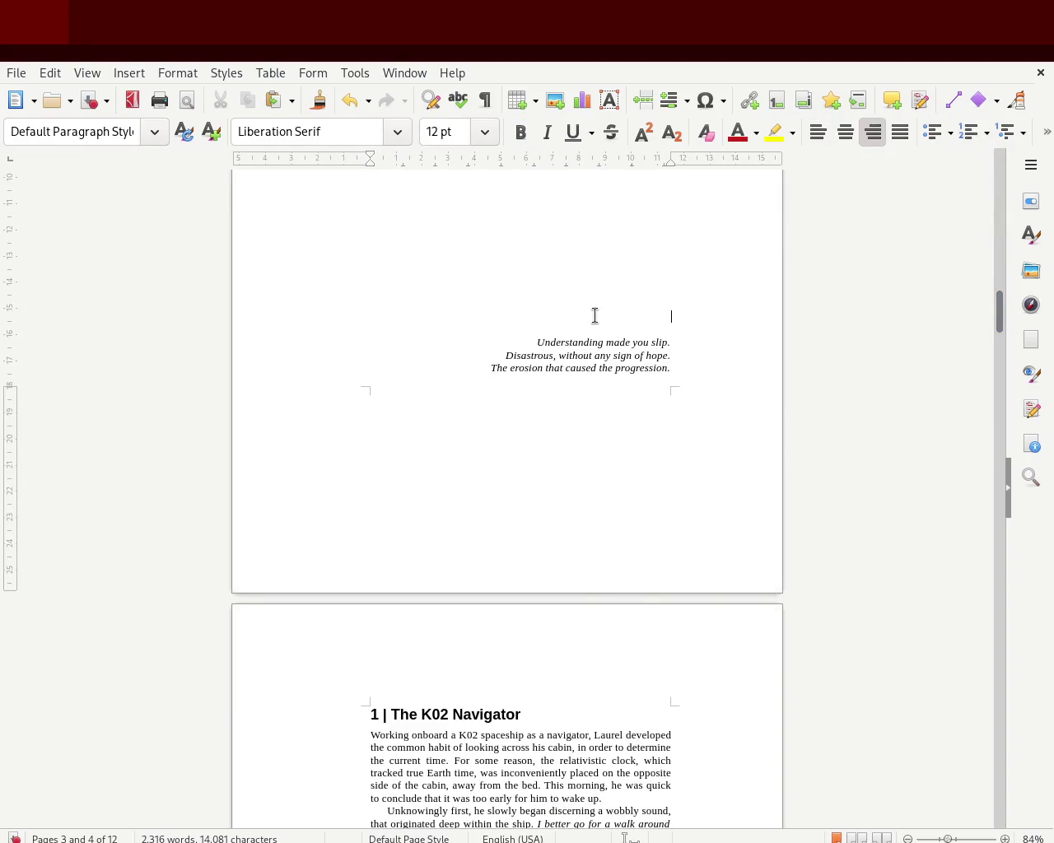
{"action": "left_click_drag", "start_coordinate": [998, 310], "coordinate": [990, 407]}
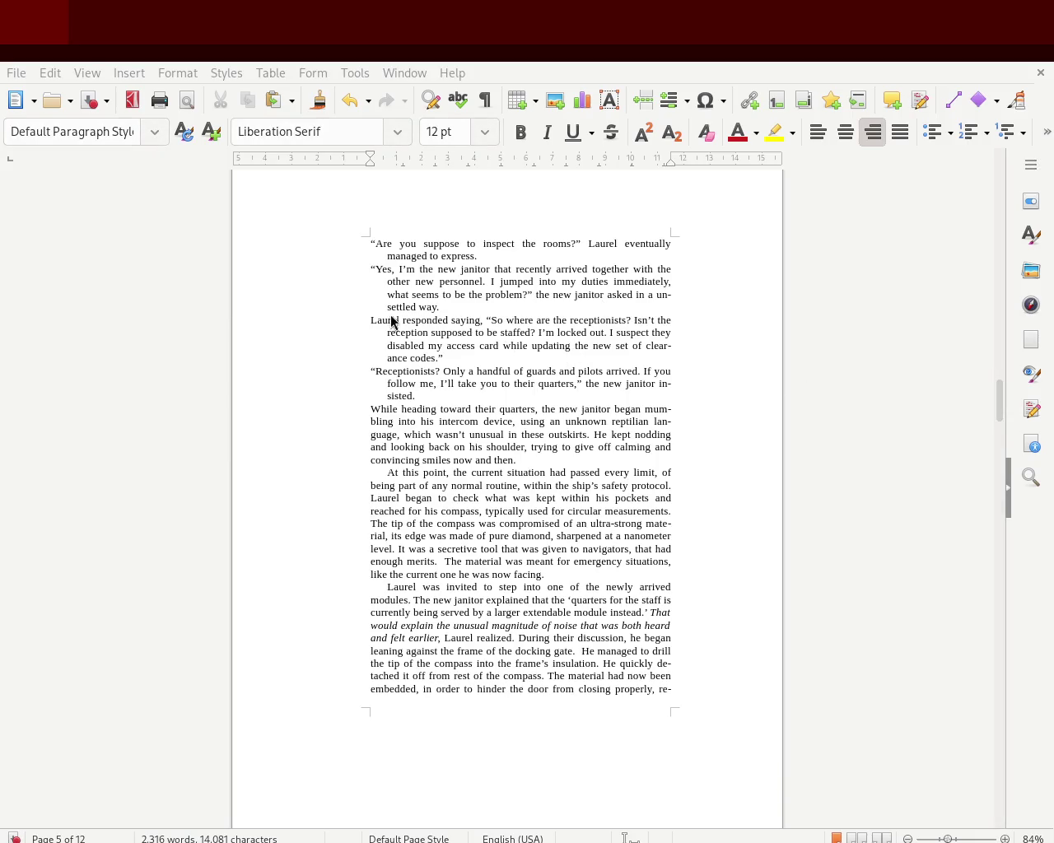
{"action": "mouse_move", "coordinate": [1000, 402]}
{"action": "left_mouse_down"}
{"action": "mouse_move", "coordinate": [991, 184]}
{"action": "mouse_move", "coordinate": [980, 240]}
{"action": "mouse_move", "coordinate": [988, 164]}
{"action": "mouse_move", "coordinate": [983, 337]}
{"action": "left_mouse_up"}
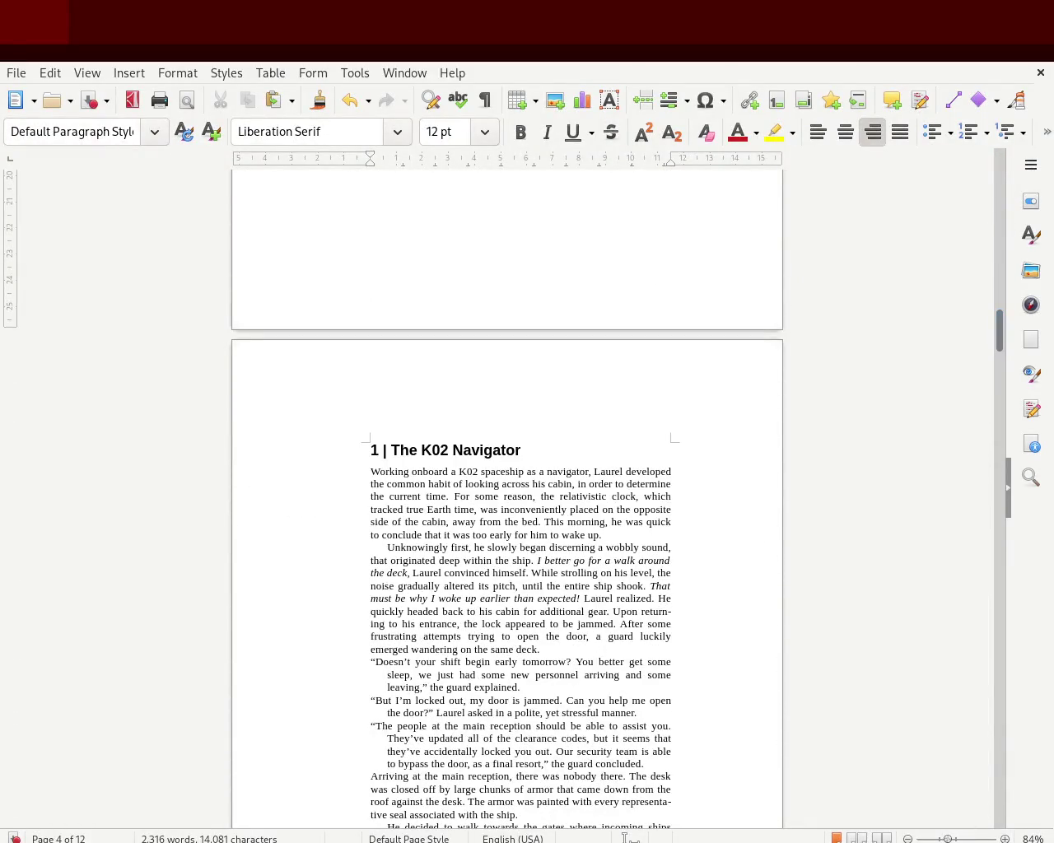
{"action": "scroll", "coordinate": [507, 494], "scroll_direction": "up", "scroll_amount": 2, "text": "ctrl"}
{"action": "mouse_move", "coordinate": [955, 838]}
{"action": "left_mouse_down"}
{"action": "mouse_move", "coordinate": [970, 839]}
{"action": "mouse_move", "coordinate": [947, 838]}
{"action": "mouse_move", "coordinate": [960, 836]}
{"action": "left_mouse_up"}
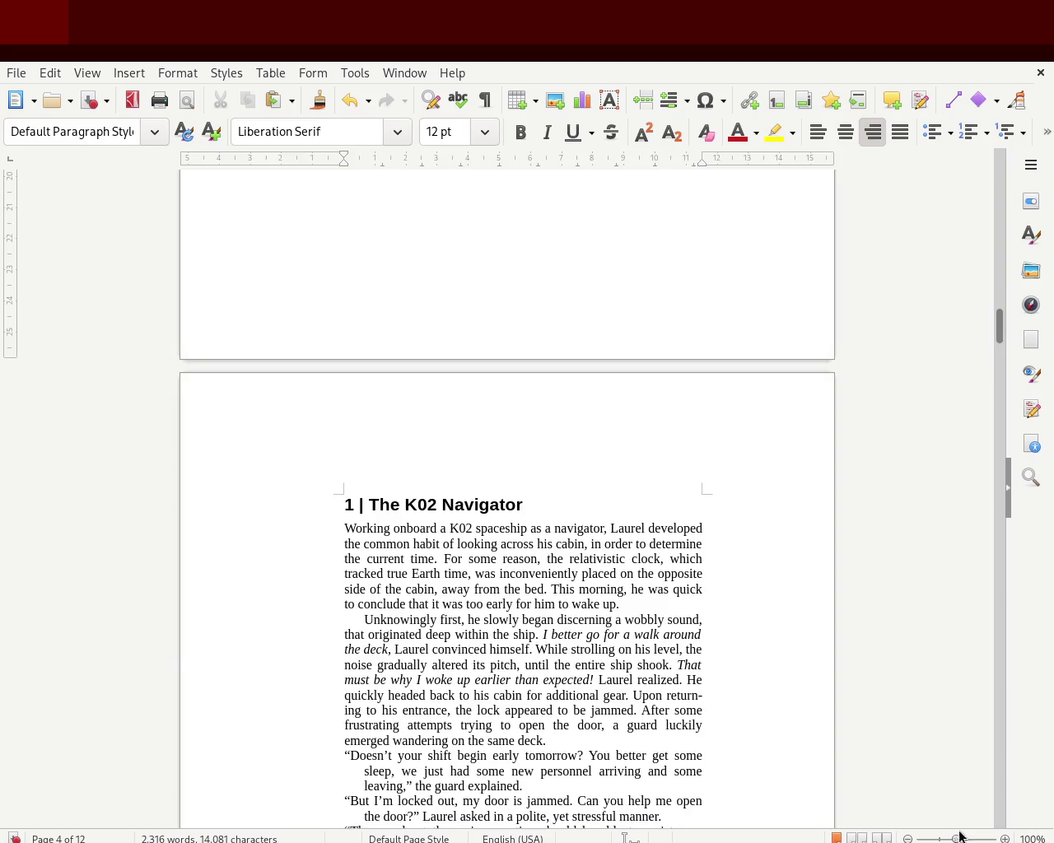
{"action": "mouse_move", "coordinate": [1000, 324]}
{"action": "left_mouse_down"}
{"action": "mouse_move", "coordinate": [1002, 345]}
{"action": "mouse_move", "coordinate": [1006, 156]}
{"action": "mouse_move", "coordinate": [1000, 344]}
{"action": "left_mouse_up"}
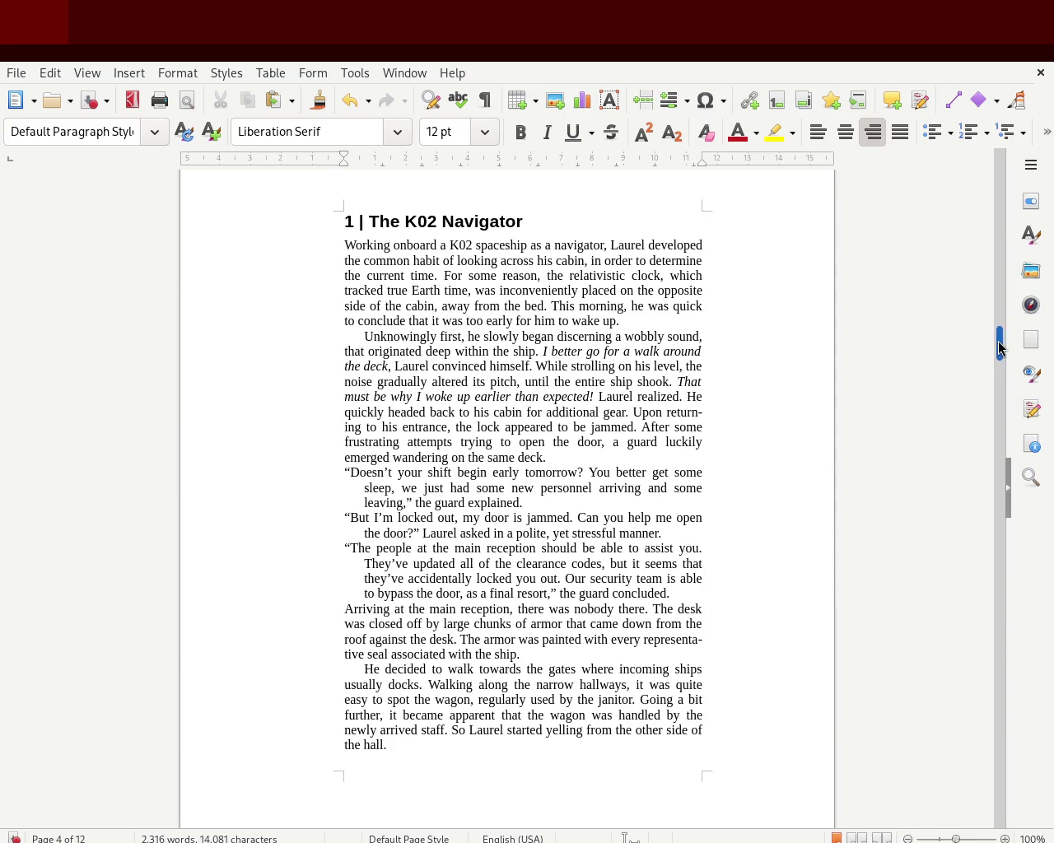
{"action": "left_click_drag", "start_coordinate": [998, 347], "coordinate": [996, 403]}
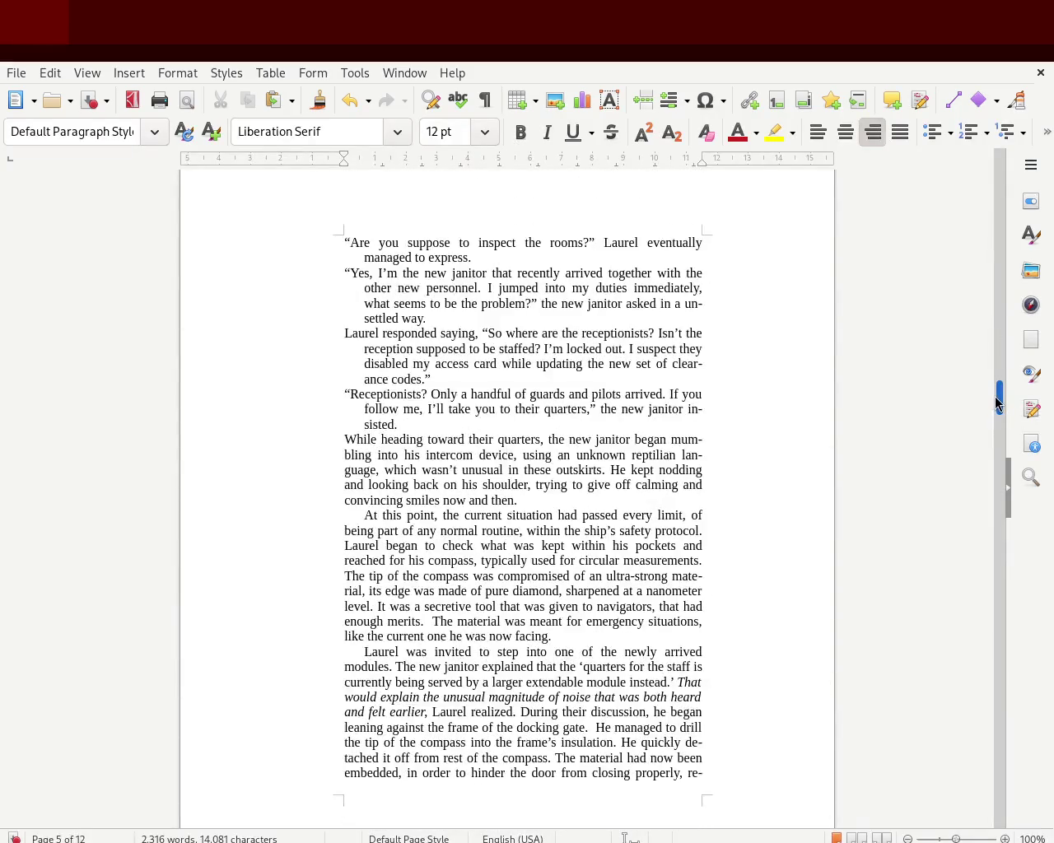
{"action": "mouse_move", "coordinate": [996, 404]}
{"action": "left_mouse_down"}
{"action": "mouse_move", "coordinate": [986, 459]}
{"action": "mouse_move", "coordinate": [986, 296]}
{"action": "mouse_move", "coordinate": [966, 467]}
{"action": "left_mouse_up"}
Step: Add empty lines above the '2 | Inside The Module' heading to push it down
{"action": "left_click", "coordinate": [523, 290]}
{"action": "key", "text": "Return"}
{"action": "key", "text": "Return"}
{"action": "key", "text": "Return"}
{"action": "key", "text": "Return"}
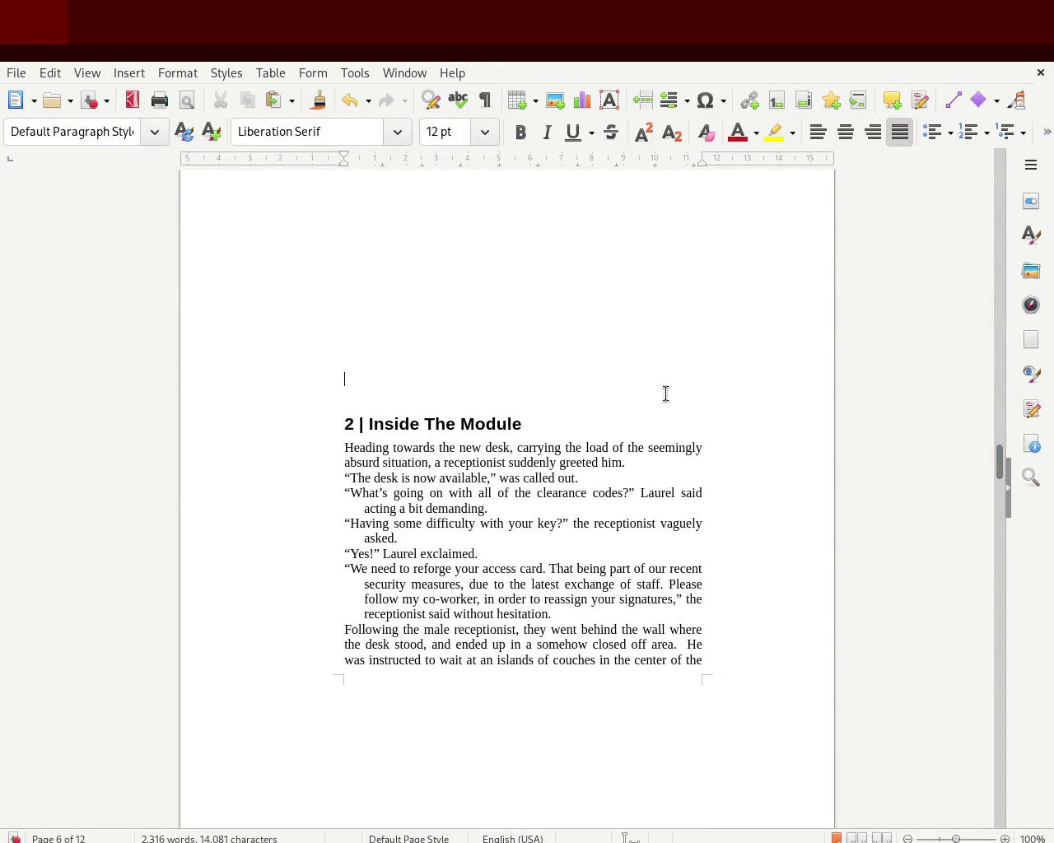
{"action": "key", "text": "Return"}
{"action": "key", "text": "Return"}
{"action": "key", "text": "Return"}
{"action": "left_click_drag", "start_coordinate": [997, 461], "coordinate": [997, 473]}
{"action": "key", "text": "Return"}
{"action": "key", "text": "Return"}
{"action": "key", "text": "Return"}
{"action": "key", "text": "Return"}
{"action": "key", "text": "Return"}
{"action": "key", "text": "Return"}
{"action": "key", "text": "Return"}
{"action": "key", "text": "Return"}
{"action": "left_click_drag", "start_coordinate": [998, 479], "coordinate": [1000, 499]}
Step: Zoom out and scroll through to confirm chapter 2 now starts at the top of page 7
{"action": "left_click", "coordinate": [405, 389]}
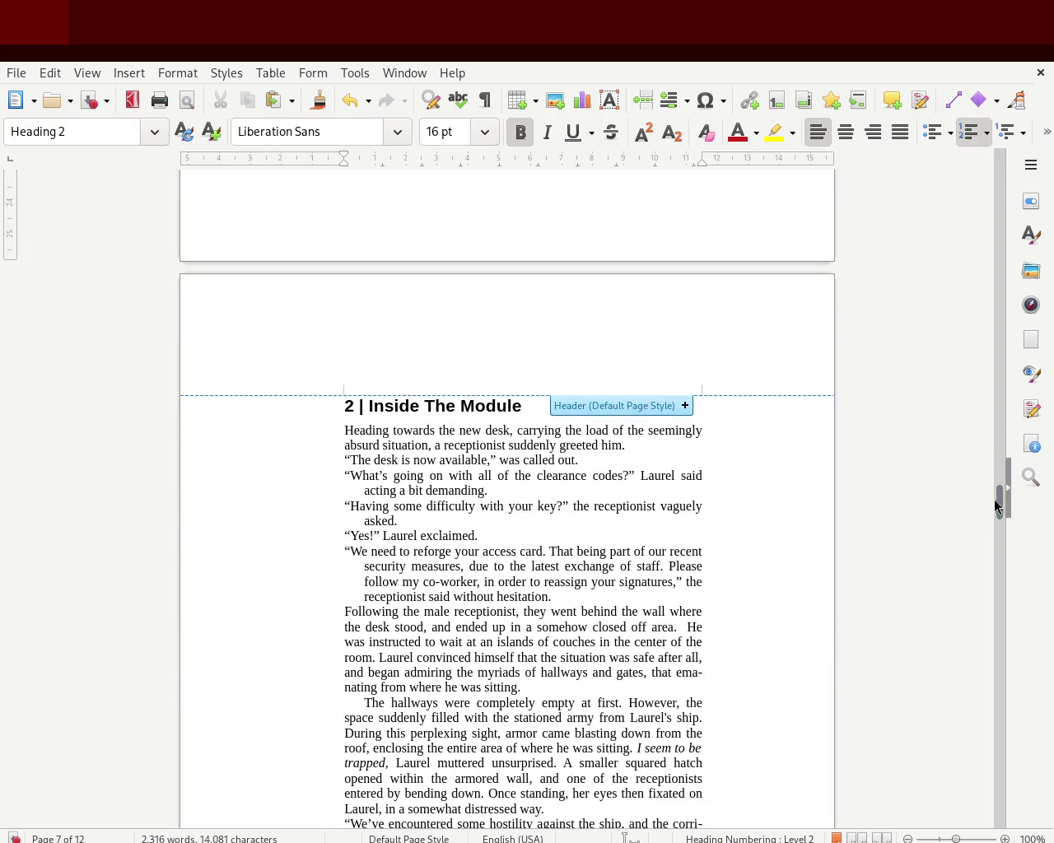
{"action": "left_click", "coordinate": [696, 490]}
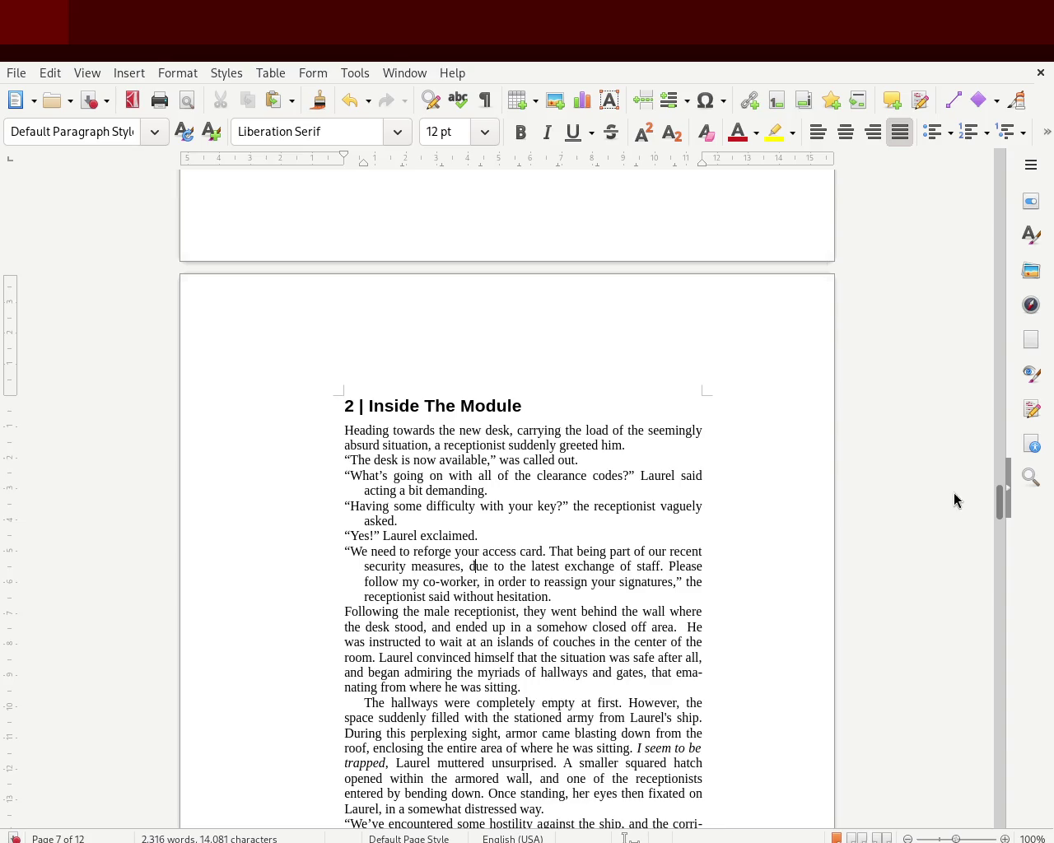
{"action": "left_click_drag", "start_coordinate": [998, 499], "coordinate": [988, 516]}
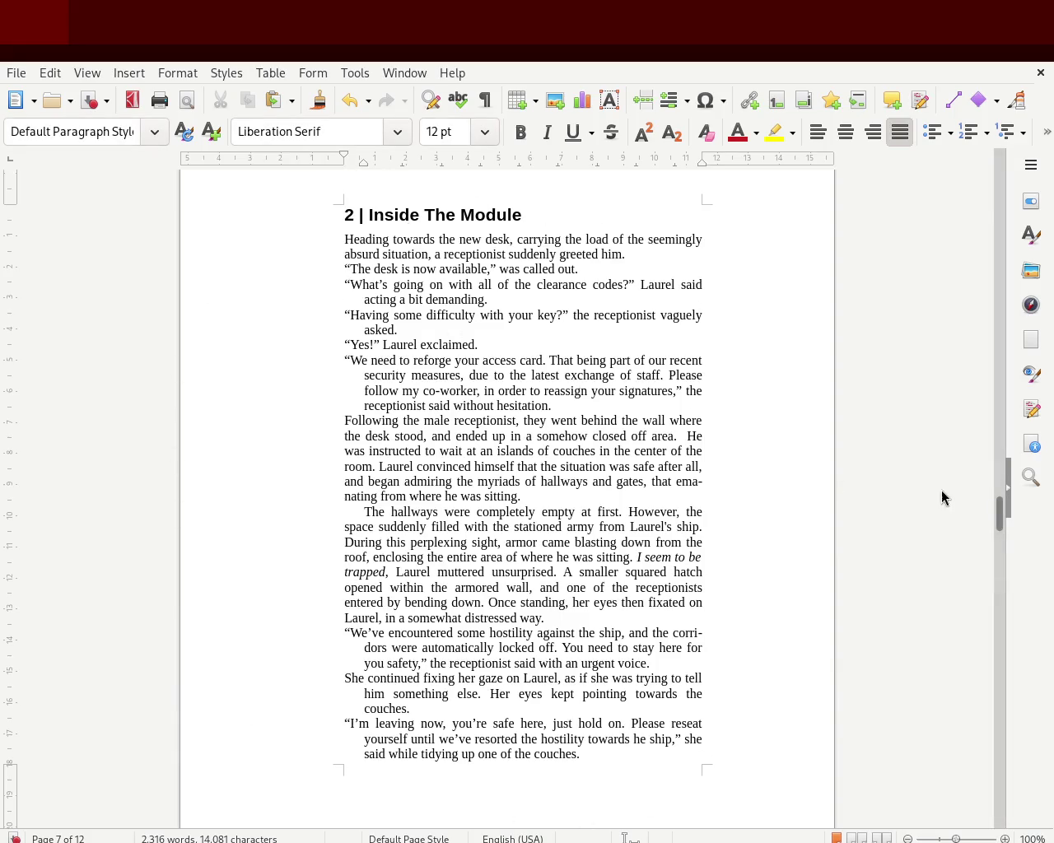
{"action": "left_click_drag", "start_coordinate": [1001, 506], "coordinate": [1003, 502]}
{"action": "scroll", "coordinate": [979, 713], "scroll_direction": "down", "scroll_amount": 3}
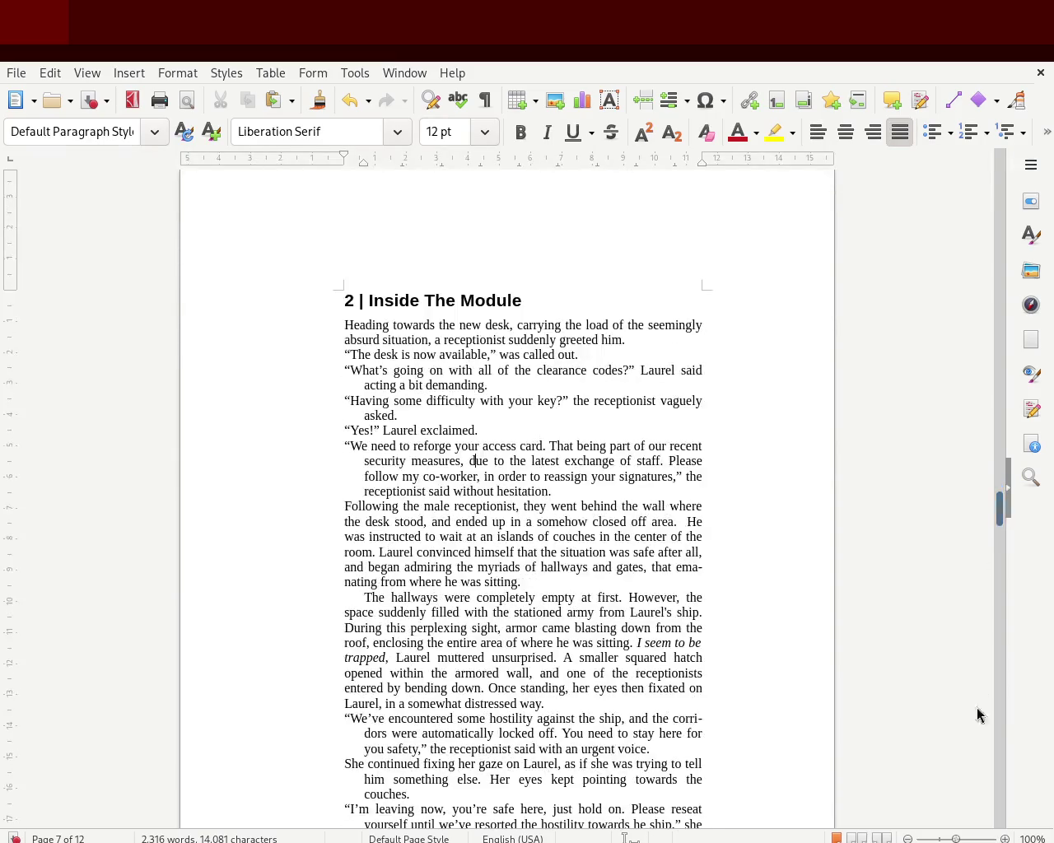
{"action": "left_click", "coordinate": [940, 833]}
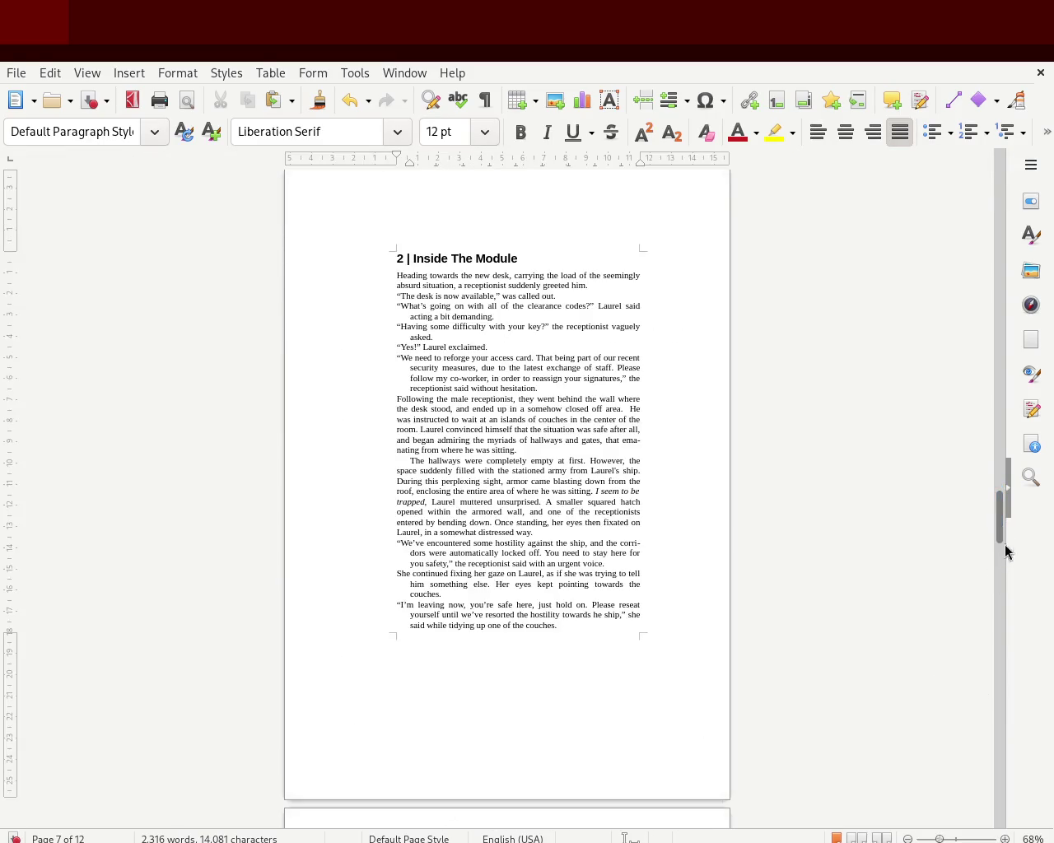
{"action": "left_click_drag", "start_coordinate": [1000, 520], "coordinate": [997, 520]}
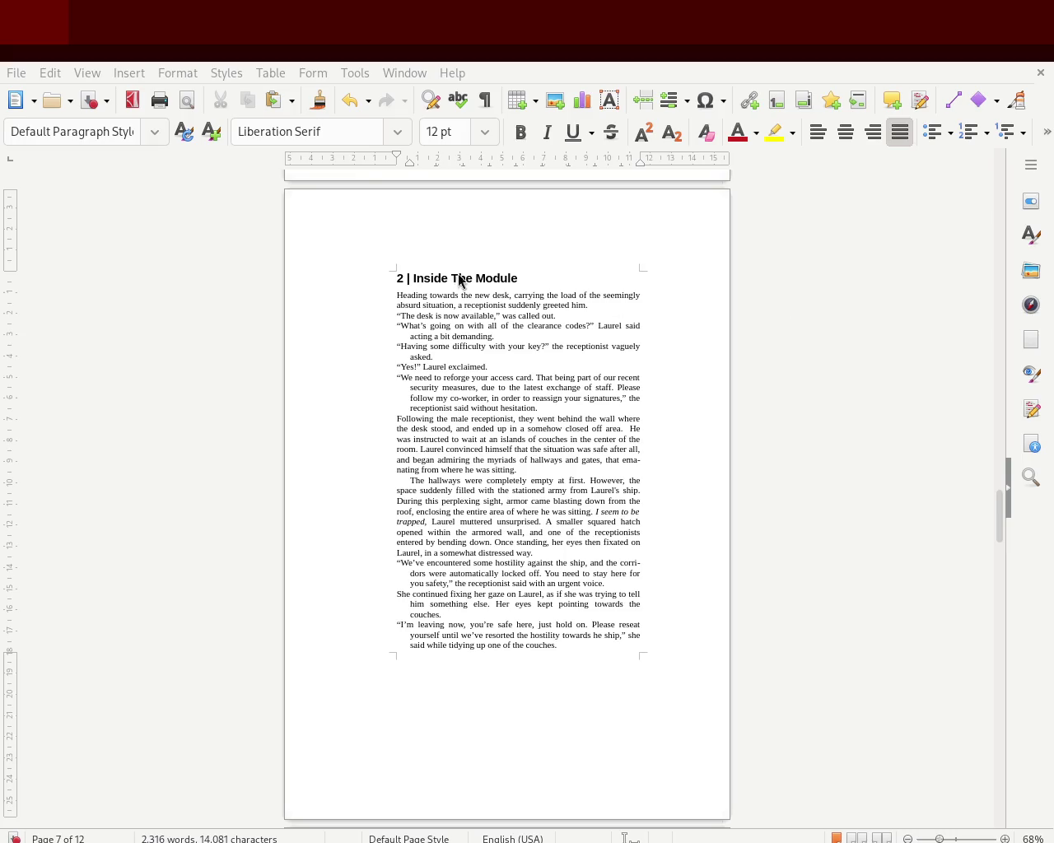
{"action": "left_click_drag", "start_coordinate": [937, 838], "coordinate": [955, 838]}
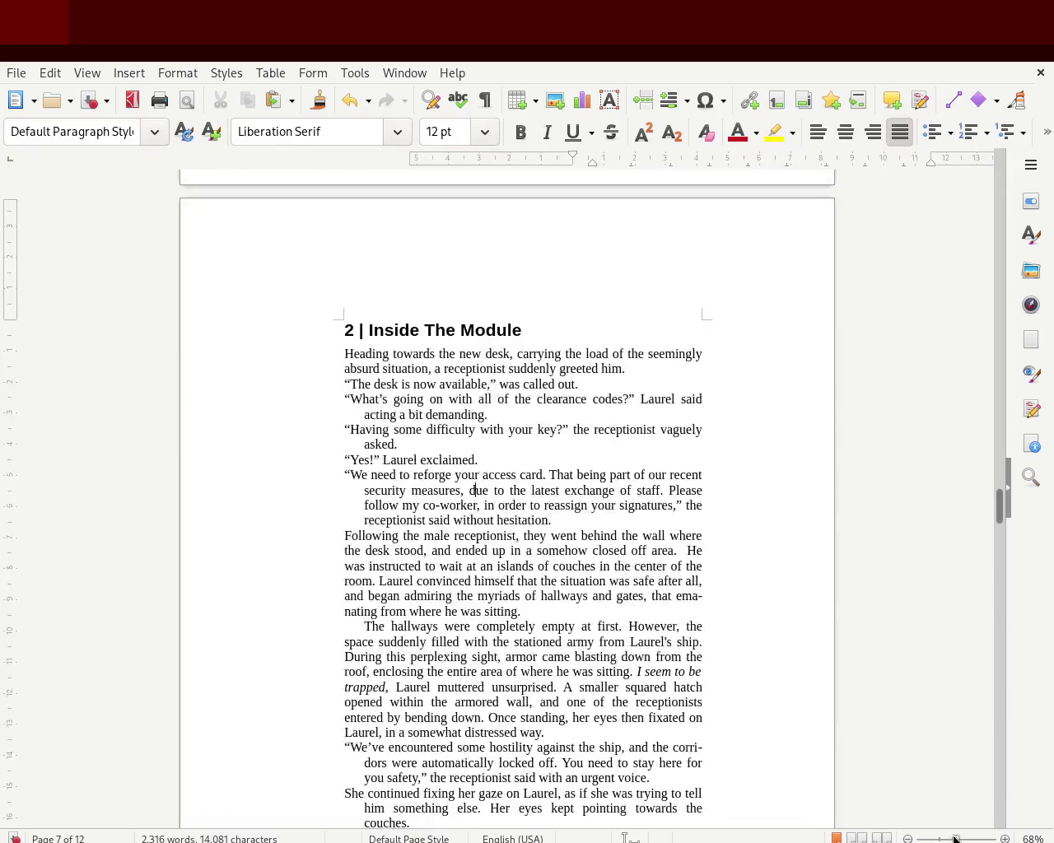
{"action": "left_click_drag", "start_coordinate": [1000, 506], "coordinate": [997, 516]}
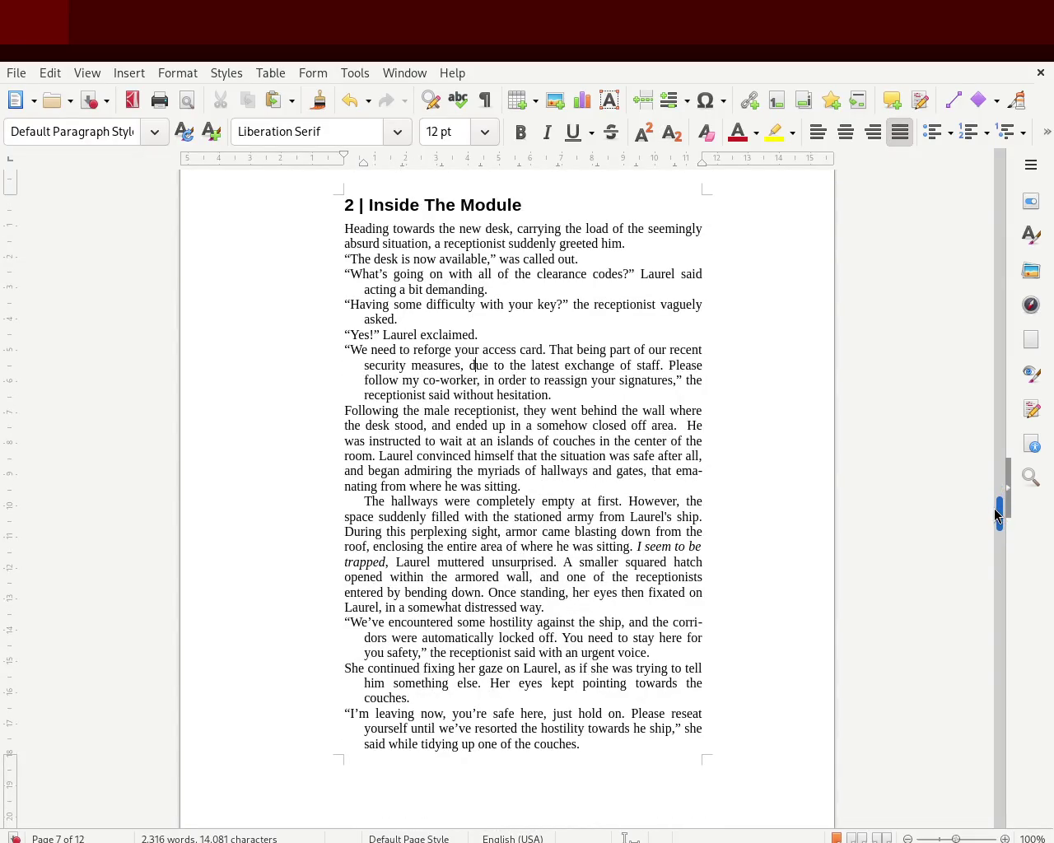
{"action": "mouse_move", "coordinate": [996, 516]}
{"action": "left_mouse_down"}
{"action": "mouse_move", "coordinate": [996, 197]}
{"action": "mouse_move", "coordinate": [983, 624]}
{"action": "left_mouse_up"}
Step: Delete the empty lines above the '3 | The Artifact' heading at the top of page 9
{"action": "left_click", "coordinate": [358, 315]}
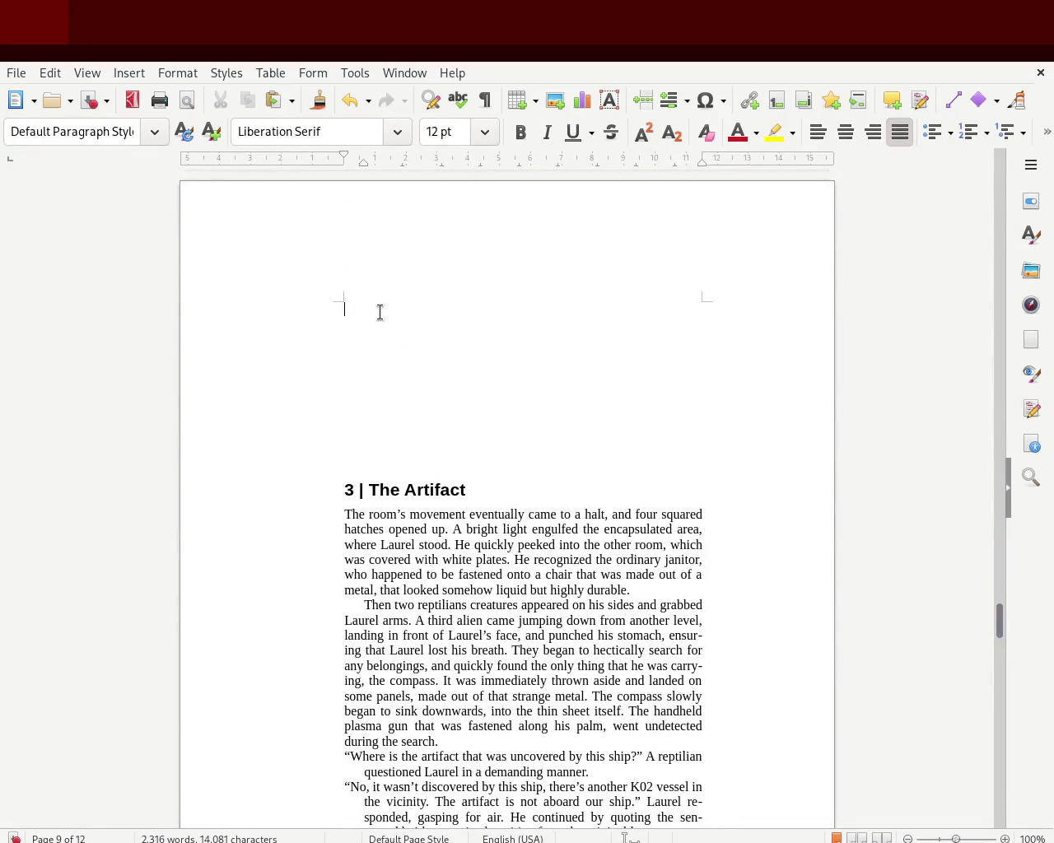
{"action": "key", "text": "Delete"}
{"action": "key", "text": "Delete"}
{"action": "key", "text": "Delete"}
{"action": "key", "text": "Delete"}
{"action": "key", "text": "Delete"}
{"action": "key", "text": "Delete"}
{"action": "key", "text": "Delete"}
{"action": "key", "text": "Delete"}
{"action": "scroll", "coordinate": [380, 312], "scroll_direction": "up", "scroll_amount": 10}
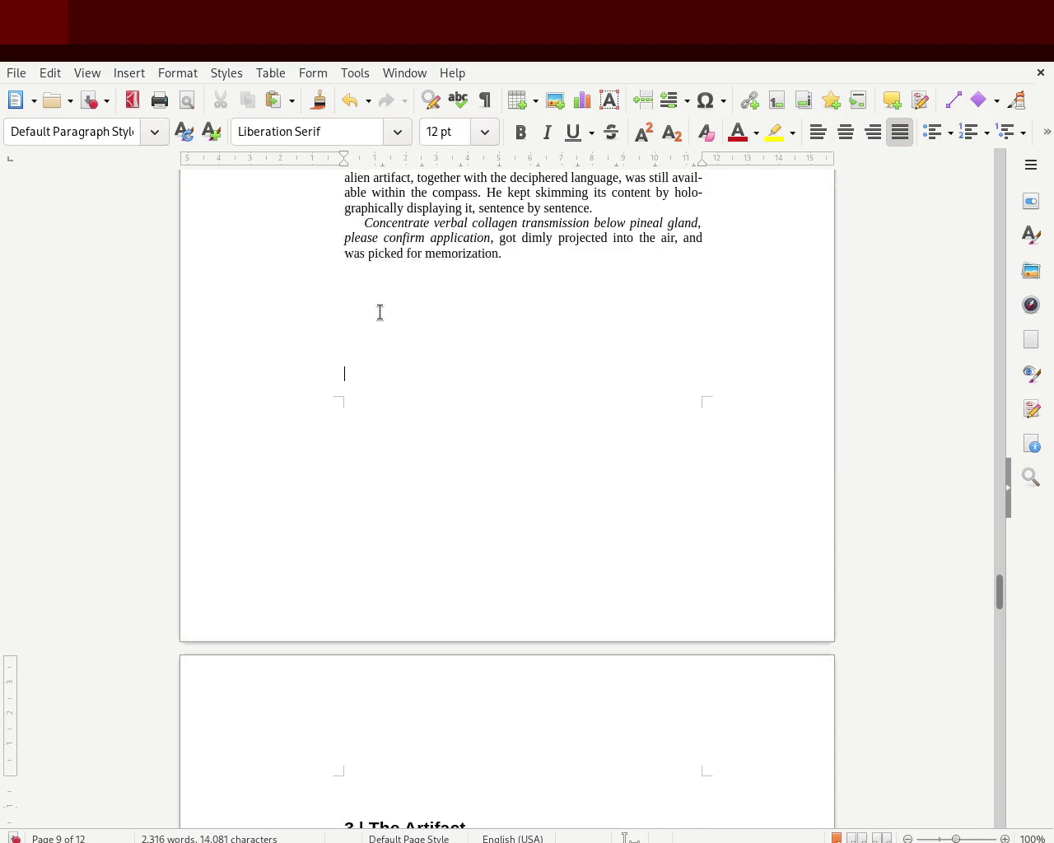
{"action": "key", "text": "Delete"}
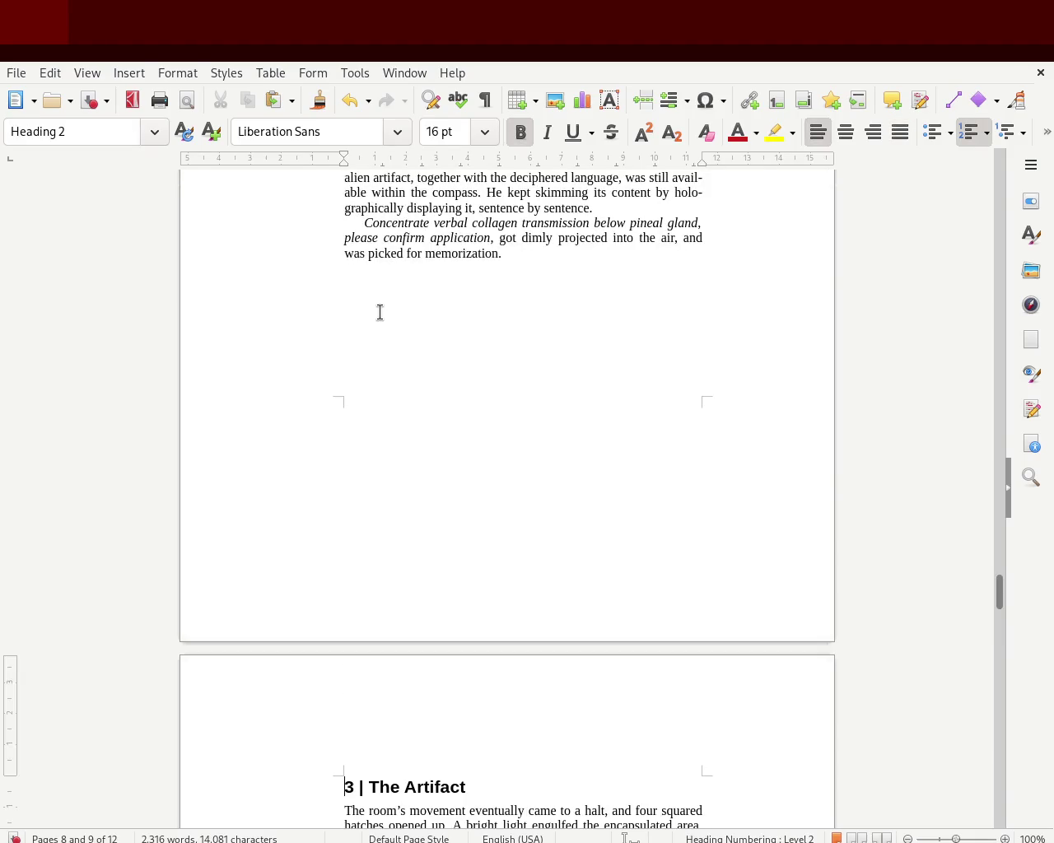
Step: Scroll back and select the '3 | The Artifact' heading text
{"action": "mouse_move", "coordinate": [998, 592]}
{"action": "left_mouse_down"}
{"action": "mouse_move", "coordinate": [989, 632]}
{"action": "mouse_move", "coordinate": [985, 620]}
{"action": "left_mouse_up"}
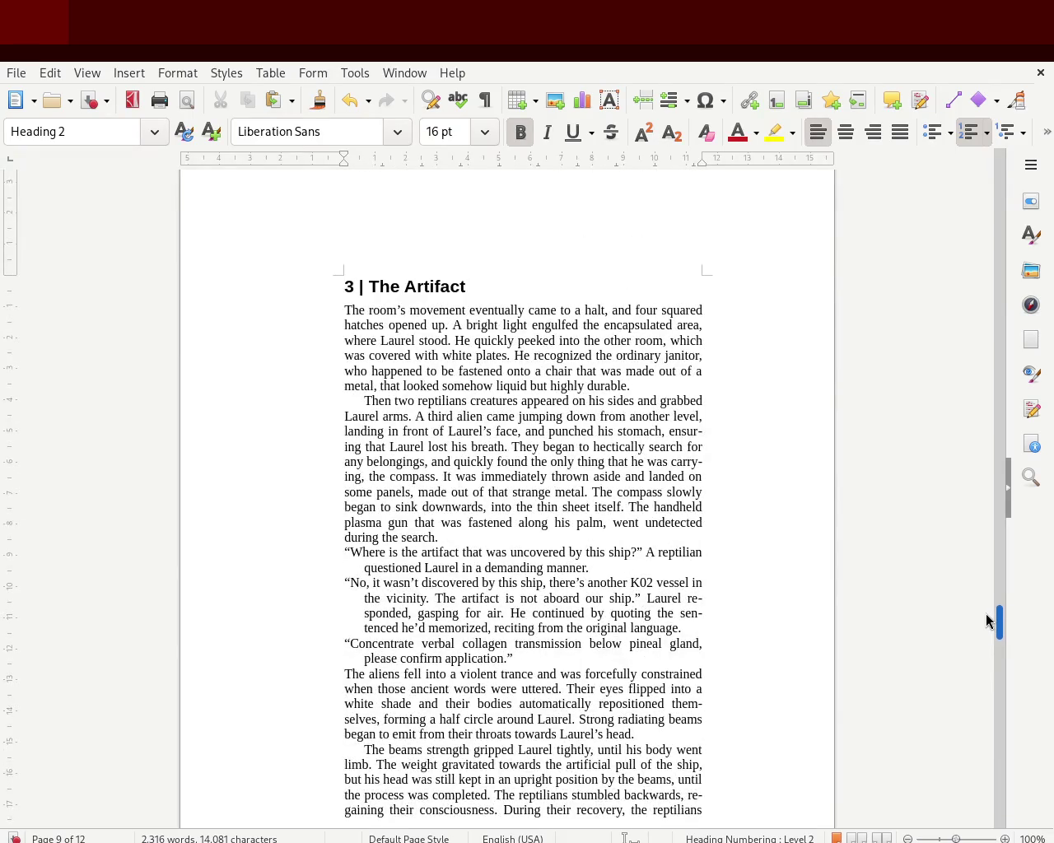
{"action": "left_click_drag", "start_coordinate": [986, 615], "coordinate": [981, 648]}
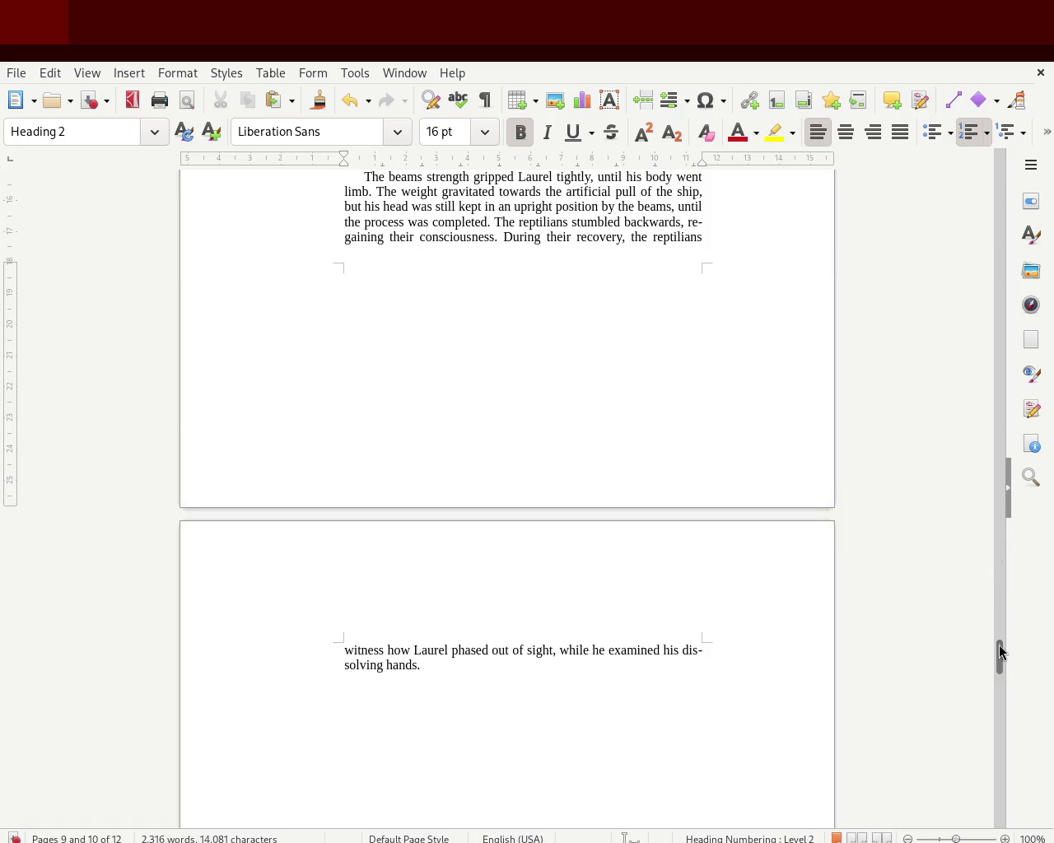
{"action": "scroll", "coordinate": [1001, 660], "scroll_direction": "up", "scroll_amount": 1}
{"action": "left_click_drag", "start_coordinate": [1001, 661], "coordinate": [1009, 631]}
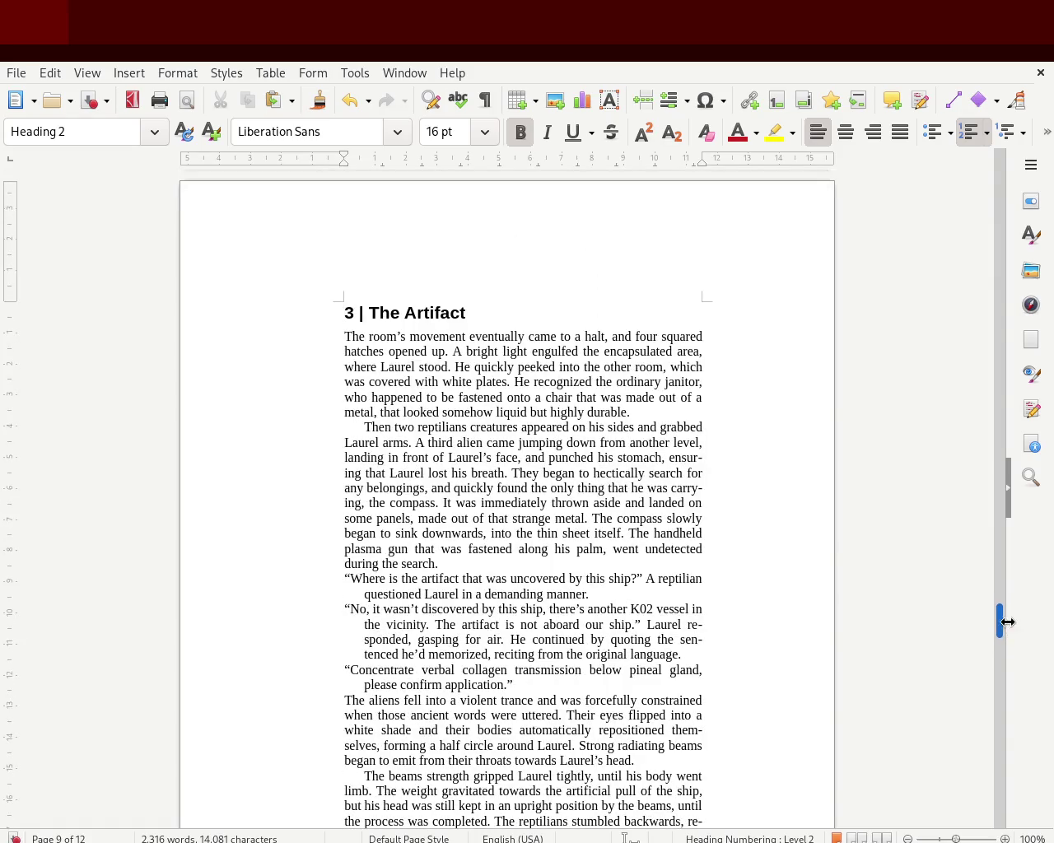
{"action": "left_click_drag", "start_coordinate": [490, 309], "coordinate": [342, 313]}
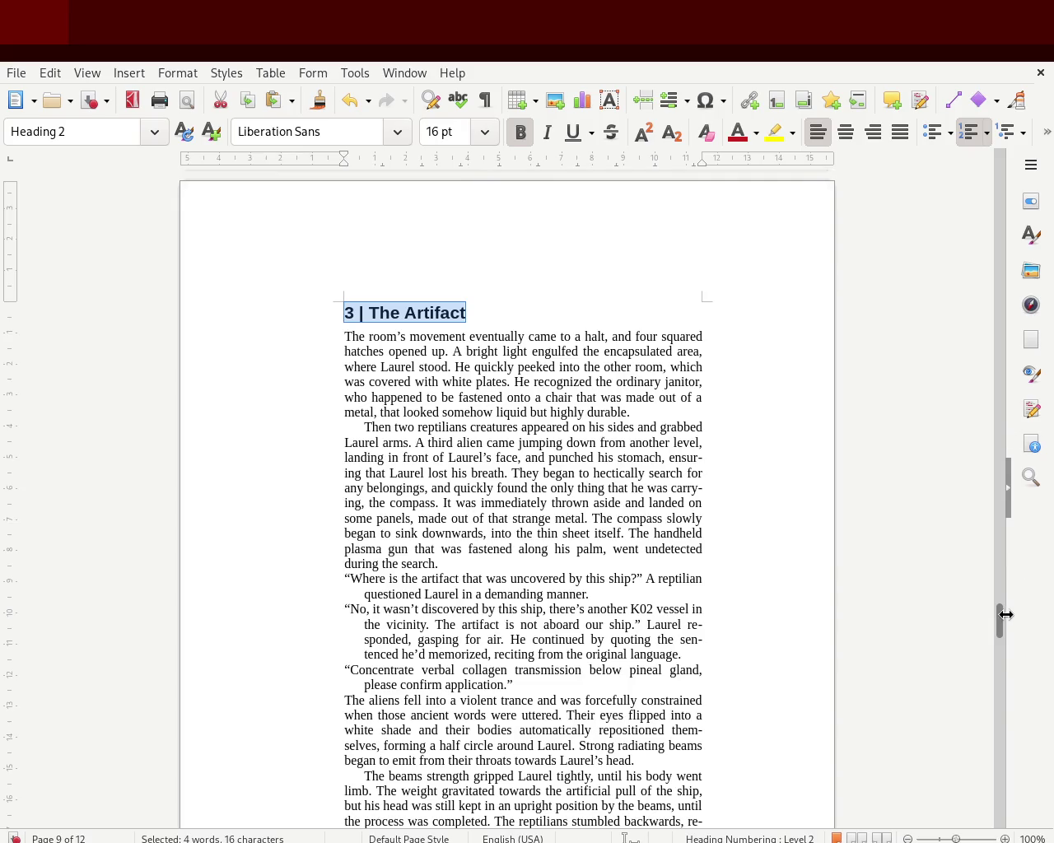
Step: Lower the bottom margin on the vertical ruler so pages hold more text
{"action": "left_click_drag", "start_coordinate": [1000, 628], "coordinate": [1001, 662]}
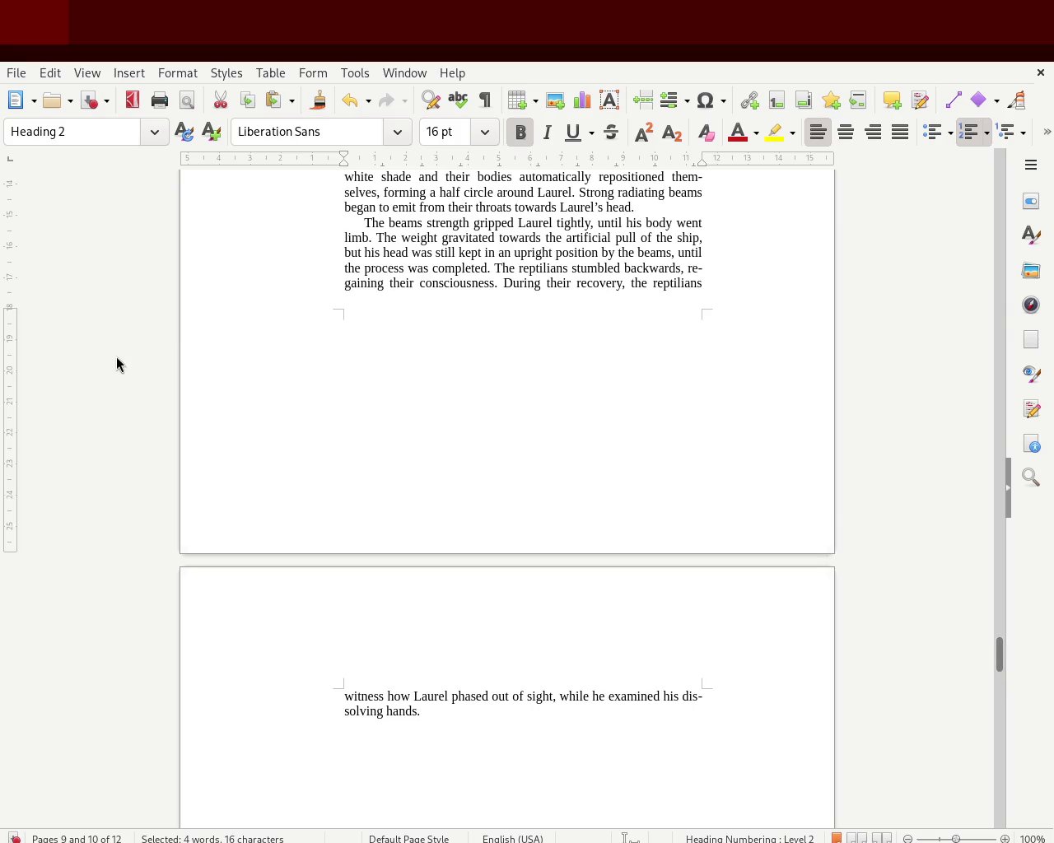
{"action": "left_click_drag", "start_coordinate": [9, 306], "coordinate": [26, 338]}
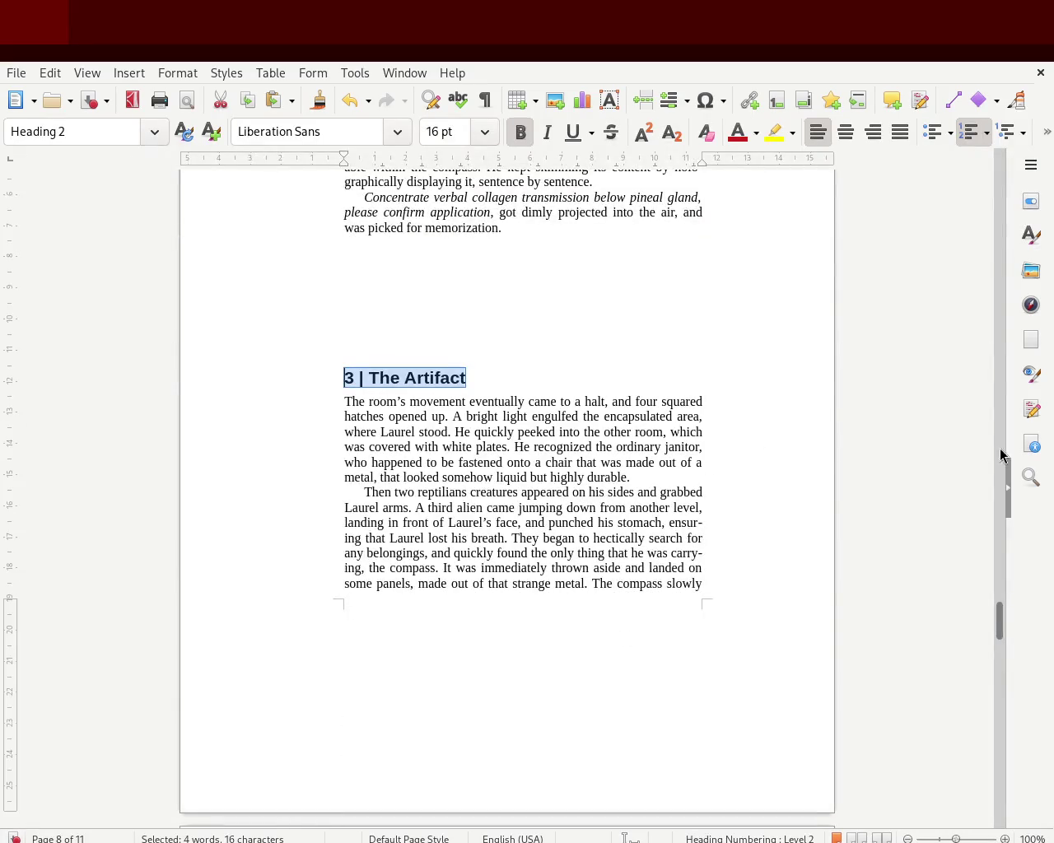
{"action": "mouse_move", "coordinate": [999, 632]}
{"action": "left_mouse_down"}
{"action": "mouse_move", "coordinate": [942, 239]}
{"action": "mouse_move", "coordinate": [945, 327]}
{"action": "left_mouse_up"}
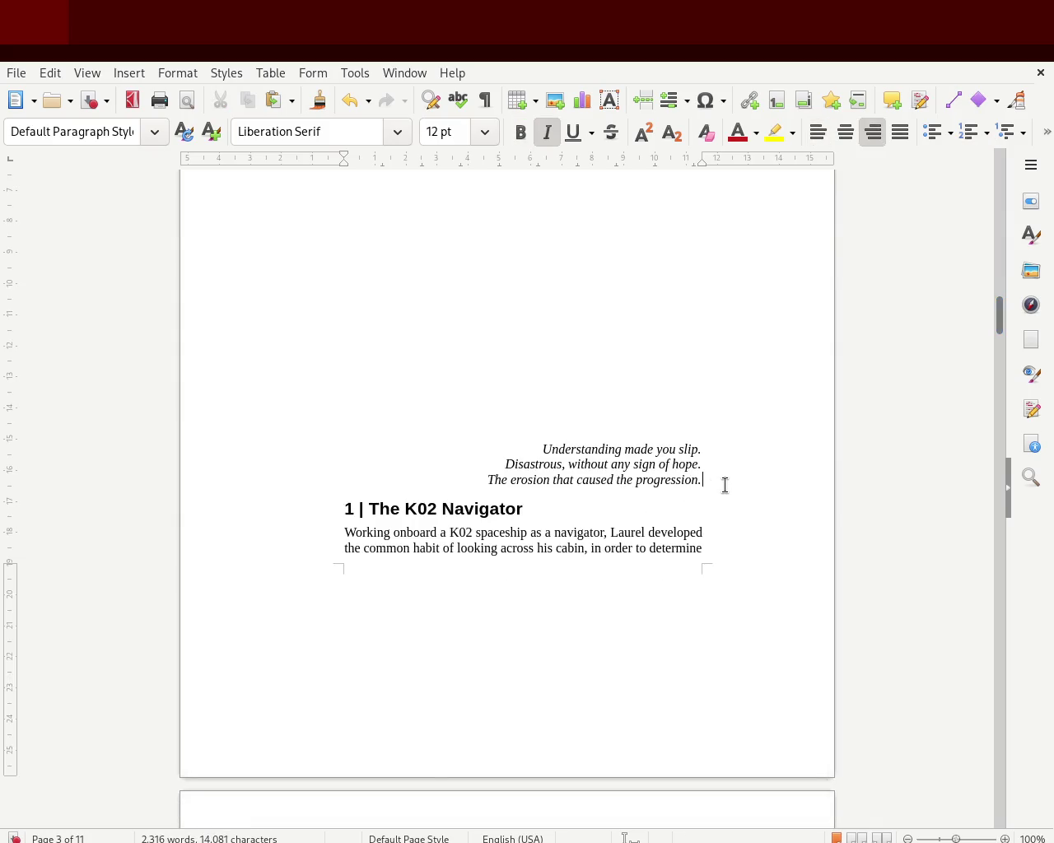
Step: Adjust the empty lines just above the '1 | The K02 Navigator' heading
{"action": "left_click", "coordinate": [319, 503]}
{"action": "key", "text": "Return"}
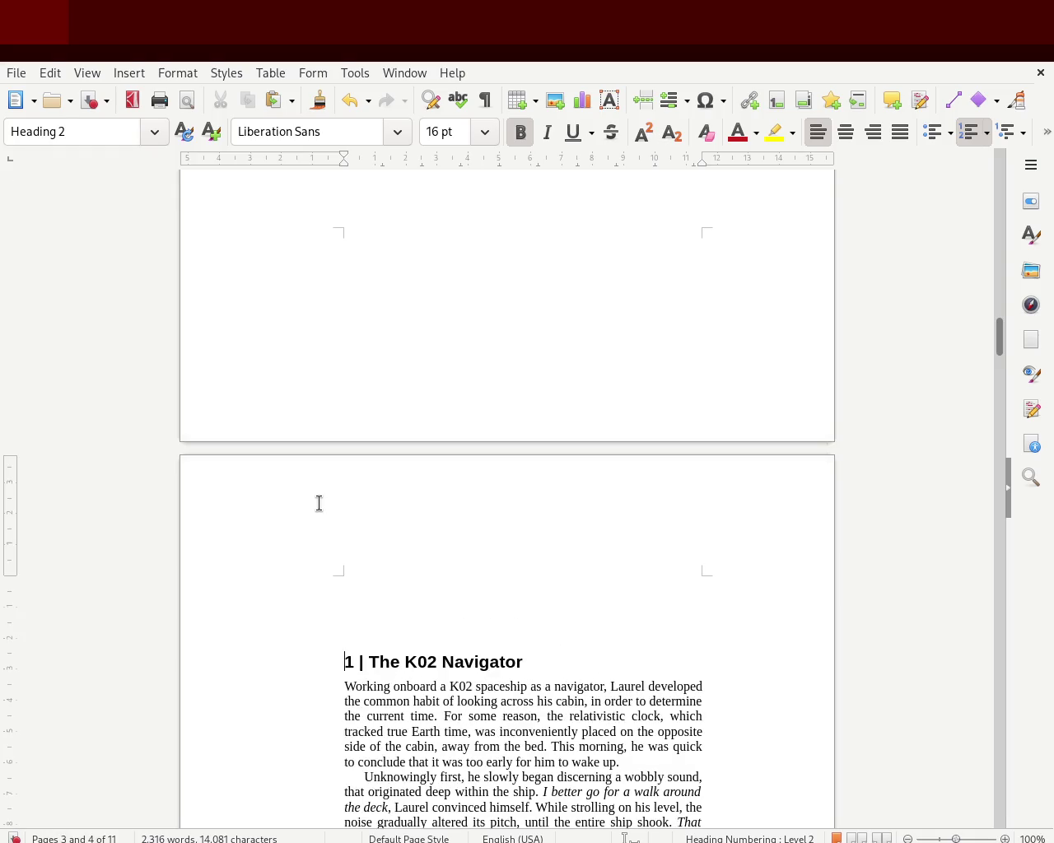
{"action": "key", "text": "BackSpace"}
{"action": "key", "text": "Return"}
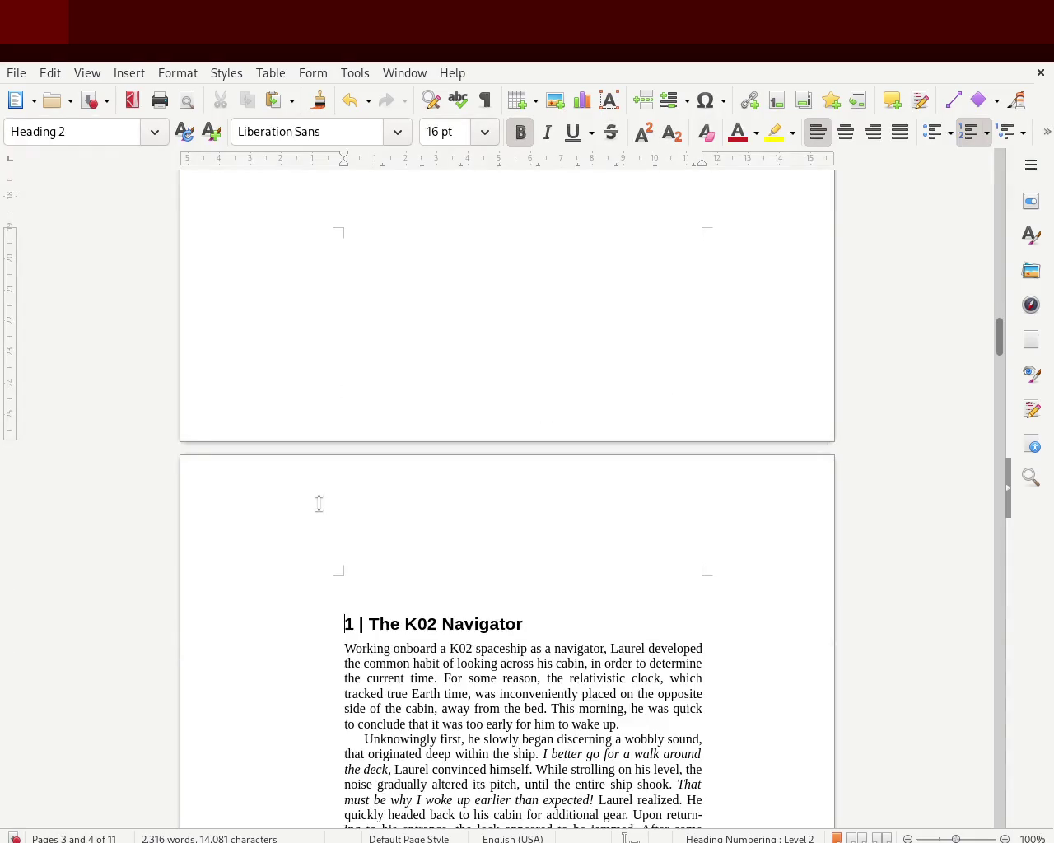
{"action": "key", "text": "BackSpace"}
{"action": "key", "text": "Return"}
Step: Remove the empty line above the poem and add one after it, moving chapter 1 to page 4
{"action": "key", "text": "Up"}
{"action": "key", "text": "Up"}
{"action": "key", "text": "Up"}
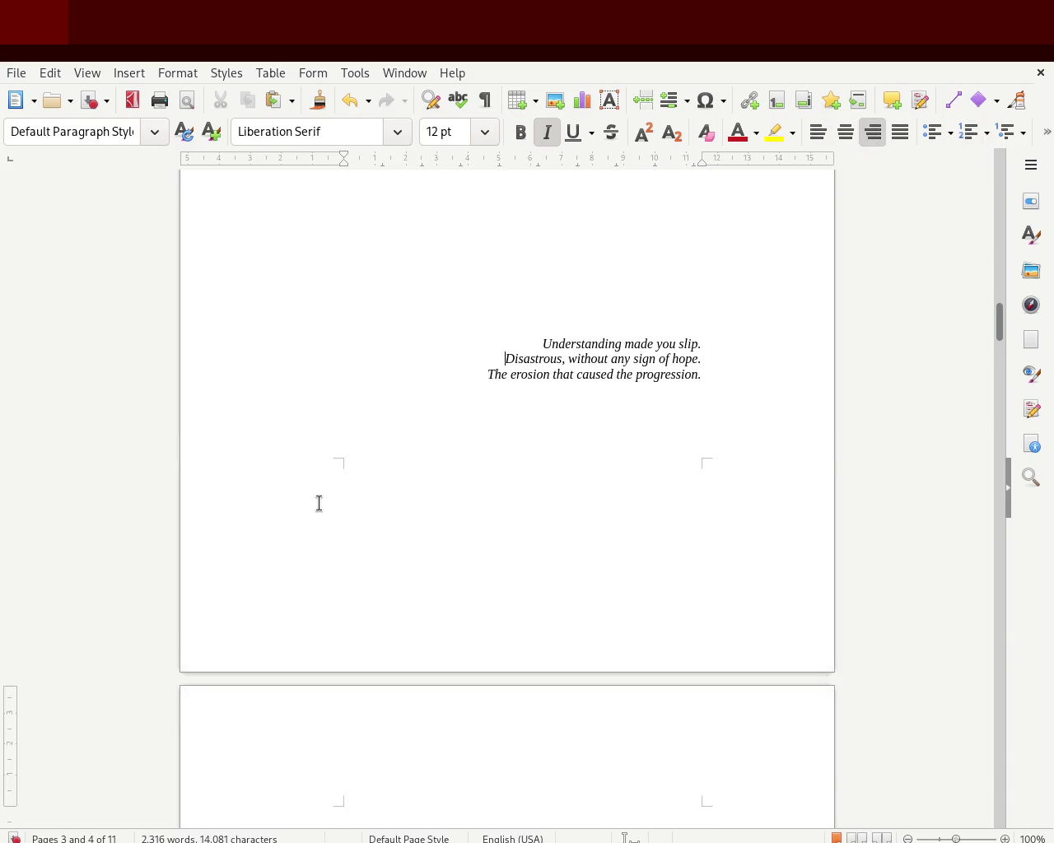
{"action": "key", "text": "BackSpace"}
{"action": "key", "text": "Down"}
{"action": "key", "text": "Down"}
{"action": "key", "text": "Down"}
{"action": "key", "text": "Down"}
{"action": "key", "text": "Down"}
{"action": "key", "text": "Down"}
{"action": "key", "text": "Return"}
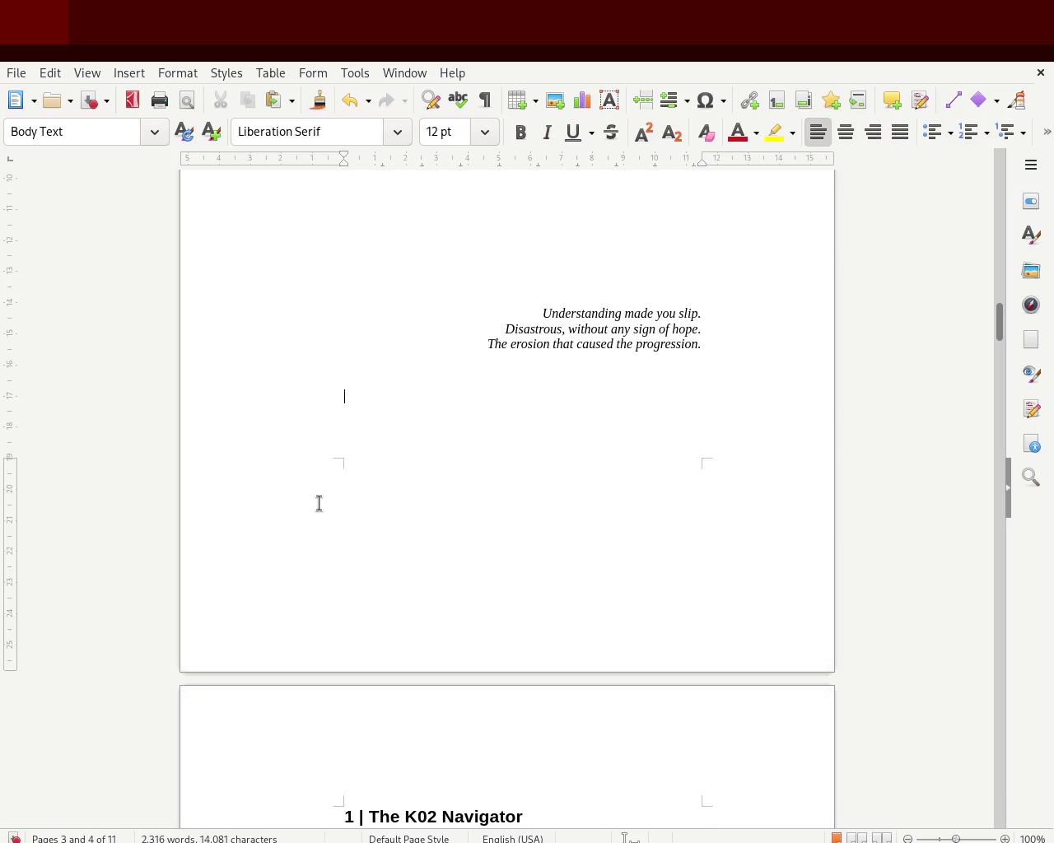
{"action": "left_click_drag", "start_coordinate": [998, 325], "coordinate": [1004, 373]}
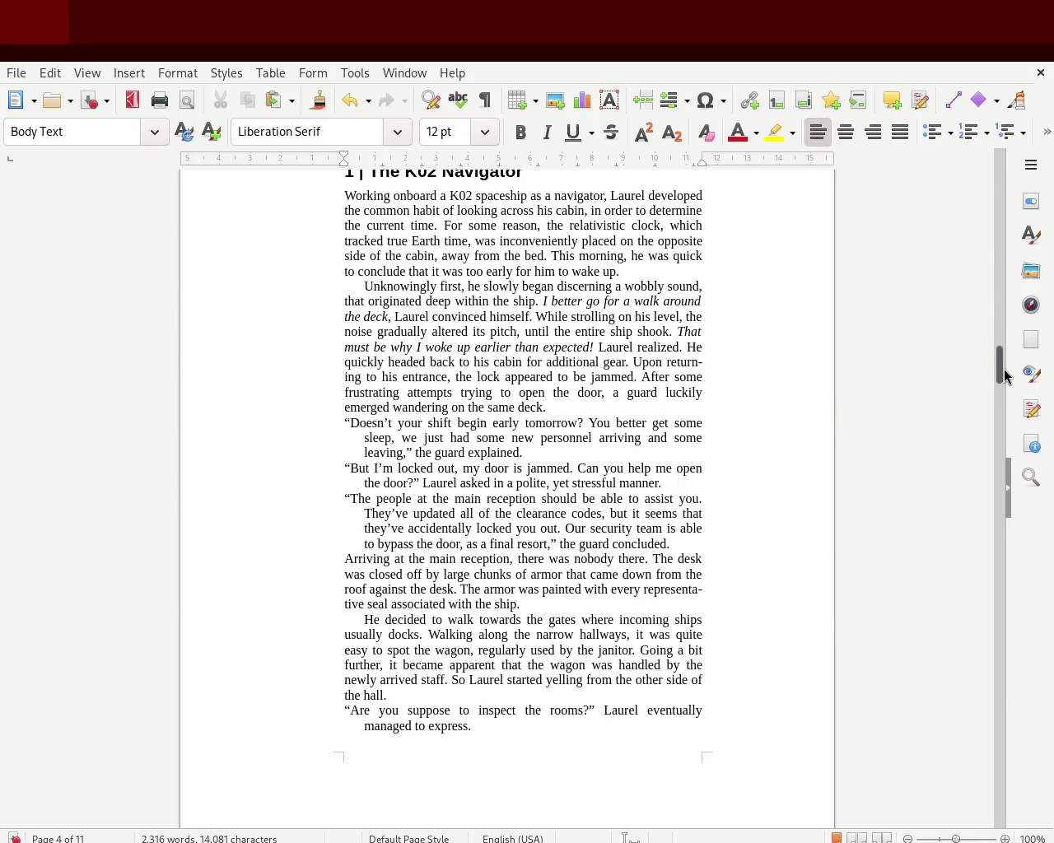
{"action": "scroll", "coordinate": [1004, 369], "scroll_direction": "up", "scroll_amount": 2}
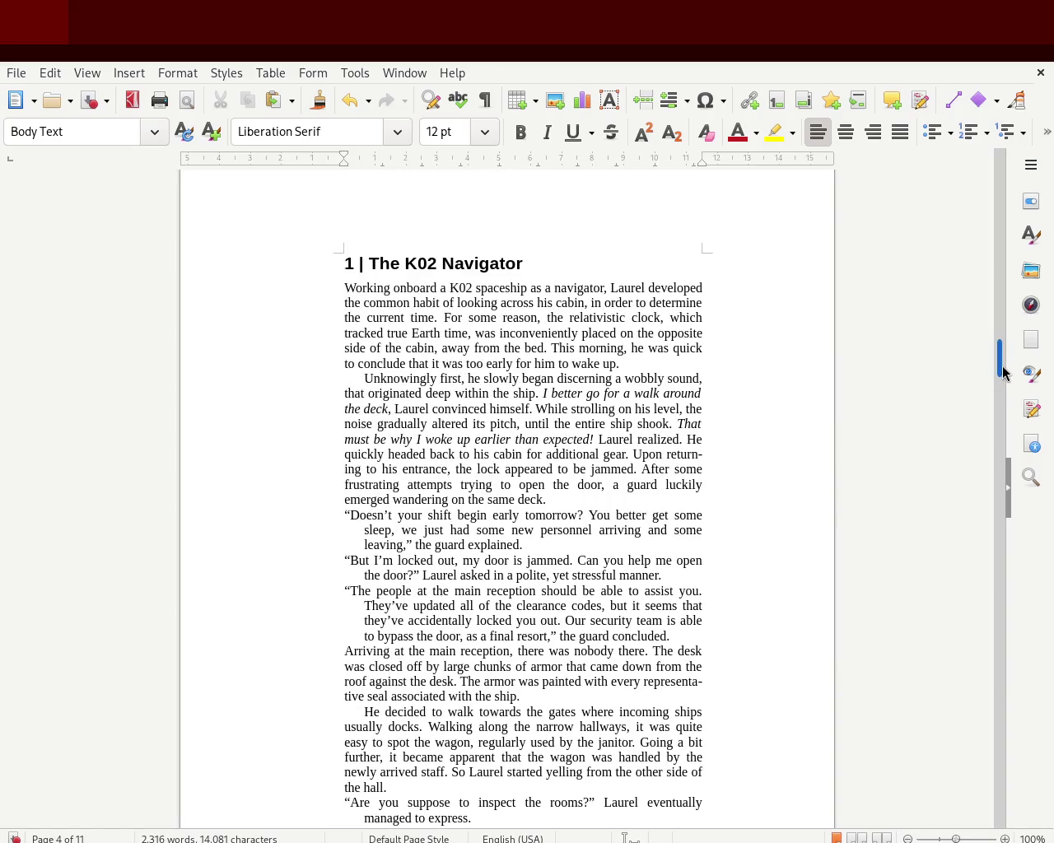
{"action": "left_click_drag", "start_coordinate": [998, 369], "coordinate": [1001, 203]}
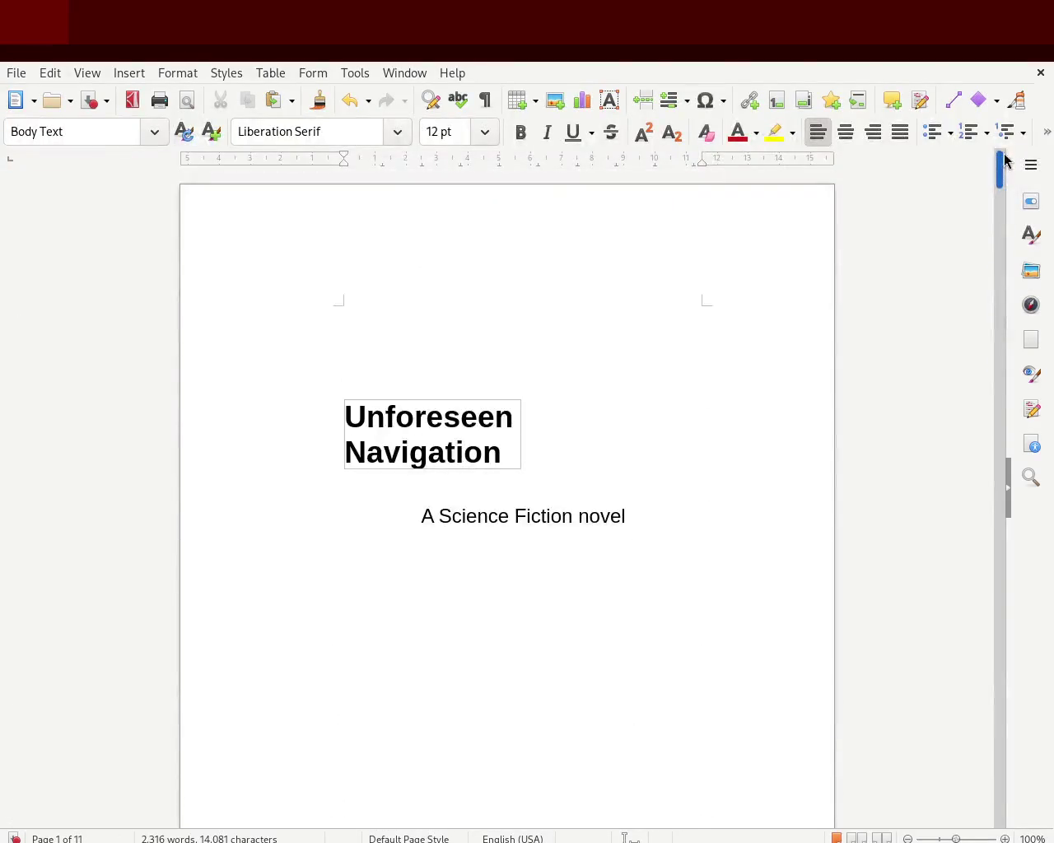
Step: Insert a footer for the Default Page Style from the Insert menu
{"action": "mouse_move", "coordinate": [1001, 204]}
{"action": "left_mouse_down"}
{"action": "mouse_move", "coordinate": [991, 223]}
{"action": "mouse_move", "coordinate": [999, 310]}
{"action": "mouse_move", "coordinate": [1005, 253]}
{"action": "left_mouse_up"}
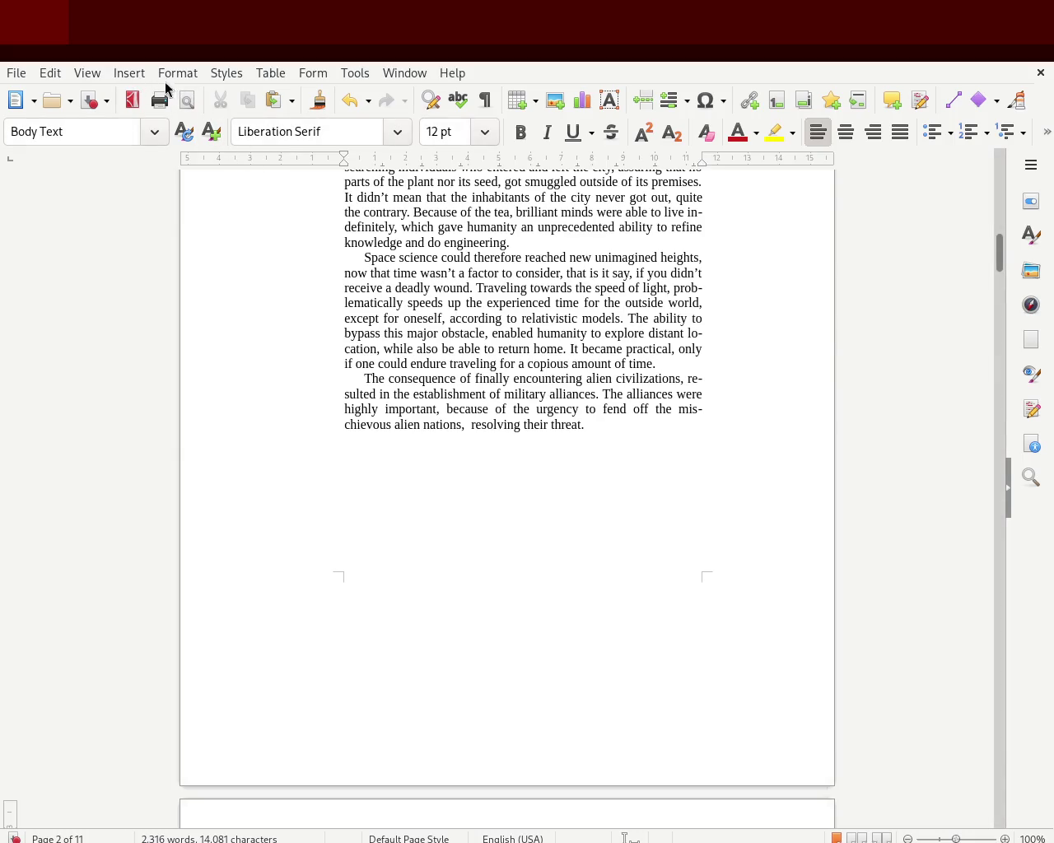
{"action": "left_click", "coordinate": [129, 74]}
{"action": "left_click", "coordinate": [592, 657]}
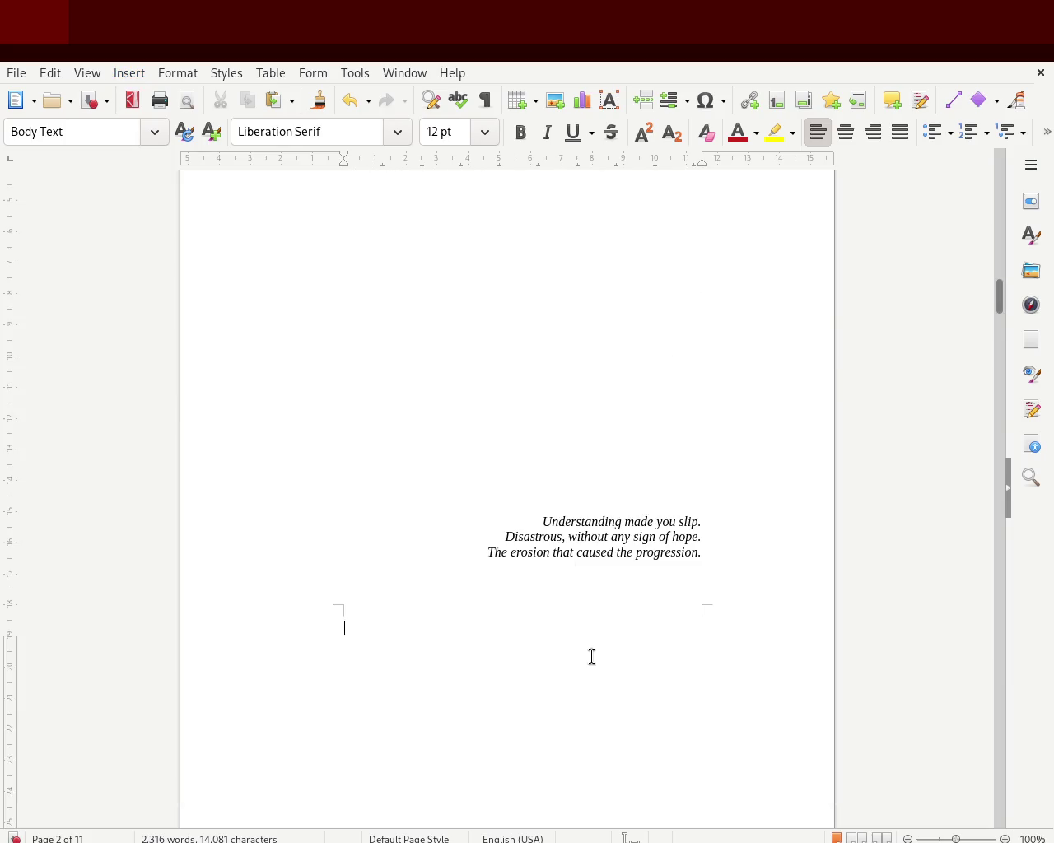
Step: Put the page number 1 into the footer
{"action": "mouse_move", "coordinate": [1000, 297]}
{"action": "left_mouse_down"}
{"action": "mouse_move", "coordinate": [1006, 170]}
{"action": "mouse_move", "coordinate": [1008, 320]}
{"action": "left_mouse_up"}
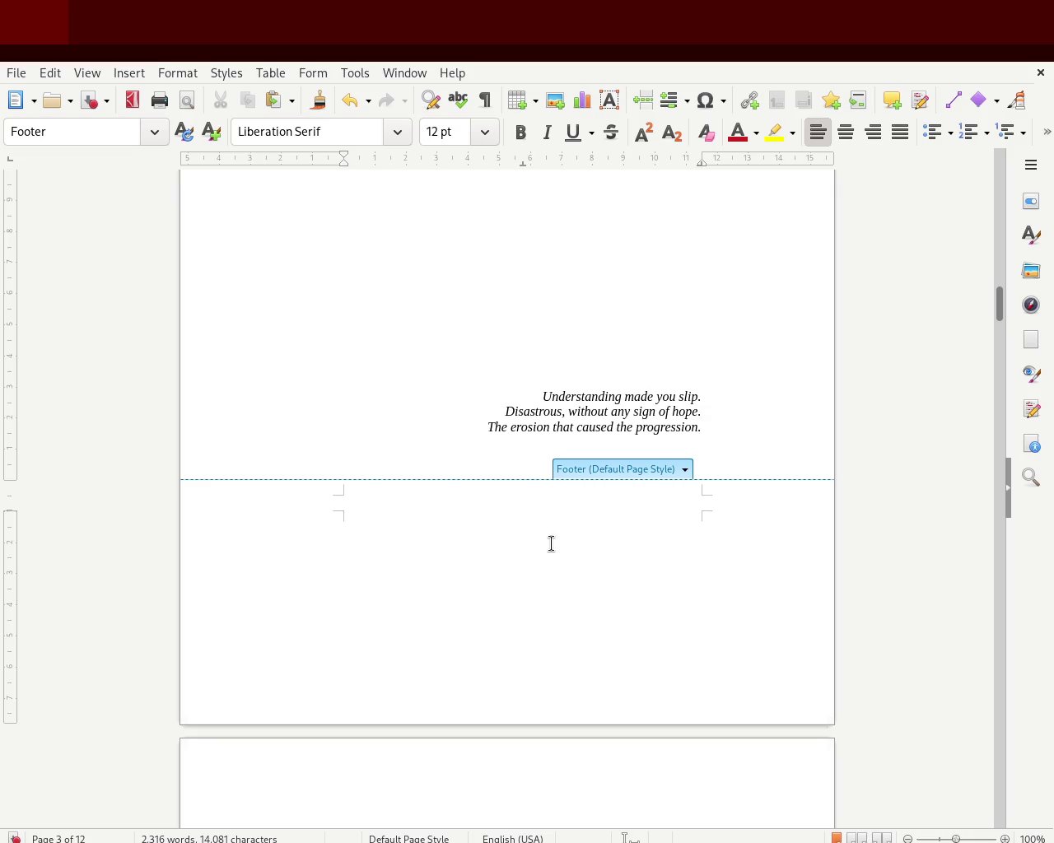
{"action": "type", "text": "1"}
{"action": "left_click_drag", "start_coordinate": [354, 504], "coordinate": [320, 500]}
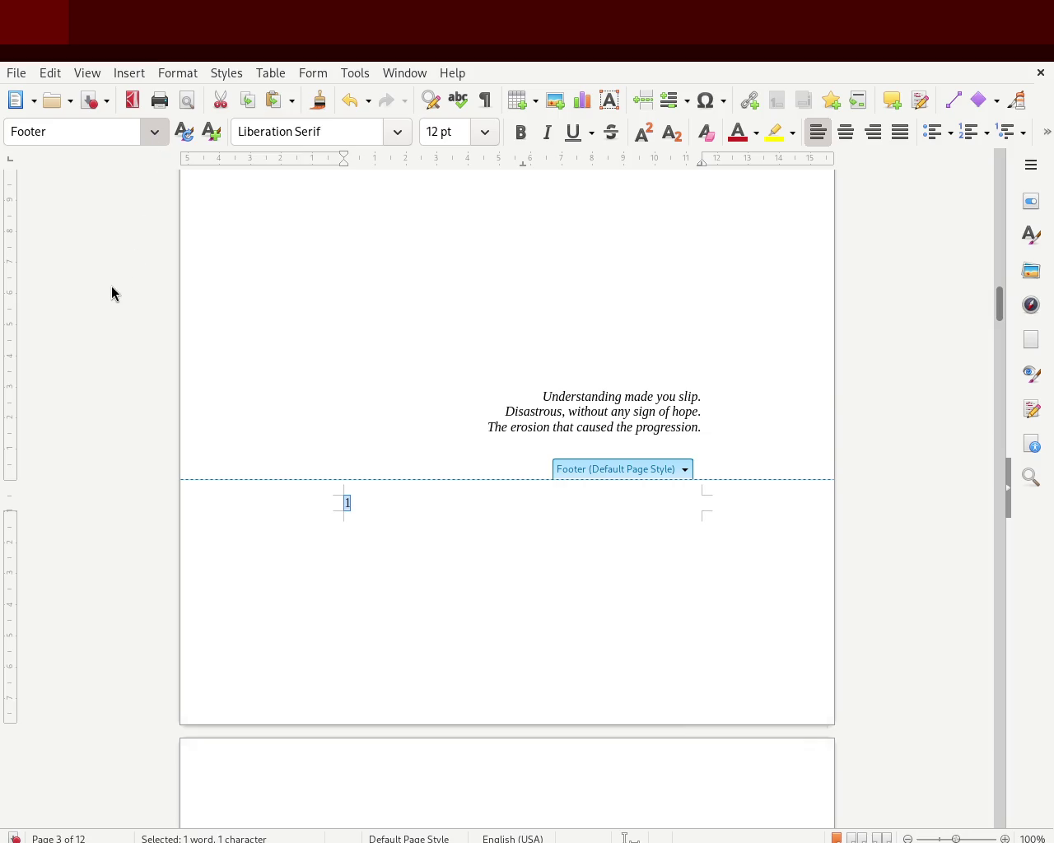
{"action": "left_click", "coordinate": [368, 502]}
{"action": "left_click_drag", "start_coordinate": [320, 502], "coordinate": [375, 457]}
{"action": "left_click", "coordinate": [417, 506]}
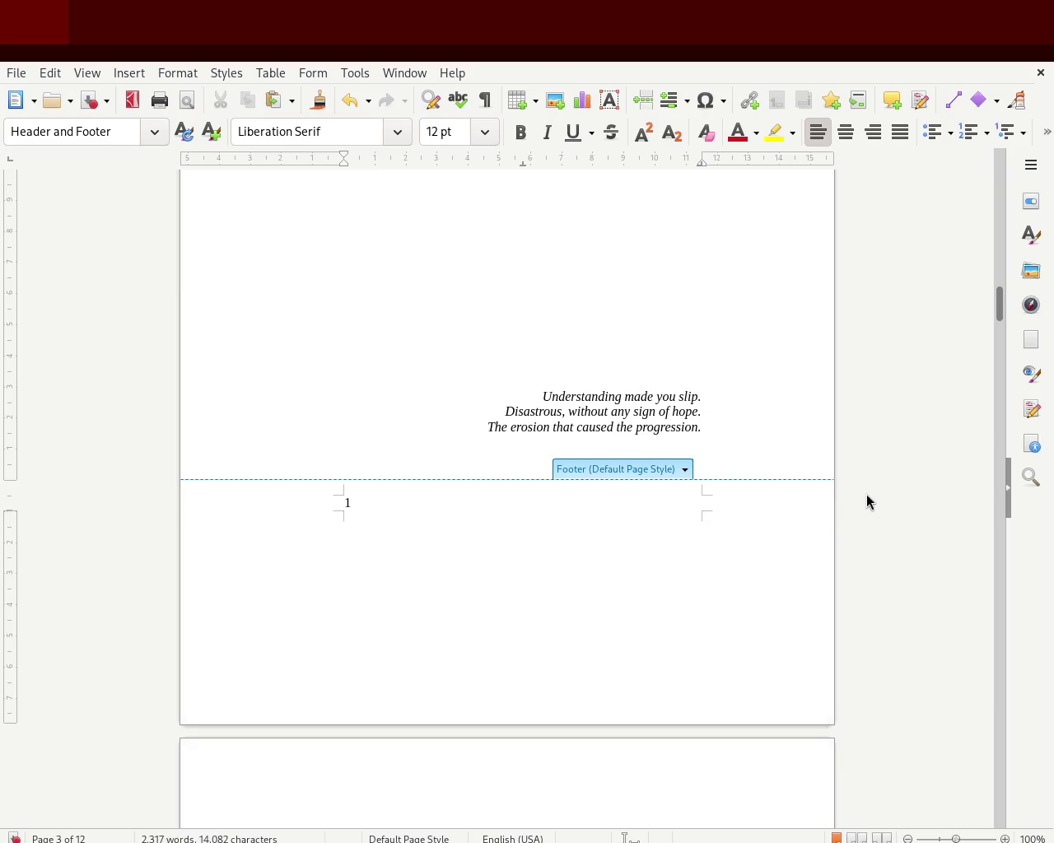
{"action": "left_click", "coordinate": [903, 430]}
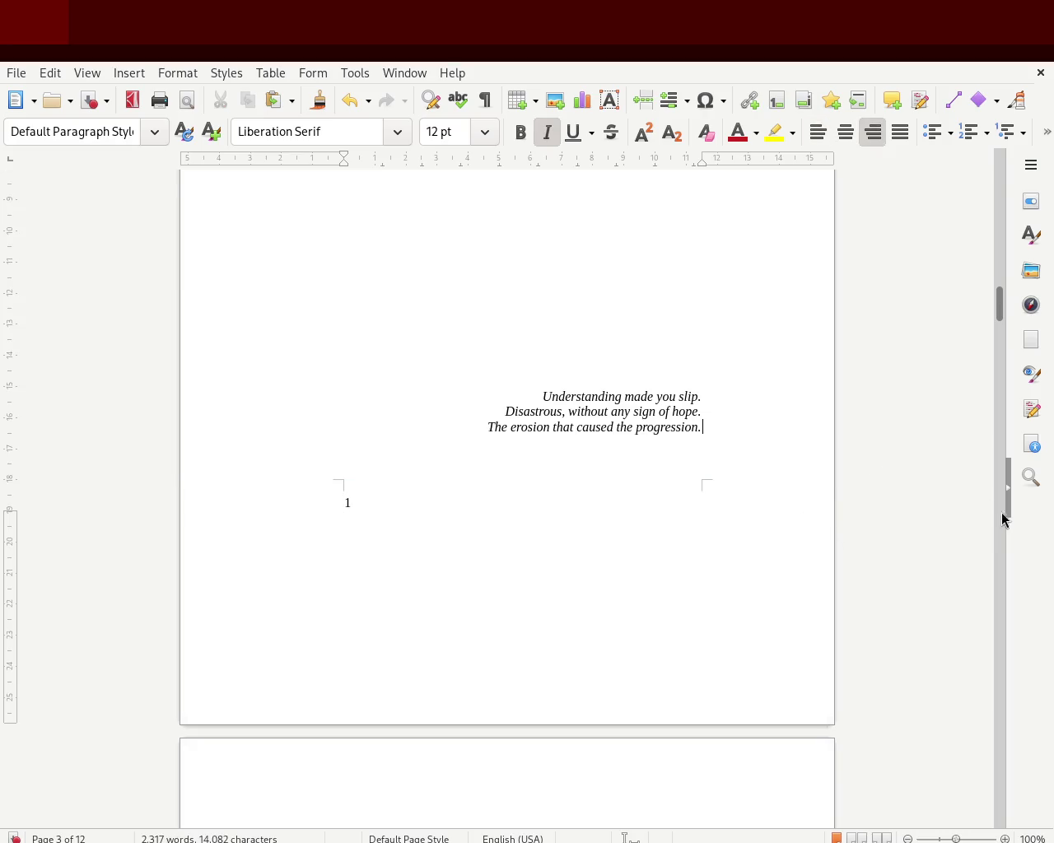
Step: Right-align the footer page number
{"action": "left_click_drag", "start_coordinate": [1000, 304], "coordinate": [993, 311]}
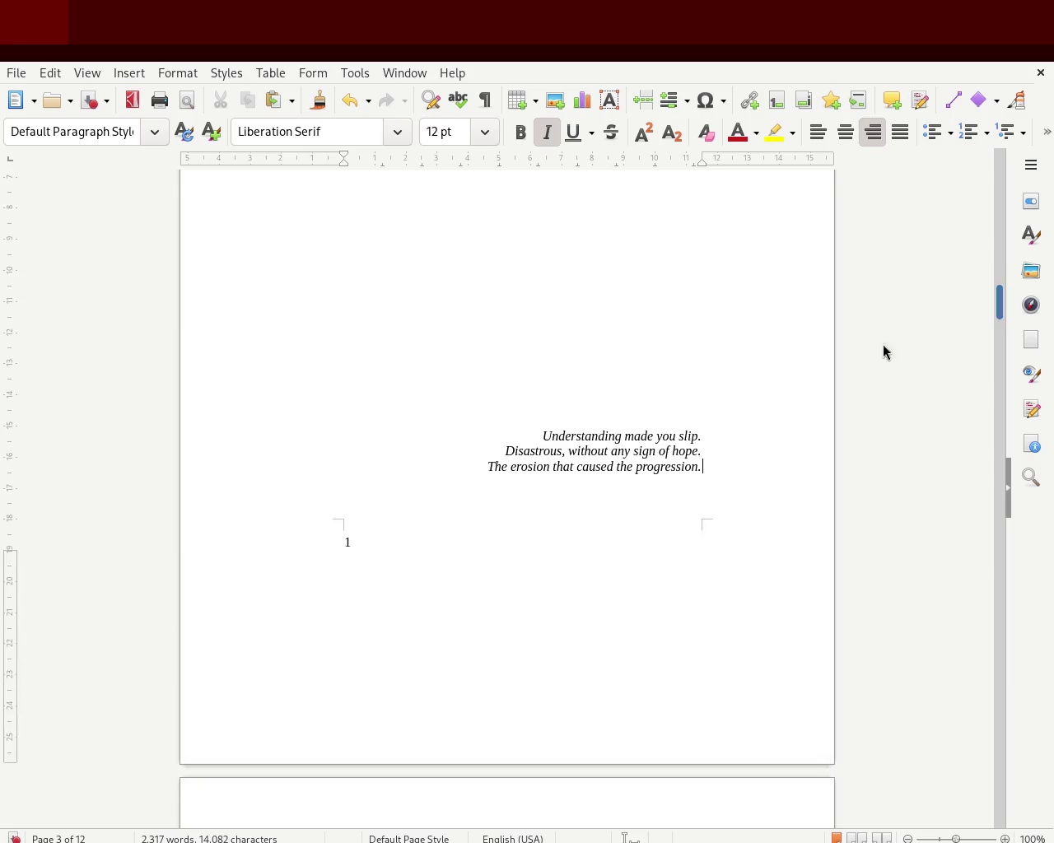
{"action": "left_click", "coordinate": [352, 545]}
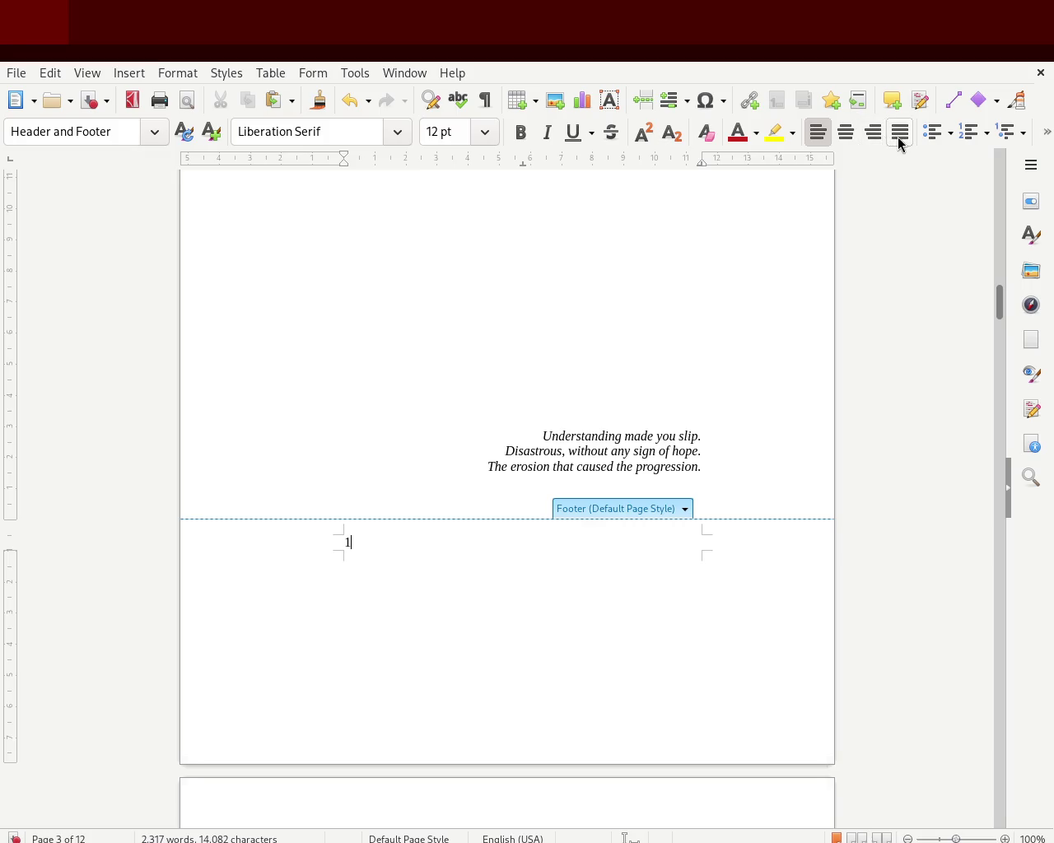
{"action": "left_click", "coordinate": [871, 133]}
{"action": "left_click", "coordinate": [943, 435]}
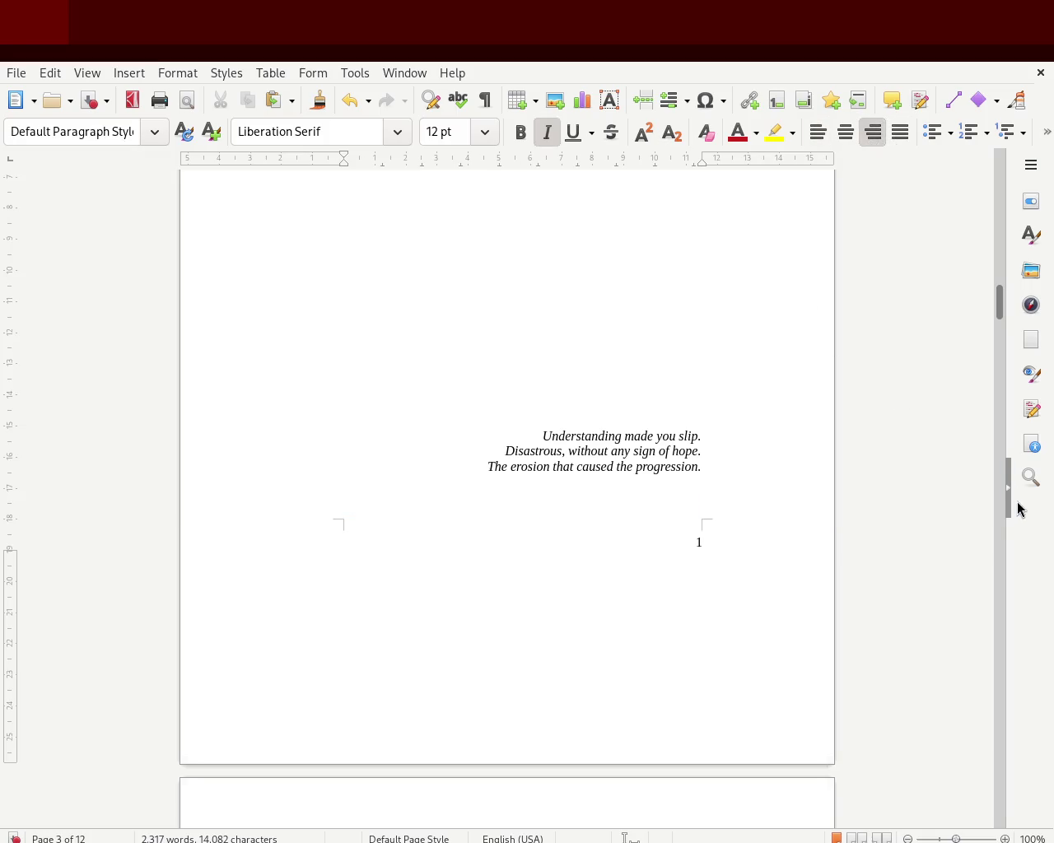
{"action": "left_click_drag", "start_coordinate": [1000, 301], "coordinate": [980, 197]}
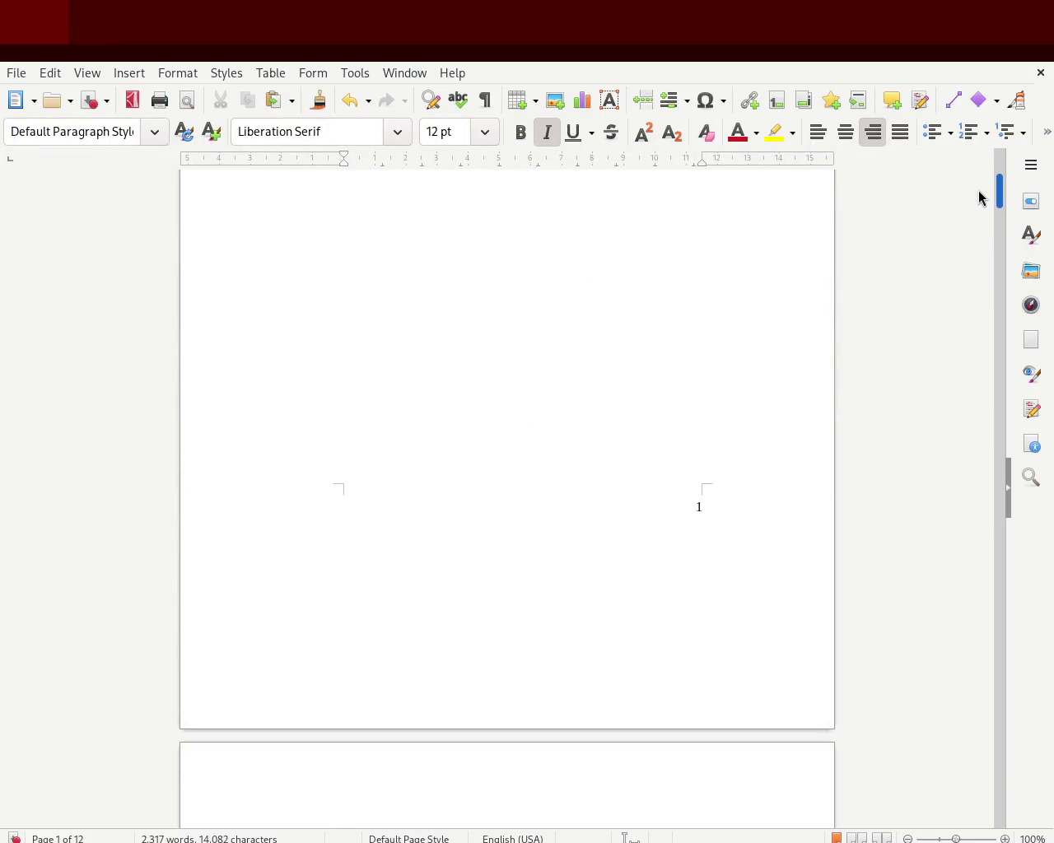
Step: Replace the footer's page-count field with a Page Number field showing each page's number
{"action": "mouse_move", "coordinate": [980, 197]}
{"action": "left_mouse_down"}
{"action": "mouse_move", "coordinate": [974, 238]}
{"action": "mouse_move", "coordinate": [976, 203]}
{"action": "left_mouse_up"}
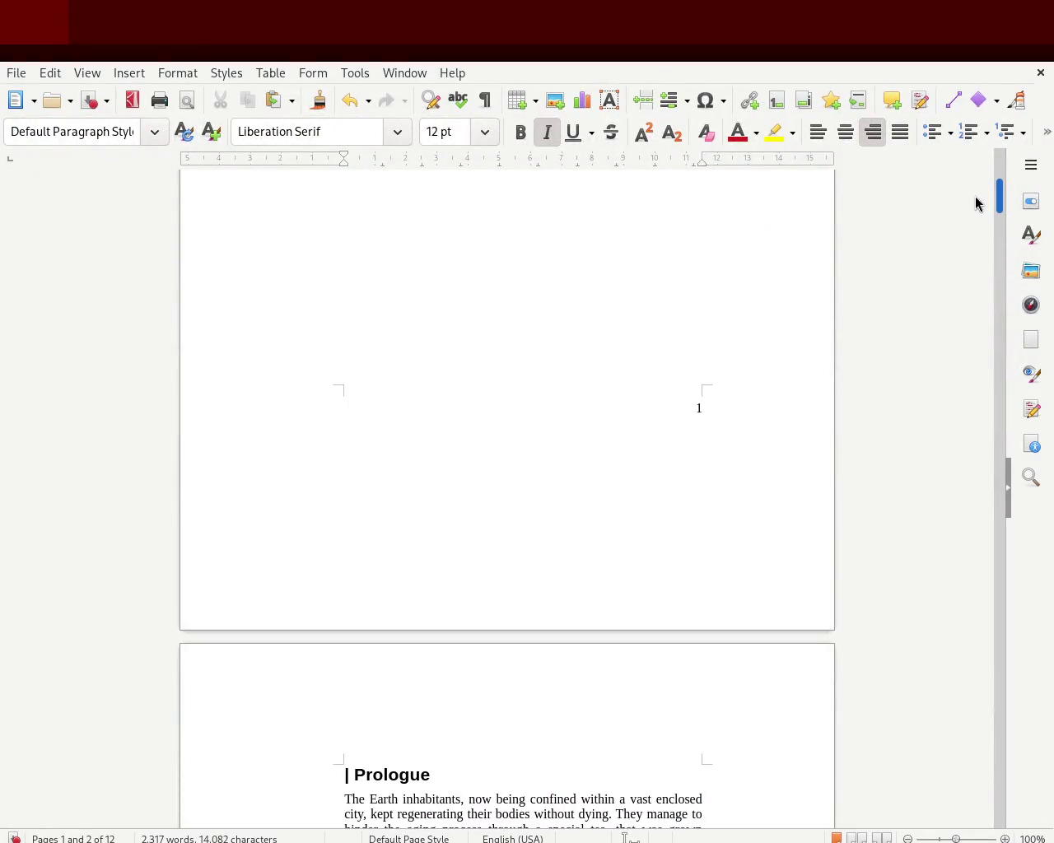
{"action": "double_click", "coordinate": [698, 408]}
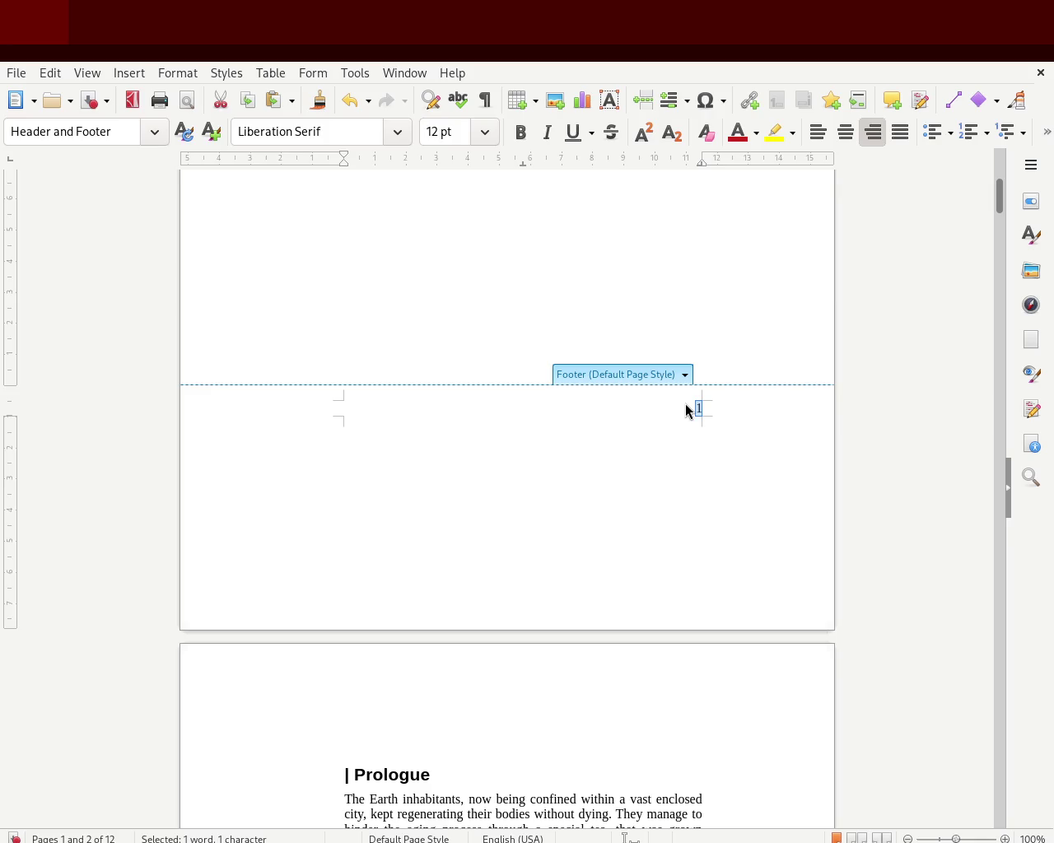
{"action": "left_click", "coordinate": [686, 481]}
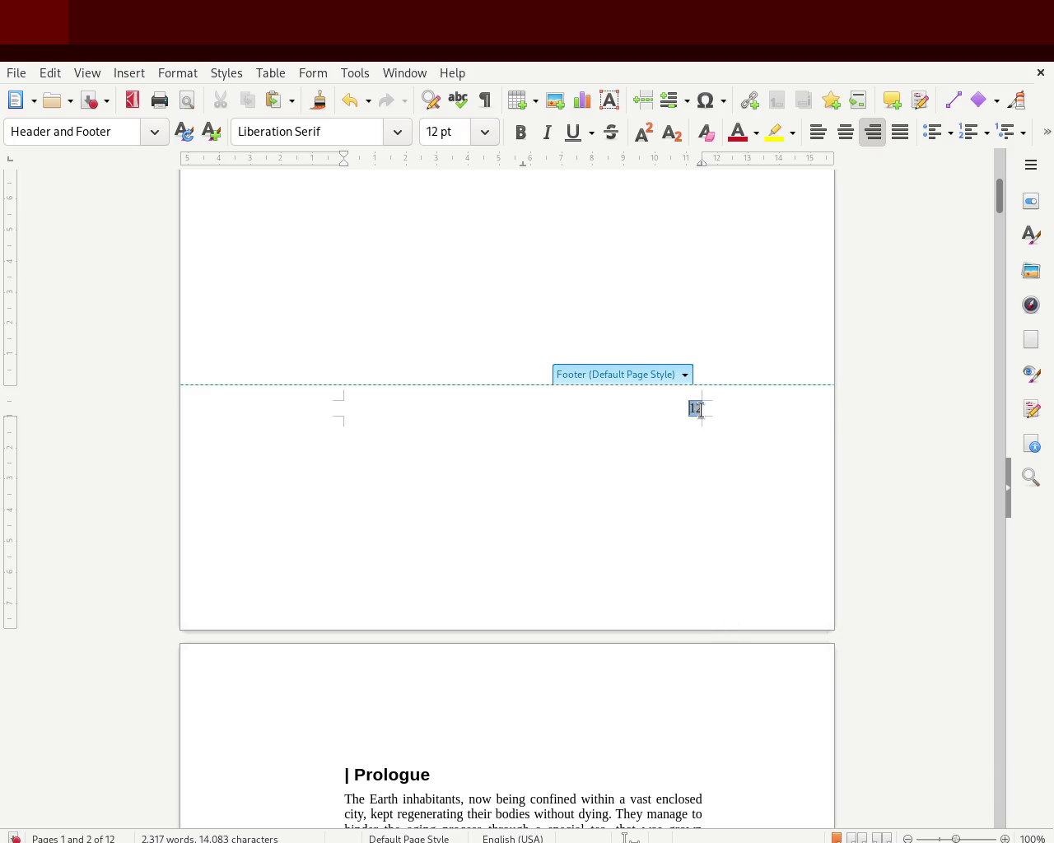
{"action": "key", "text": "ctrl+z"}
{"action": "mouse_move", "coordinate": [1000, 195]}
{"action": "left_mouse_down"}
{"action": "mouse_move", "coordinate": [985, 305]}
{"action": "mouse_move", "coordinate": [982, 189]}
{"action": "left_mouse_up"}
{"action": "left_click", "coordinate": [667, 274]}
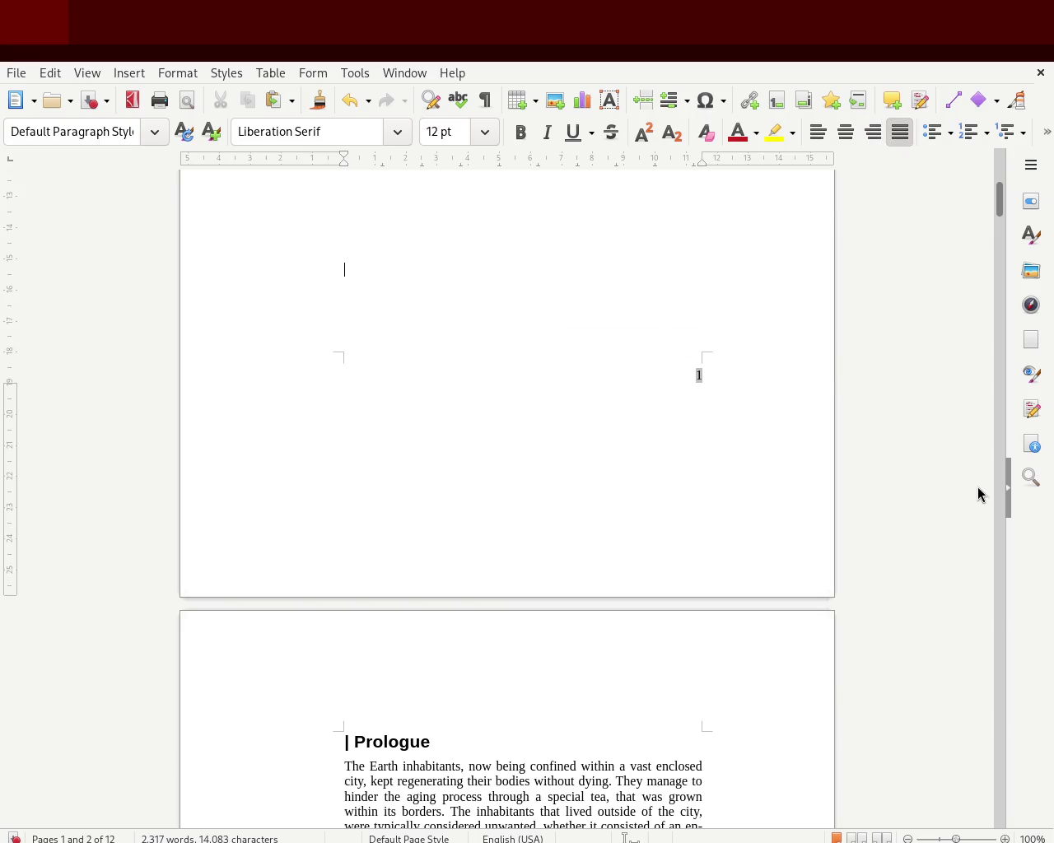
Step: Right-align the empty line ending the Prologue with Ctrl+R
{"action": "mouse_move", "coordinate": [993, 210]}
{"action": "left_mouse_down"}
{"action": "mouse_move", "coordinate": [999, 165]}
{"action": "mouse_move", "coordinate": [993, 251]}
{"action": "left_mouse_up"}
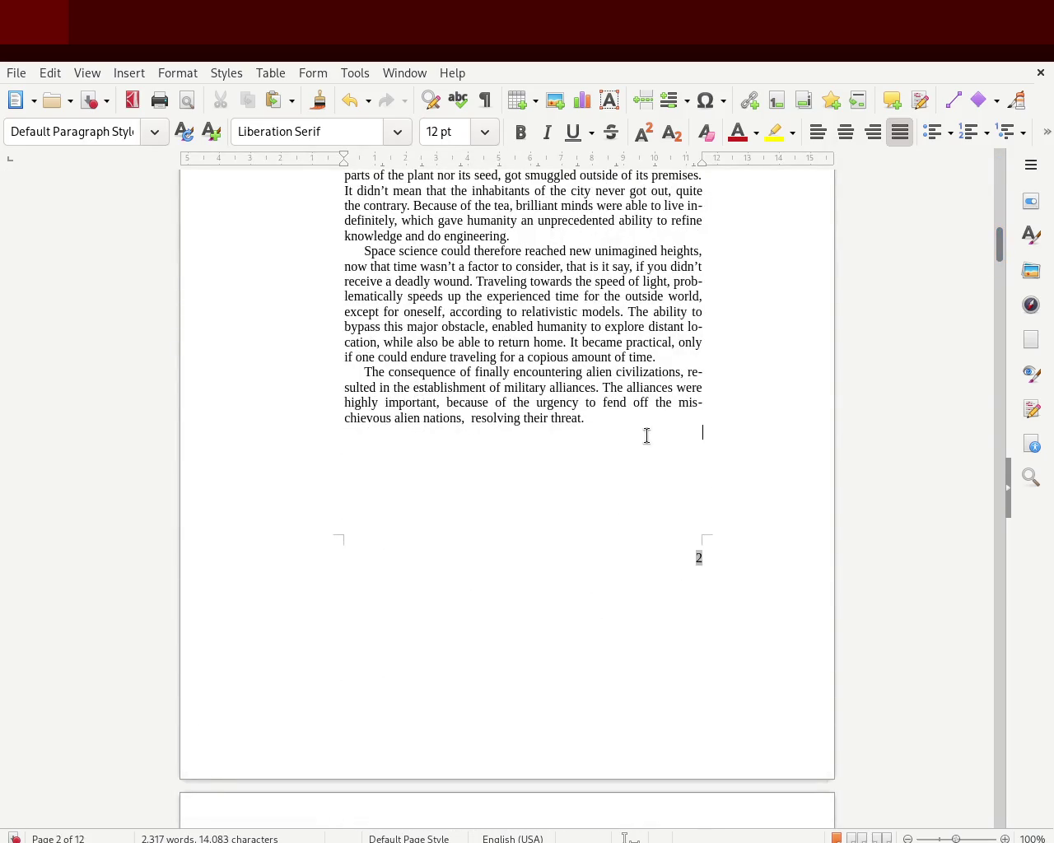
{"action": "key", "text": "ctrl+r"}
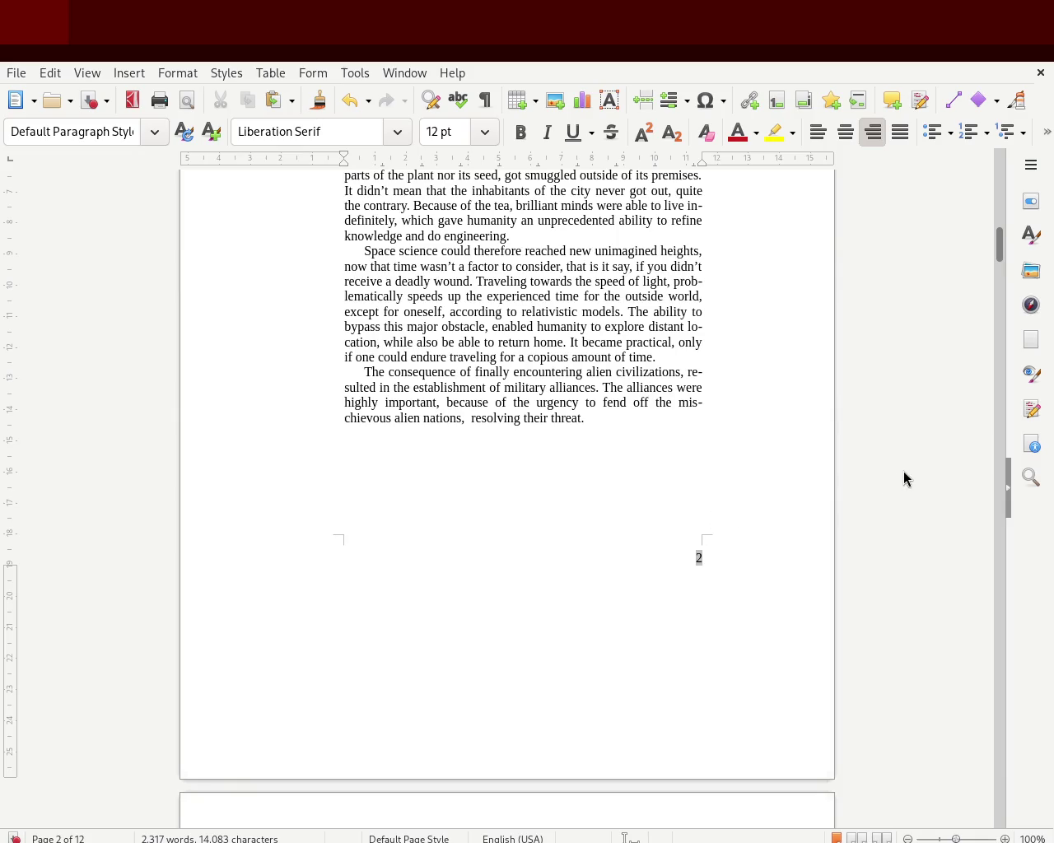
{"action": "mouse_move", "coordinate": [994, 264]}
{"action": "left_mouse_down"}
{"action": "mouse_move", "coordinate": [997, 219]}
{"action": "mouse_move", "coordinate": [997, 254]}
{"action": "mouse_move", "coordinate": [997, 233]}
{"action": "left_mouse_up"}
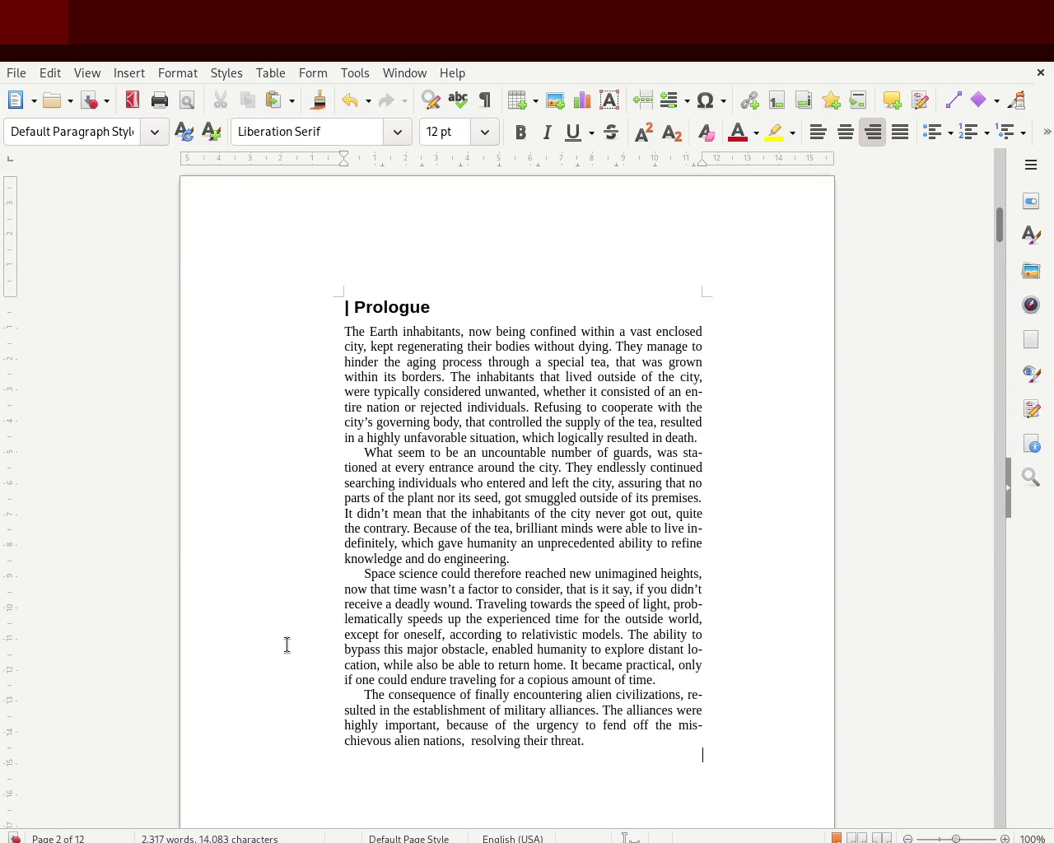
{"action": "left_click", "coordinate": [523, 643]}
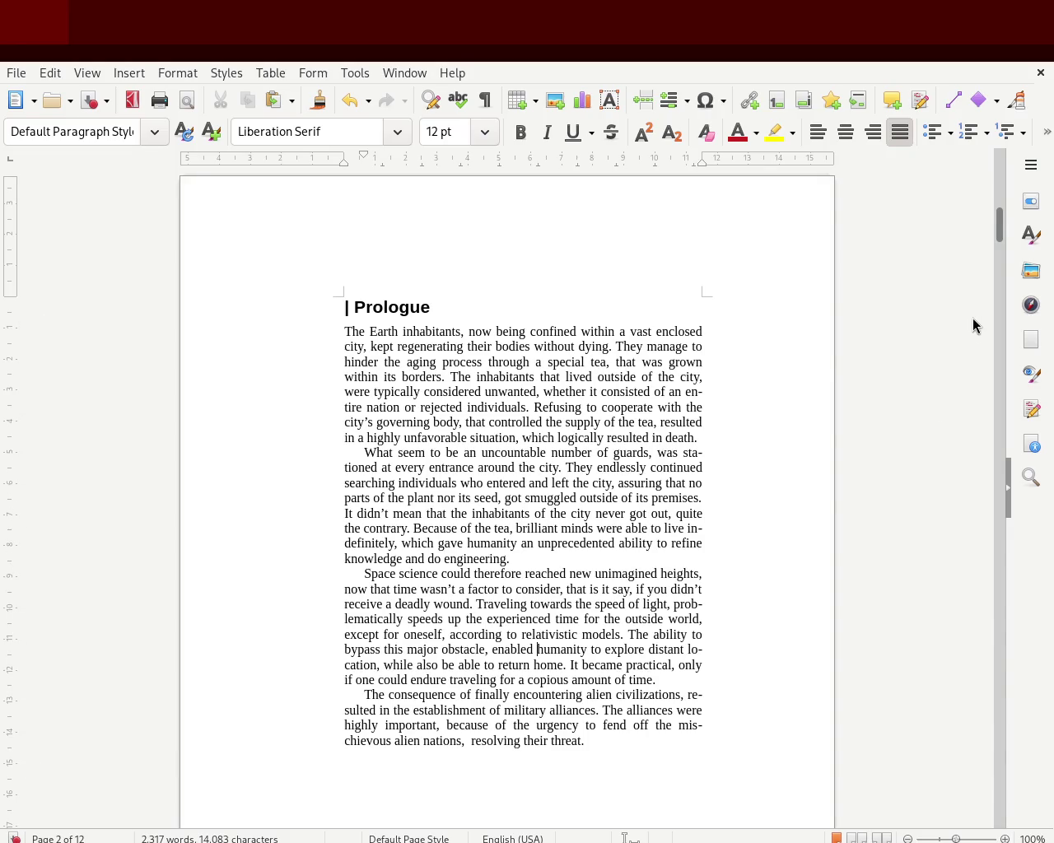
{"action": "left_click_drag", "start_coordinate": [997, 228], "coordinate": [999, 236]}
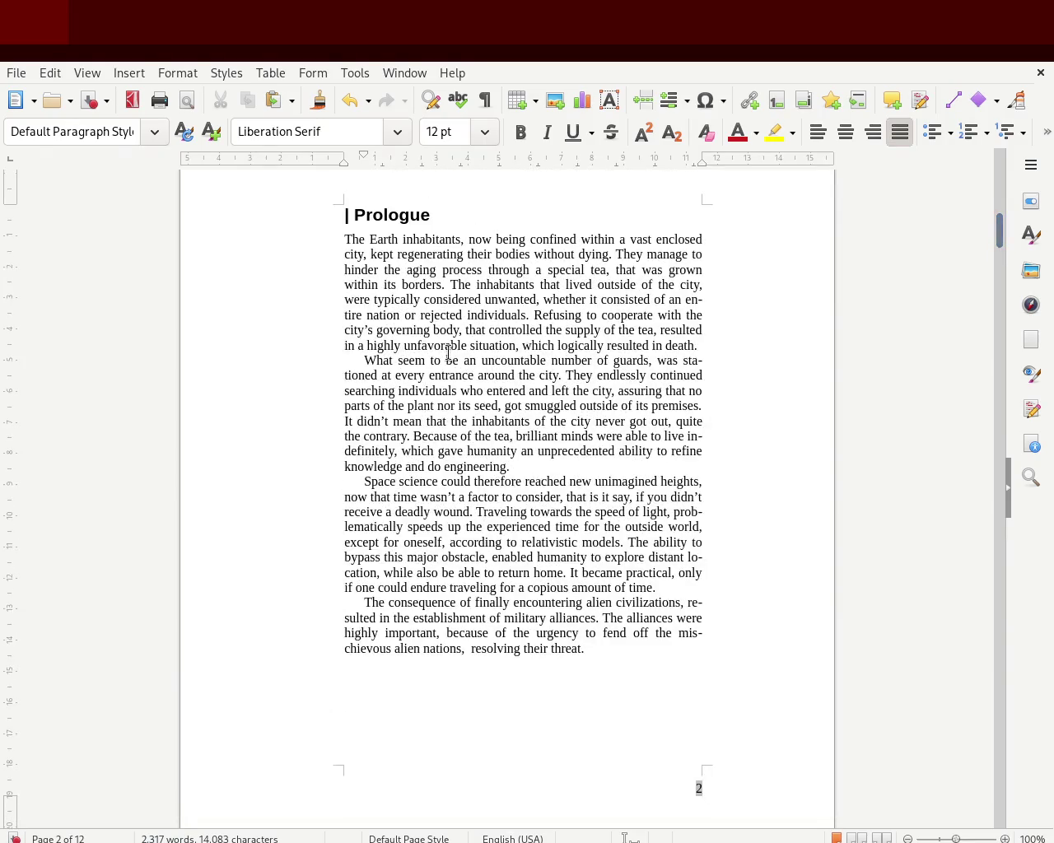
{"action": "left_click_drag", "start_coordinate": [414, 285], "coordinate": [494, 435]}
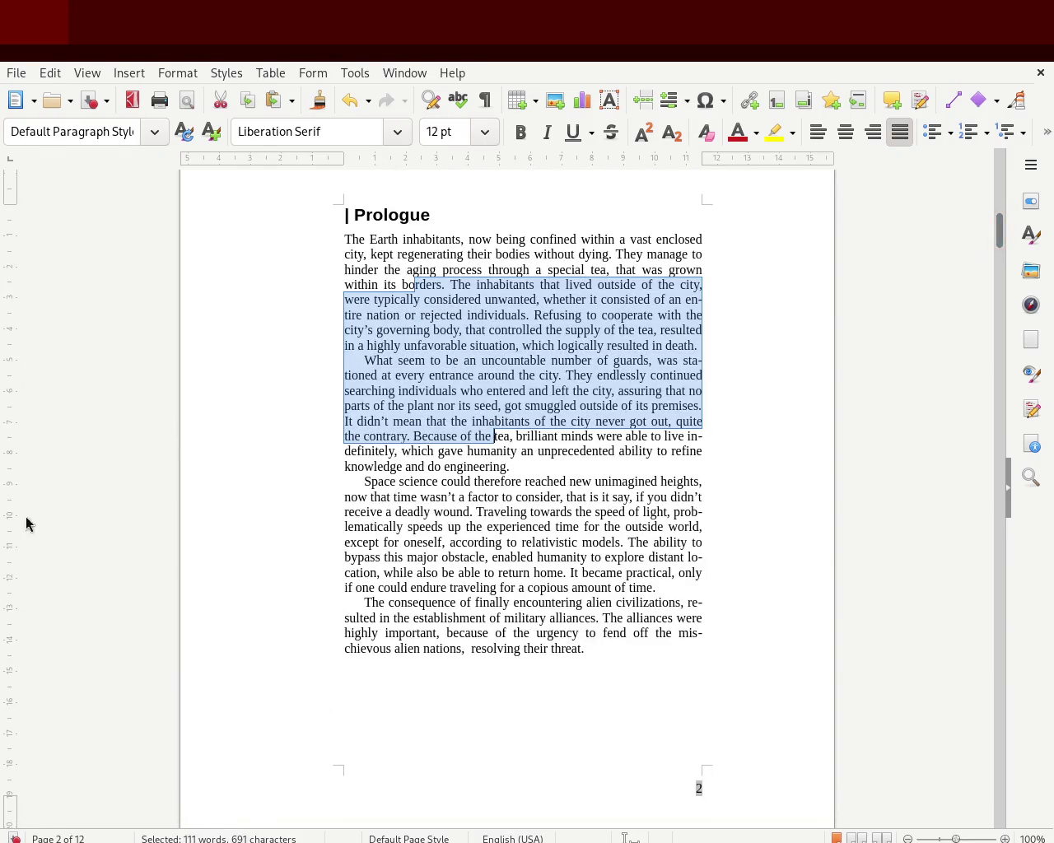
{"action": "left_click_drag", "start_coordinate": [6, 793], "coordinate": [35, 798]}
{"action": "left_click_drag", "start_coordinate": [35, 794], "coordinate": [38, 802]}
{"action": "left_click", "coordinate": [628, 570]}
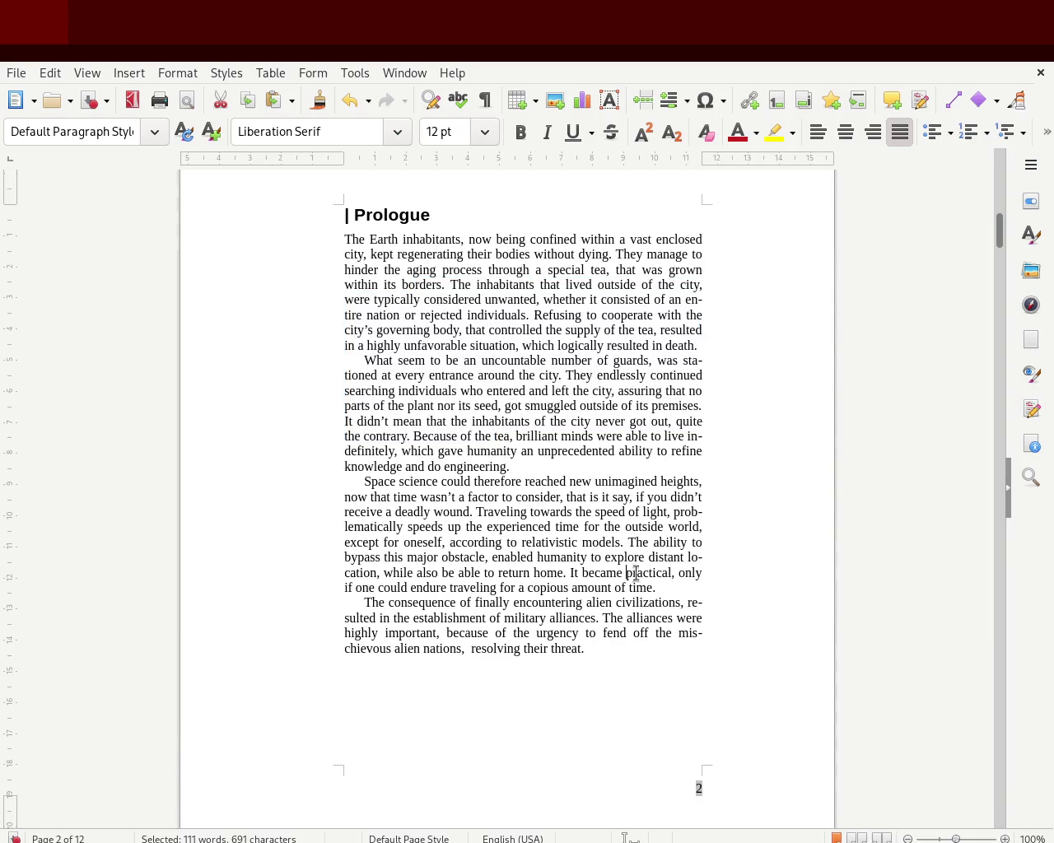
{"action": "left_click", "coordinate": [708, 738]}
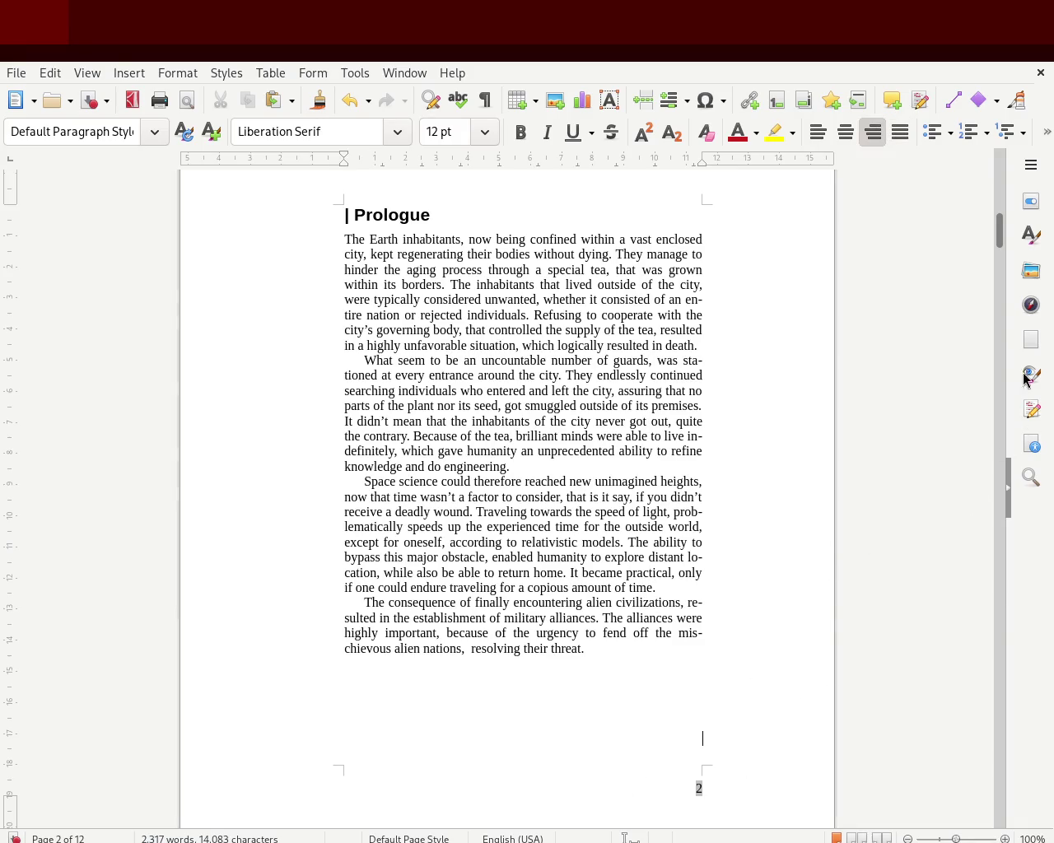
{"action": "mouse_move", "coordinate": [1001, 239]}
{"action": "left_mouse_down"}
{"action": "mouse_move", "coordinate": [999, 157]}
{"action": "mouse_move", "coordinate": [994, 191]}
{"action": "left_mouse_up"}
{"action": "left_click", "coordinate": [720, 350]}
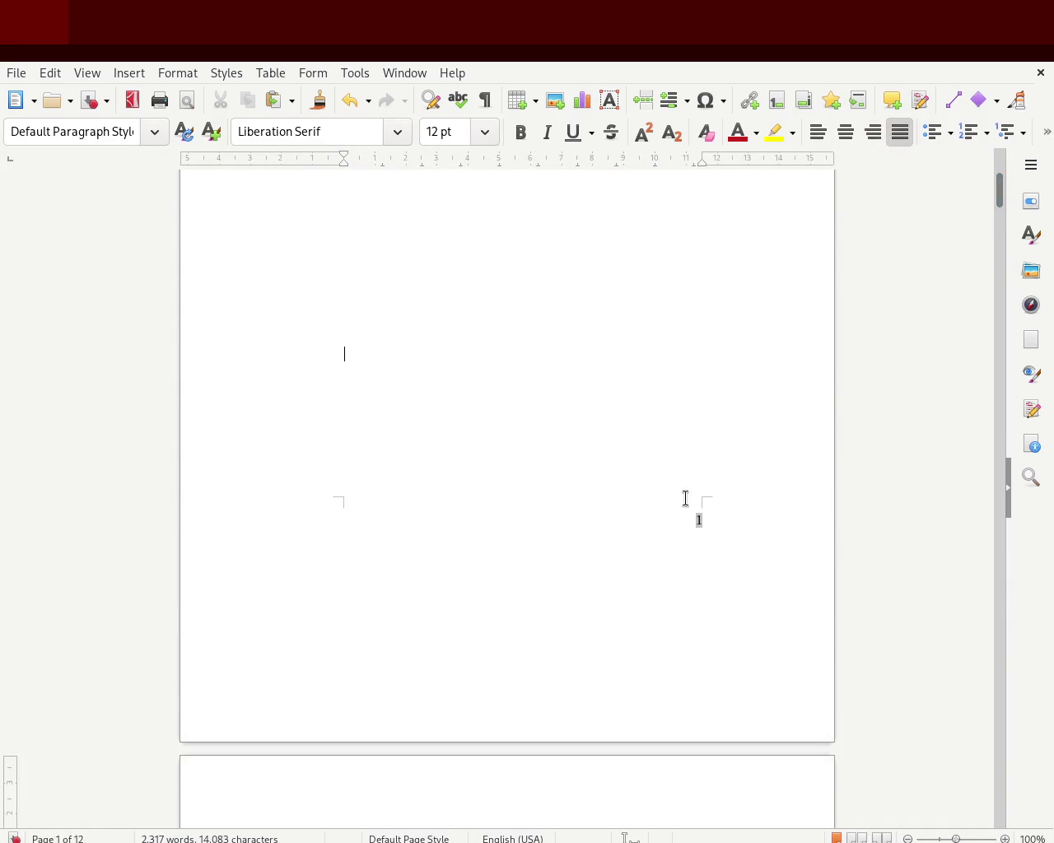
{"action": "left_click", "coordinate": [660, 526]}
{"action": "left_click", "coordinate": [188, 359]}
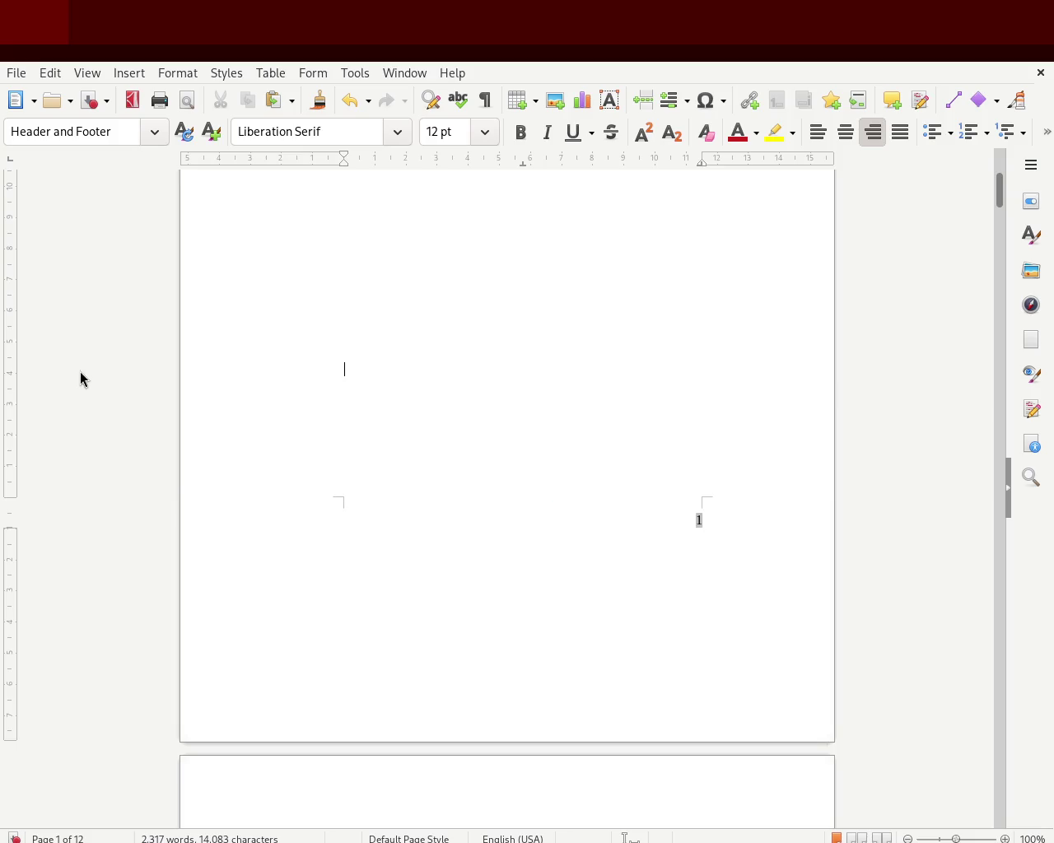
{"action": "left_click", "coordinate": [698, 518]}
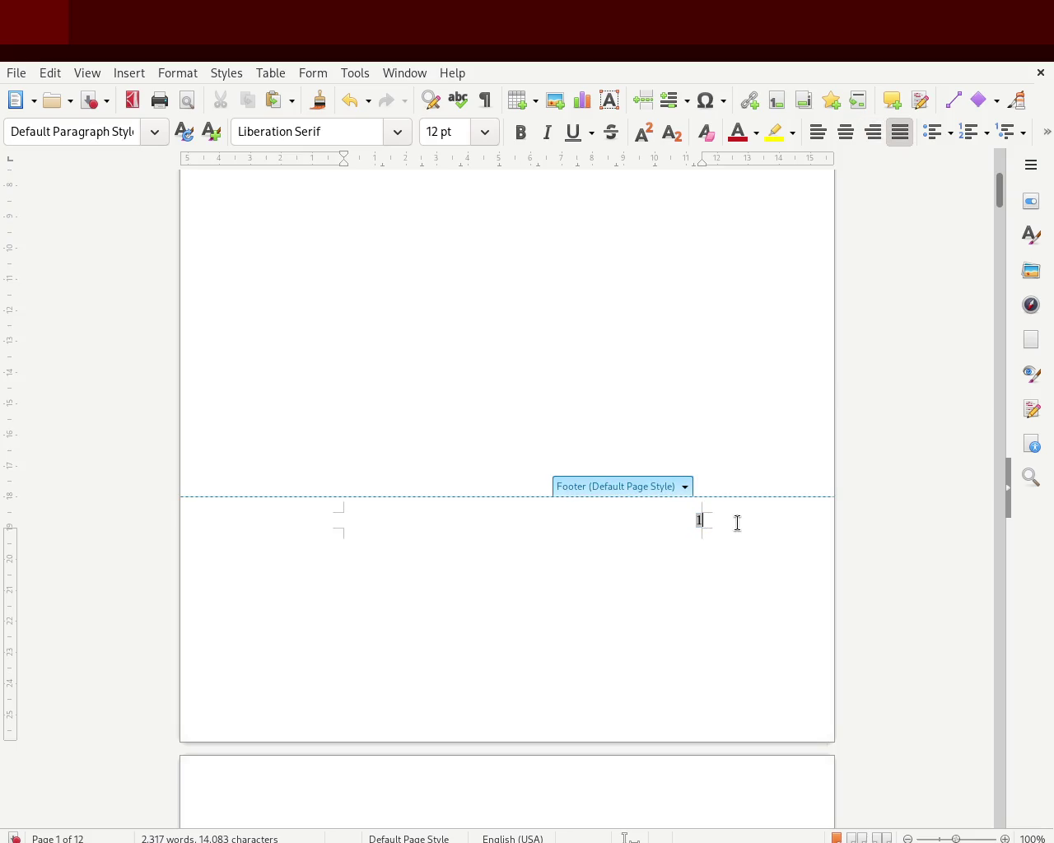
{"action": "mouse_move", "coordinate": [1002, 200]}
{"action": "left_mouse_down"}
{"action": "mouse_move", "coordinate": [998, 256]}
{"action": "mouse_move", "coordinate": [1002, 236]}
{"action": "left_mouse_up"}
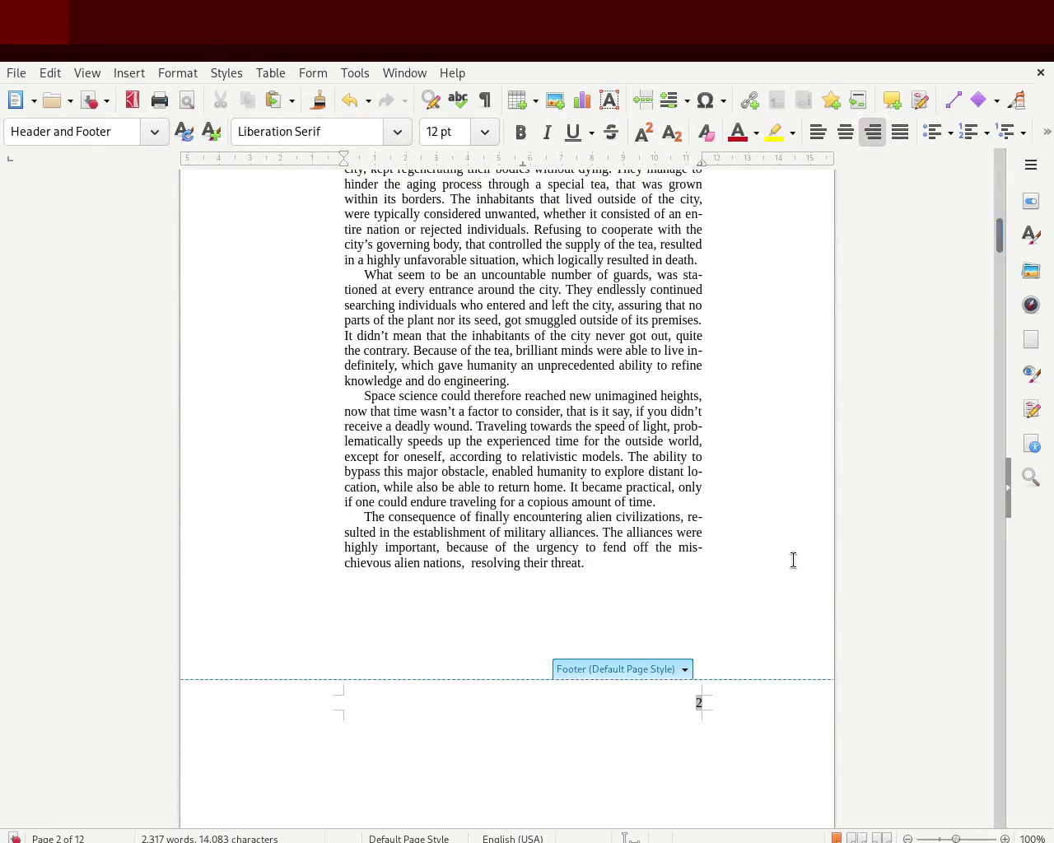
{"action": "left_click", "coordinate": [792, 564]}
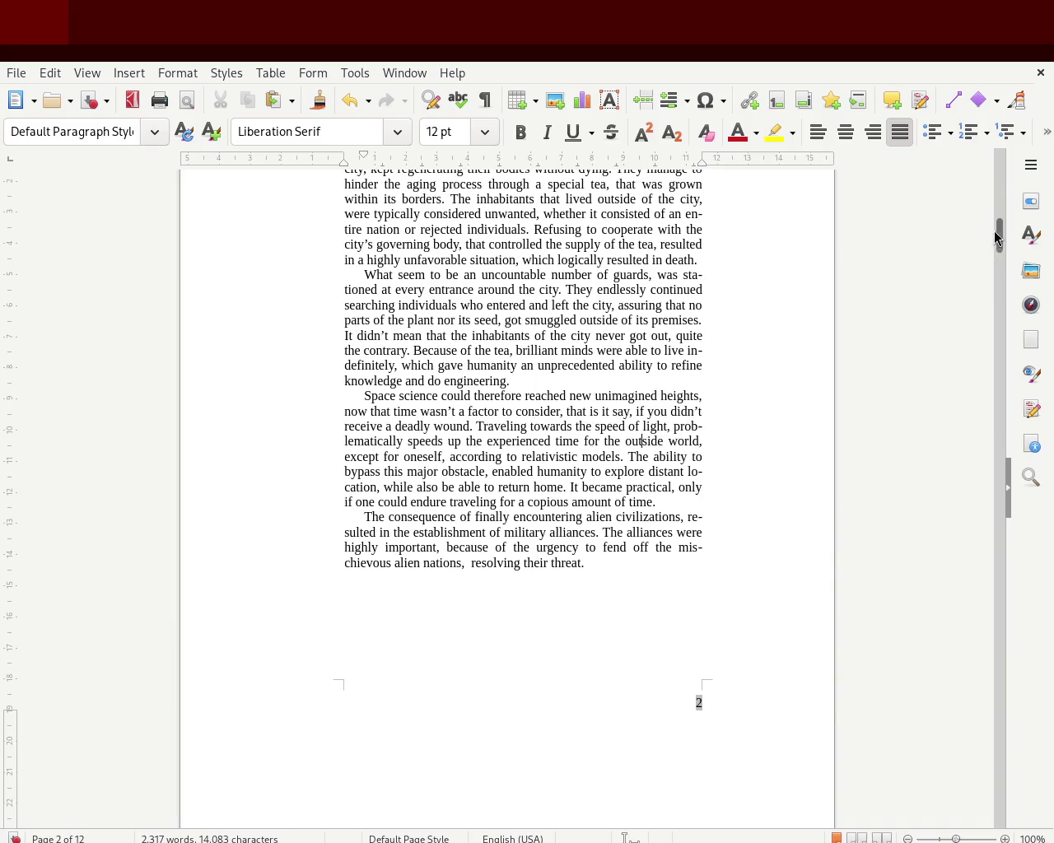
Step: Save the manuscript with Ctrl+S and start editing the footer on page 4
{"action": "mouse_move", "coordinate": [1002, 249]}
{"action": "left_mouse_down"}
{"action": "mouse_move", "coordinate": [1008, 162]}
{"action": "mouse_move", "coordinate": [994, 356]}
{"action": "left_mouse_up"}
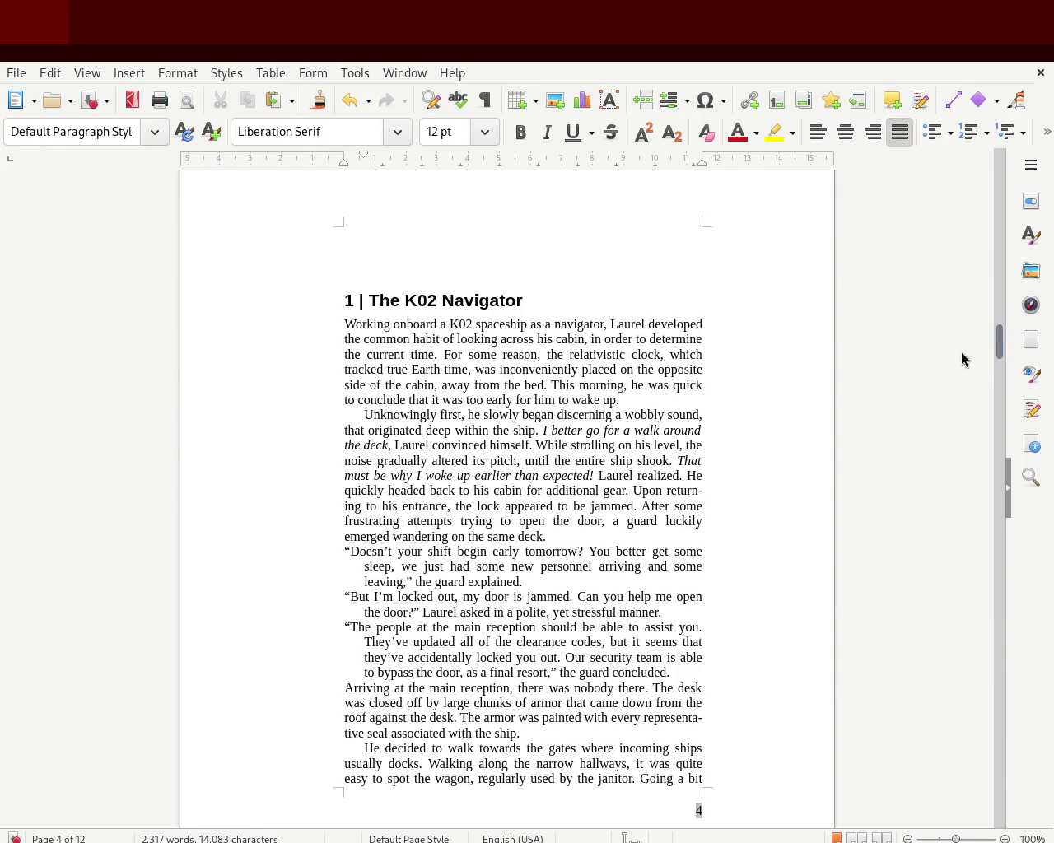
{"action": "key", "text": "ctrl+s"}
{"action": "mouse_move", "coordinate": [999, 341]}
{"action": "left_mouse_down"}
{"action": "mouse_move", "coordinate": [994, 417]}
{"action": "mouse_move", "coordinate": [995, 363]}
{"action": "left_mouse_up"}
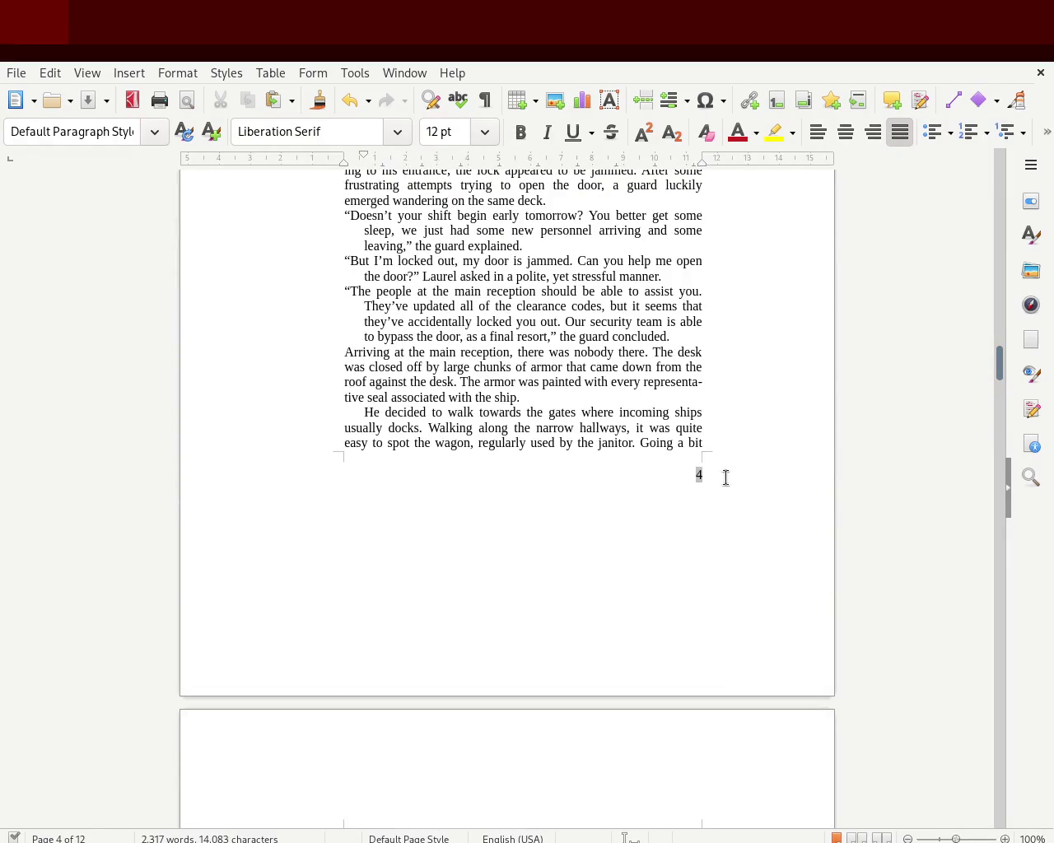
{"action": "left_click", "coordinate": [637, 486]}
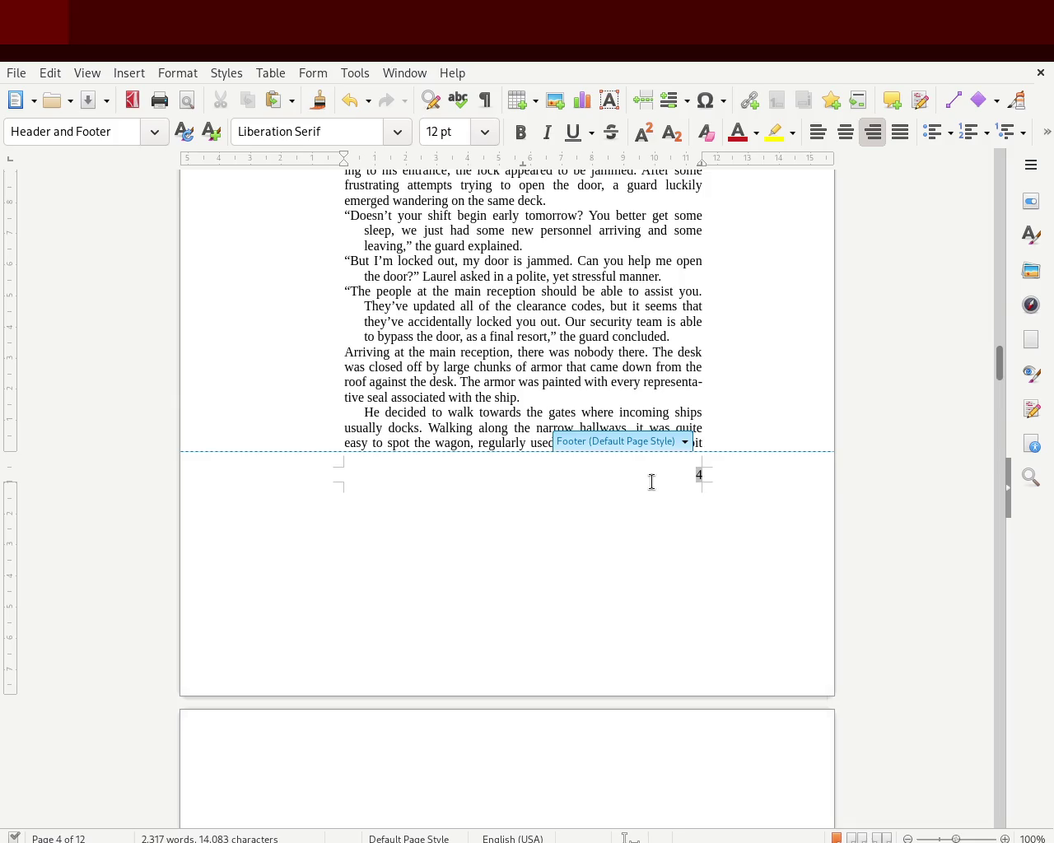
Step: Center the footer page numbers, then check the centered 1 on the title page
{"action": "left_click", "coordinate": [844, 139]}
{"action": "left_click", "coordinate": [454, 292]}
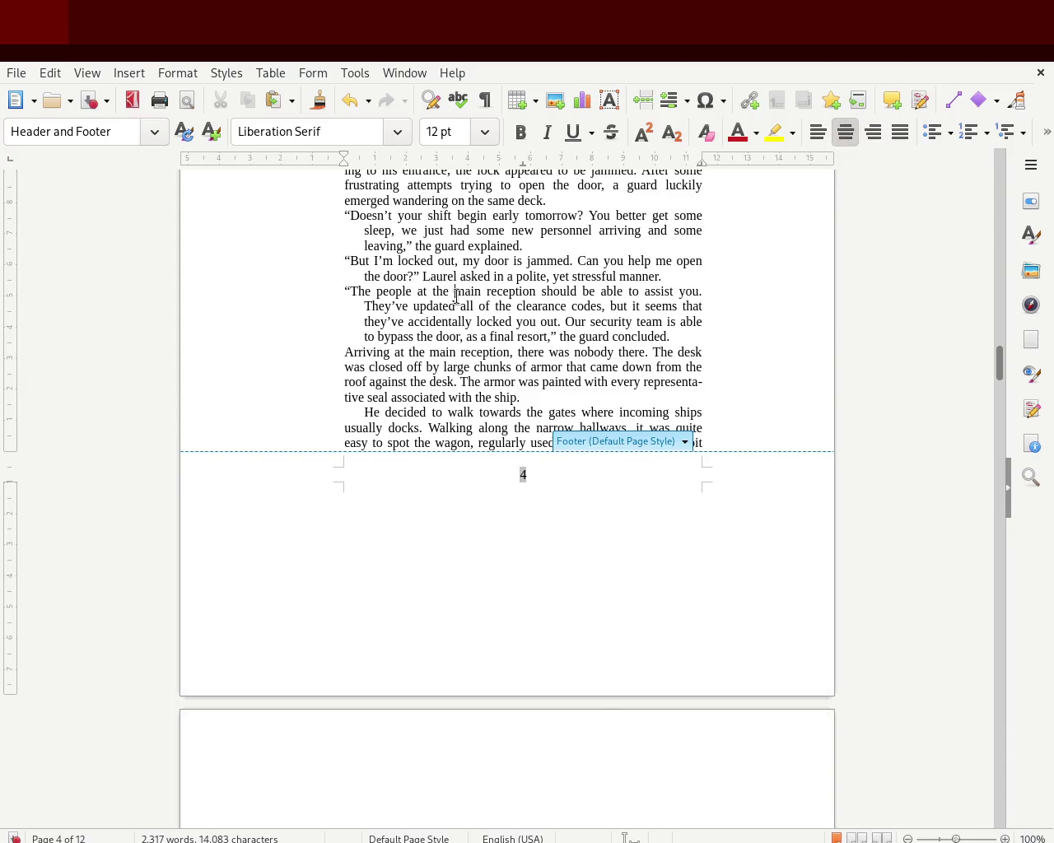
{"action": "left_click_drag", "start_coordinate": [998, 364], "coordinate": [995, 201]}
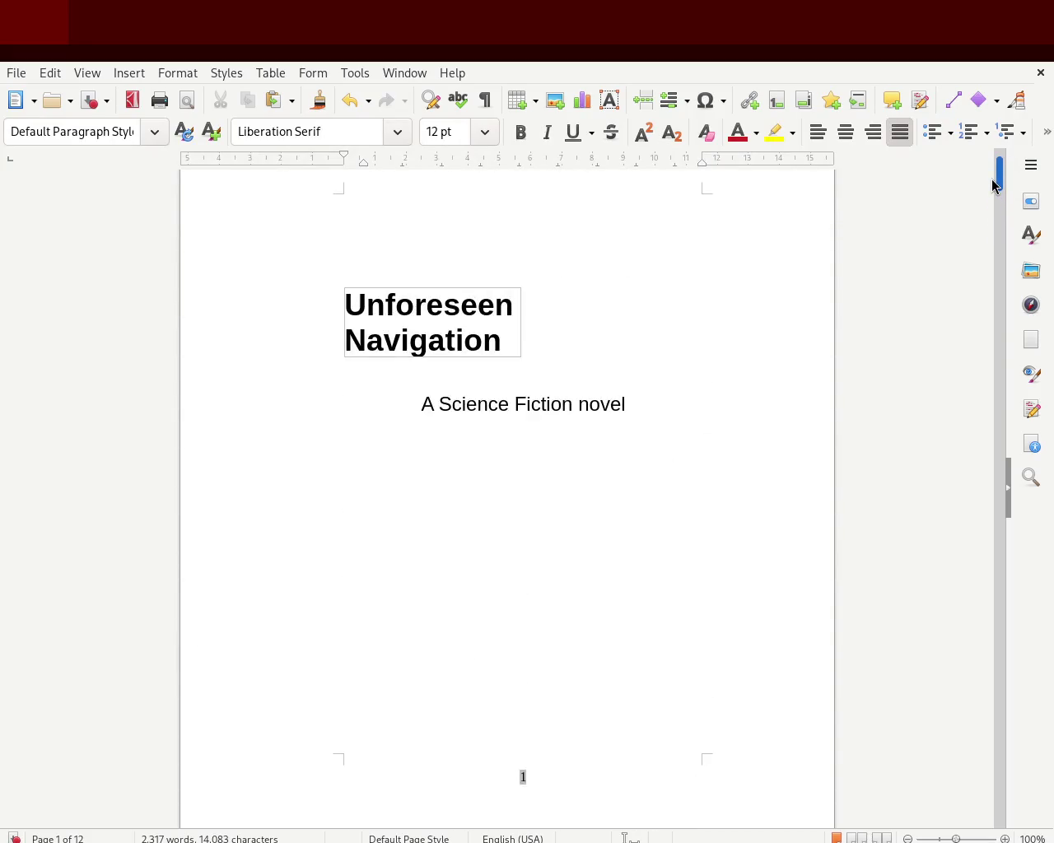
{"action": "left_click_drag", "start_coordinate": [992, 186], "coordinate": [993, 231]}
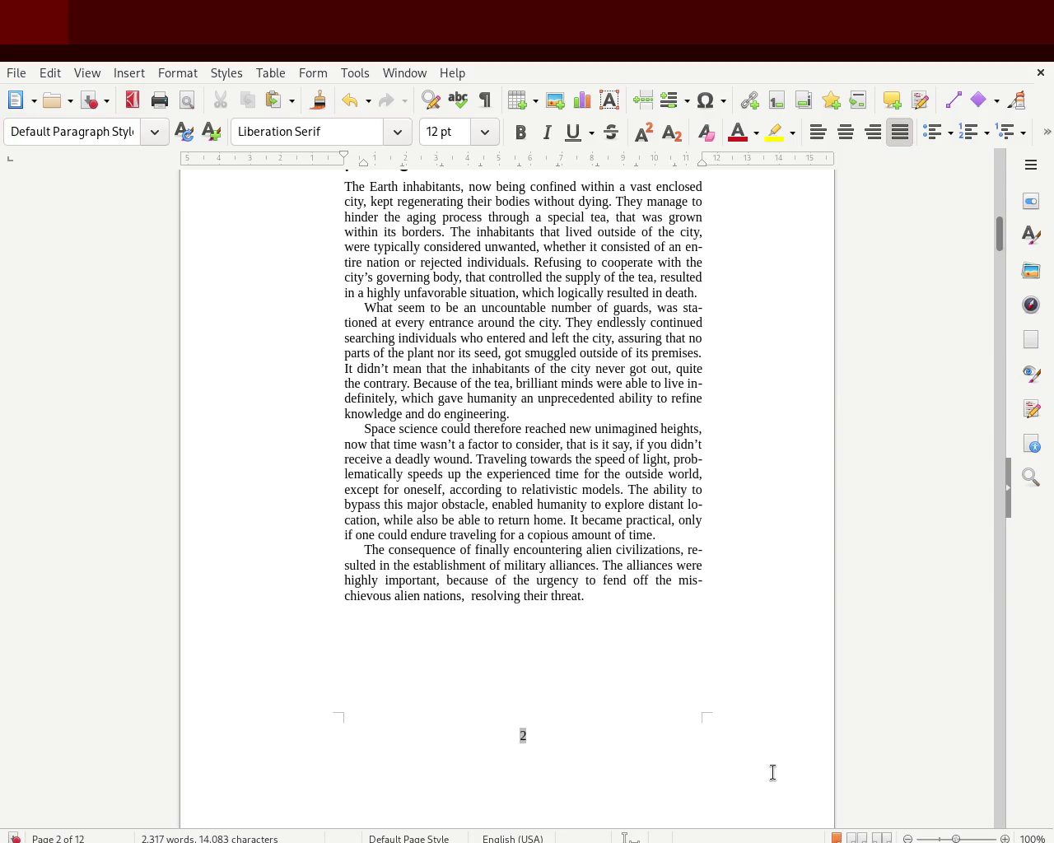
{"action": "mouse_move", "coordinate": [1003, 239]}
{"action": "left_mouse_down"}
{"action": "mouse_move", "coordinate": [997, 164]}
{"action": "mouse_move", "coordinate": [998, 208]}
{"action": "left_mouse_up"}
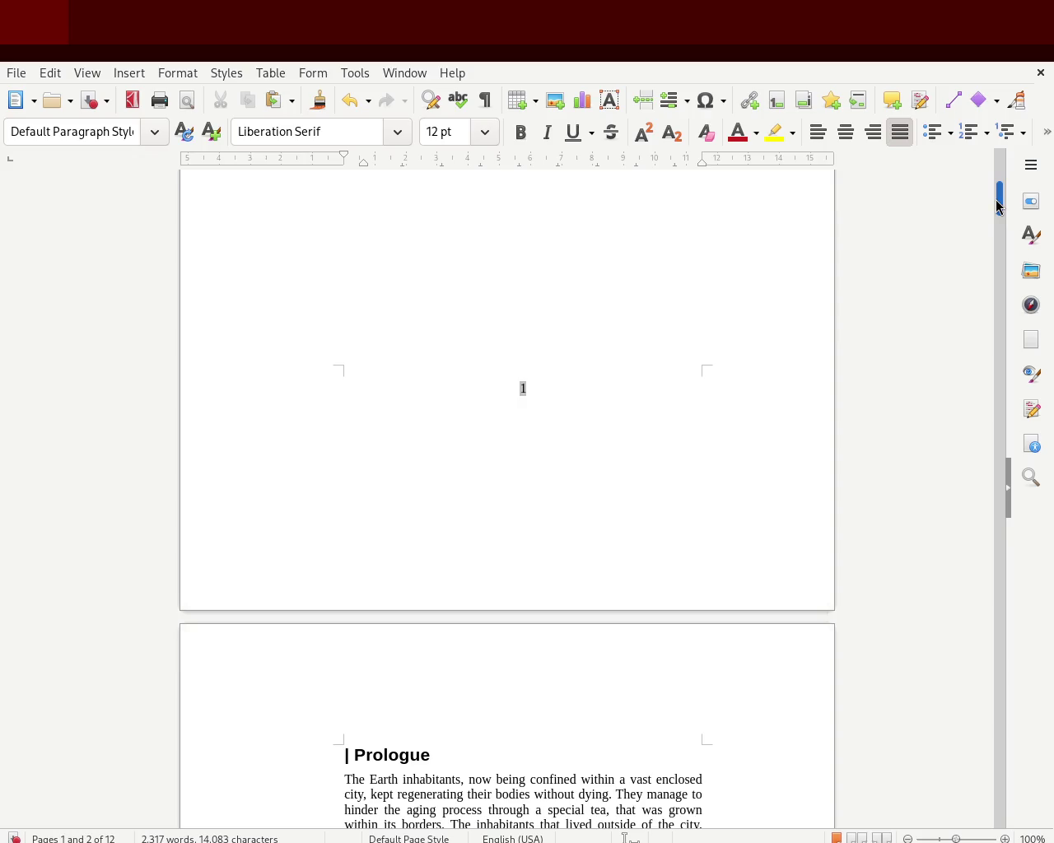
{"action": "left_click", "coordinate": [550, 405]}
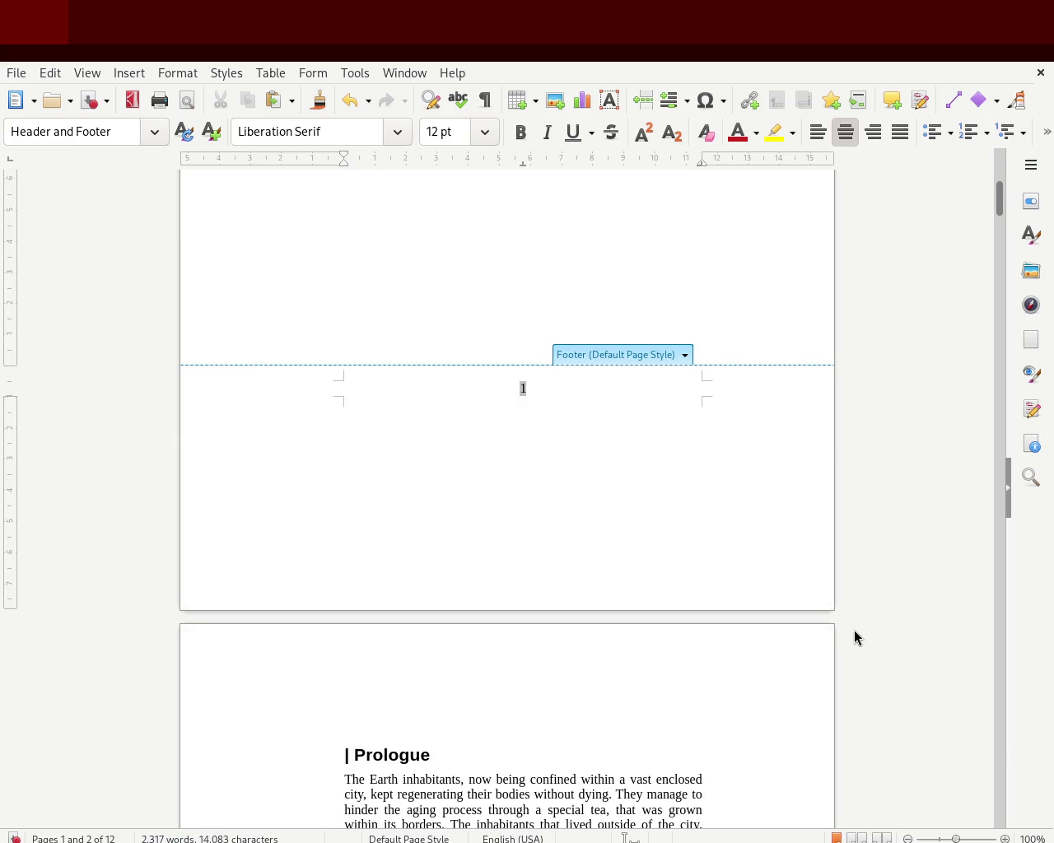
Step: Remove the title page's footer, then restore it
{"action": "key", "text": "ctrl+z"}
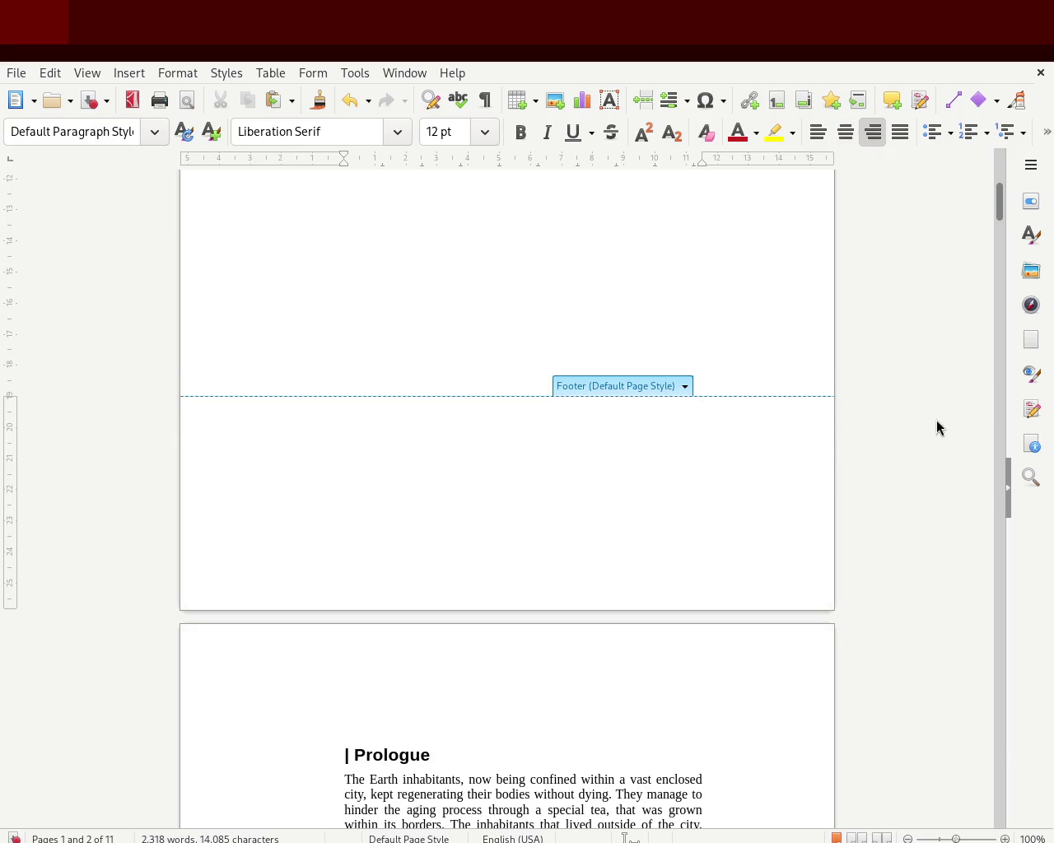
{"action": "left_click_drag", "start_coordinate": [998, 203], "coordinate": [999, 211]}
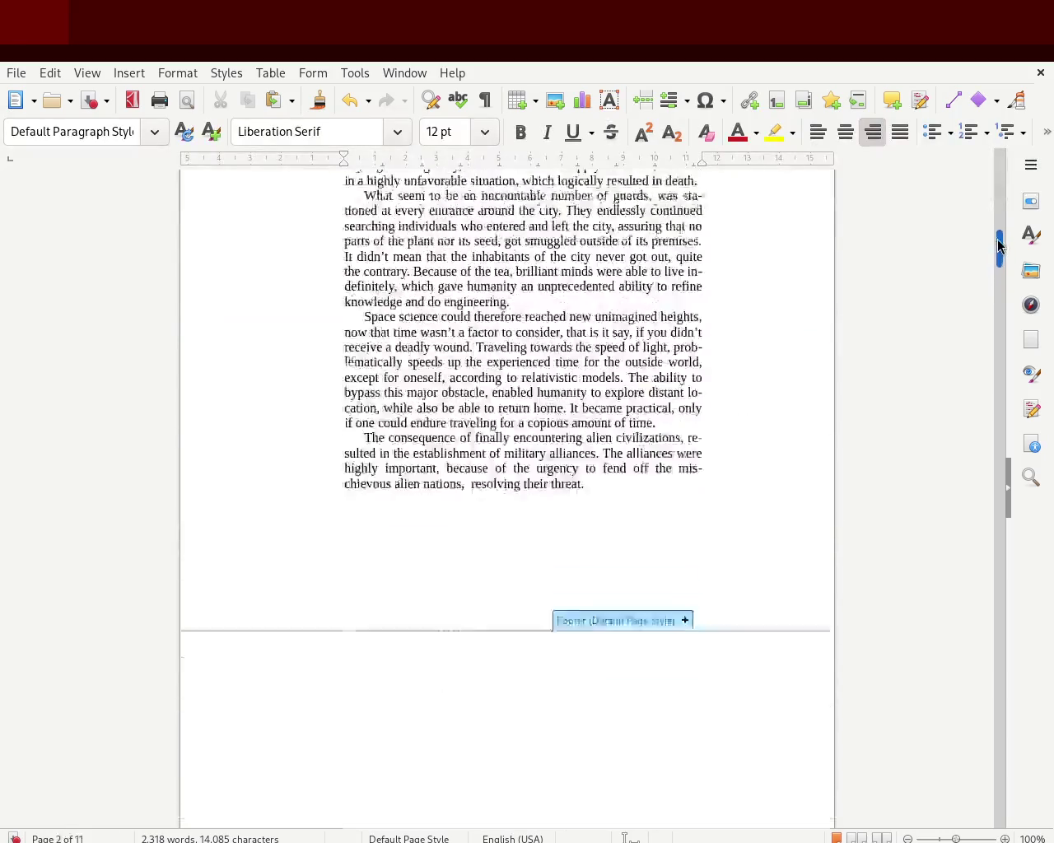
{"action": "key", "text": "ctrl+z"}
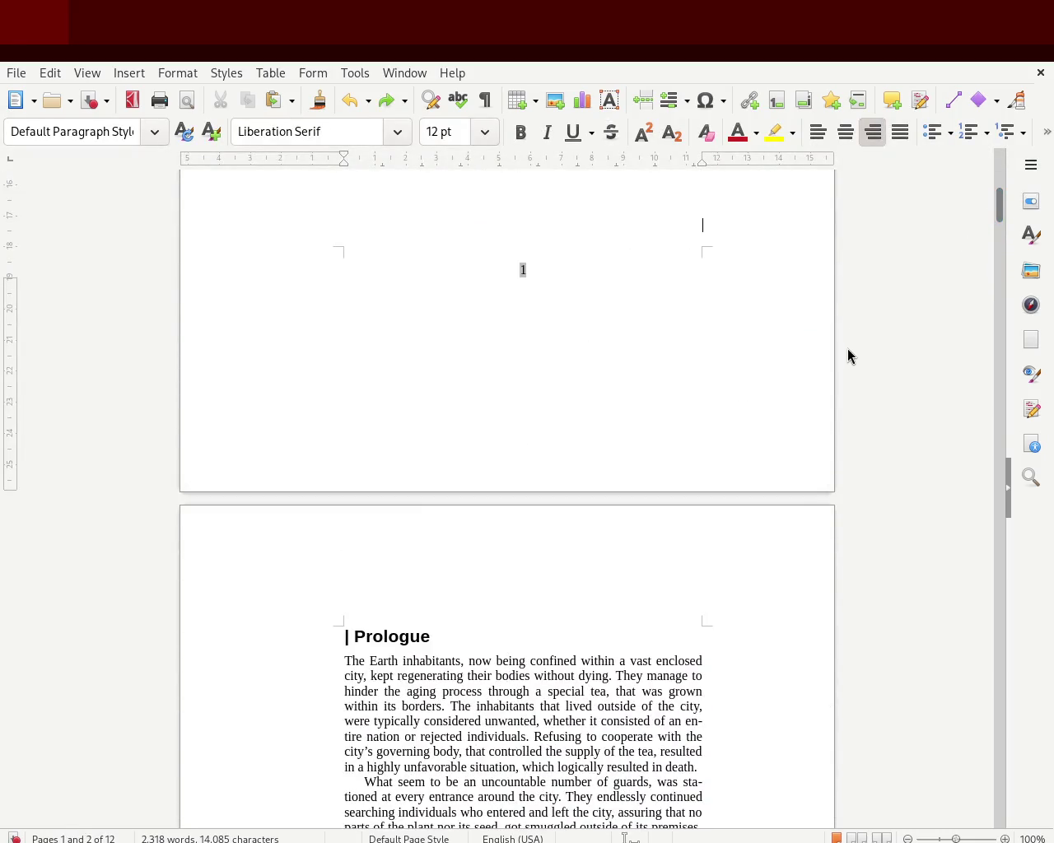
Step: Finish in the page-1 footer, return to the body text and scroll to the Prologue on page 2
{"action": "left_click", "coordinate": [714, 339]}
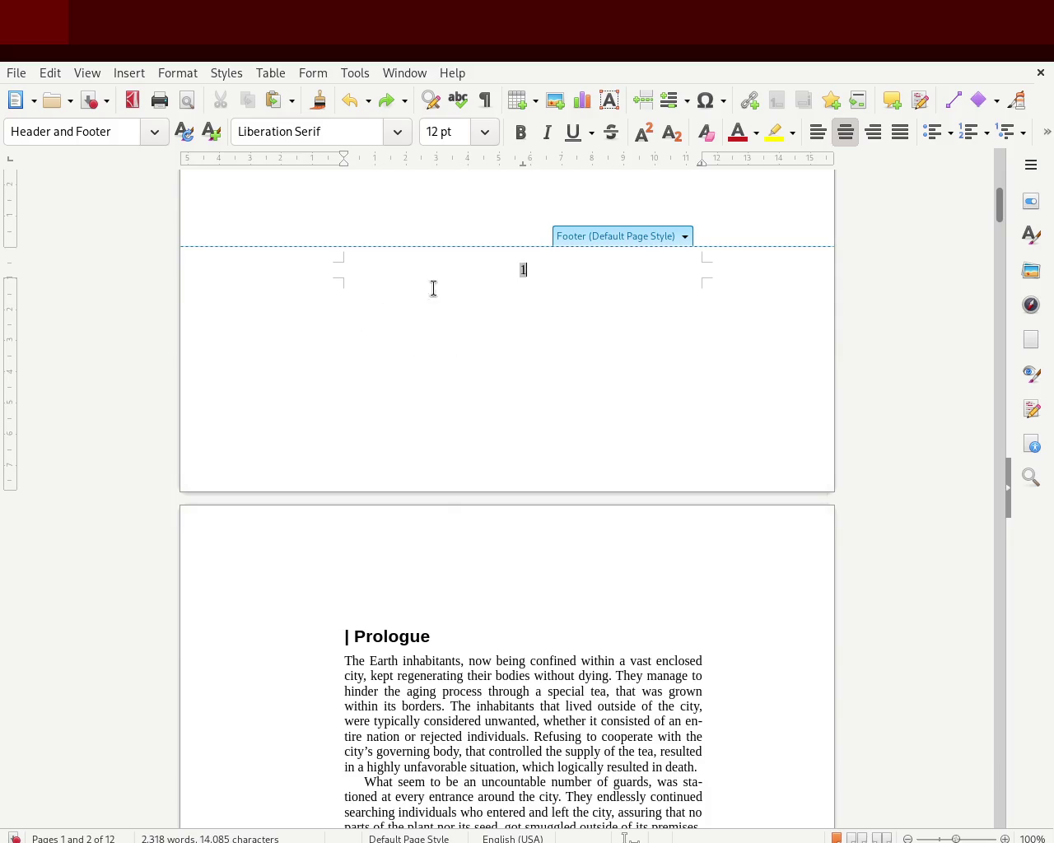
{"action": "left_click_drag", "start_coordinate": [999, 210], "coordinate": [992, 183]}
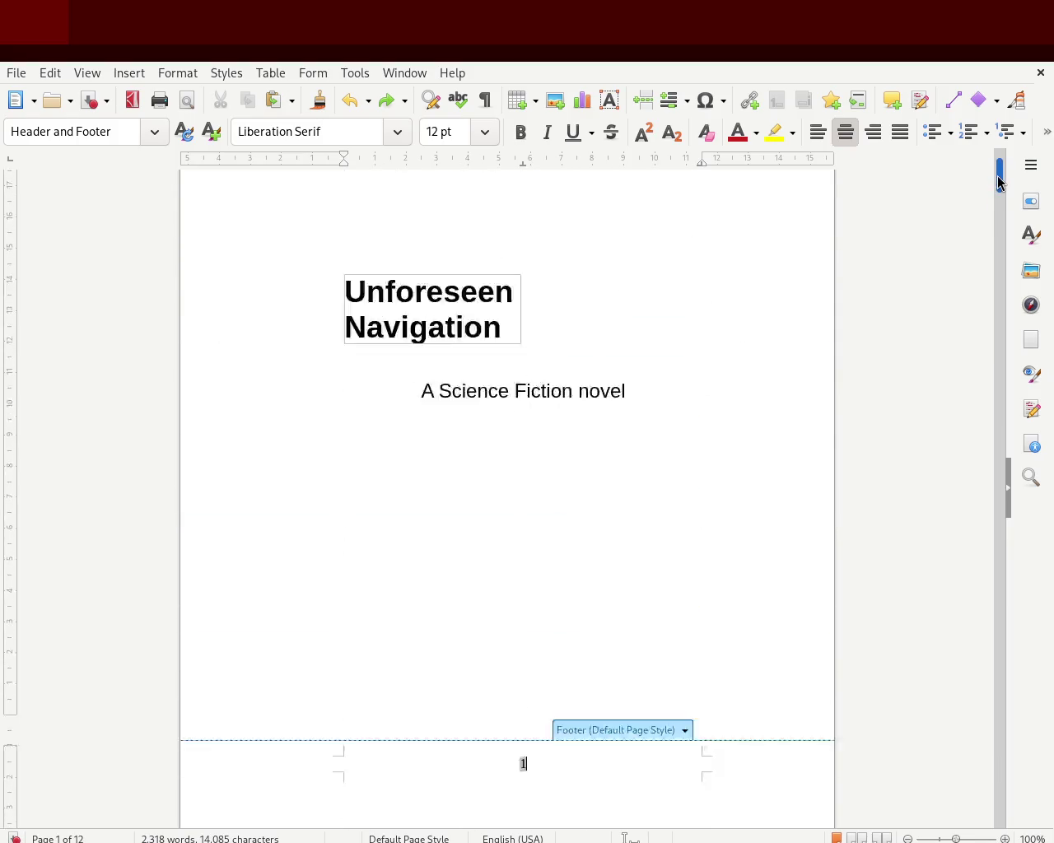
{"action": "scroll", "coordinate": [992, 183], "scroll_direction": "down", "scroll_amount": 3}
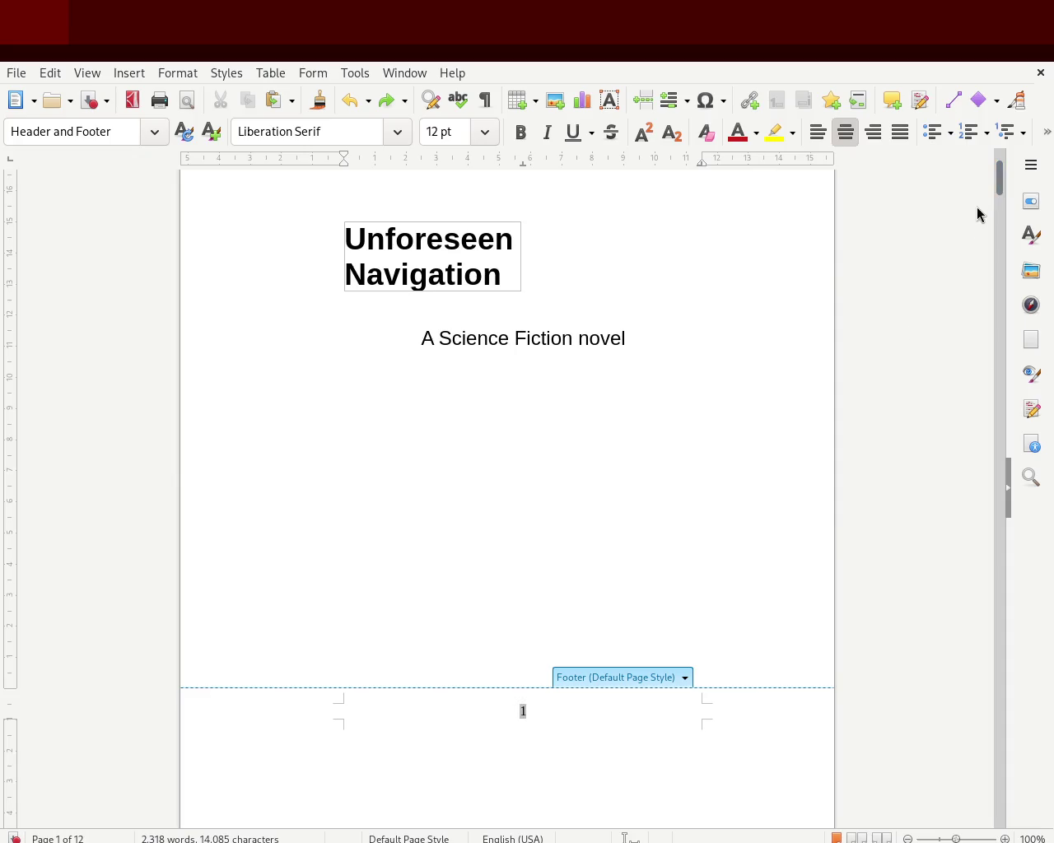
{"action": "left_click_drag", "start_coordinate": [996, 181], "coordinate": [994, 188]}
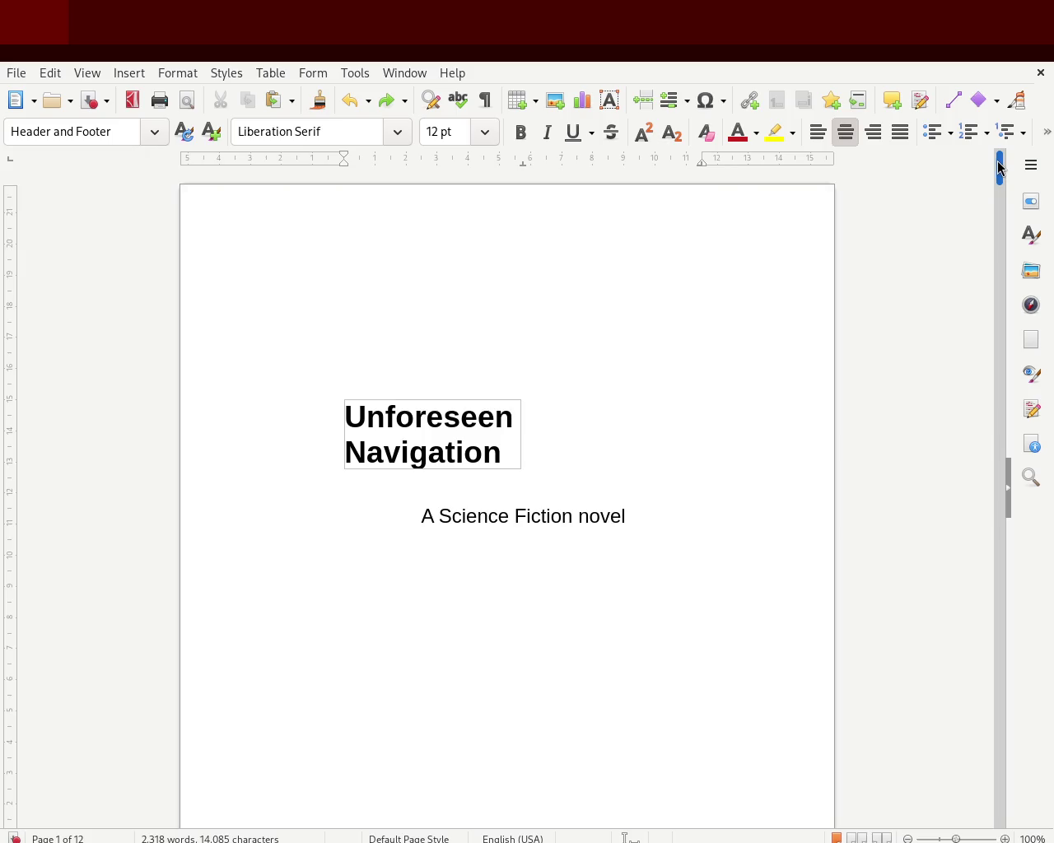
{"action": "left_click", "coordinate": [757, 423]}
{"action": "left_click_drag", "start_coordinate": [1002, 193], "coordinate": [992, 249]}
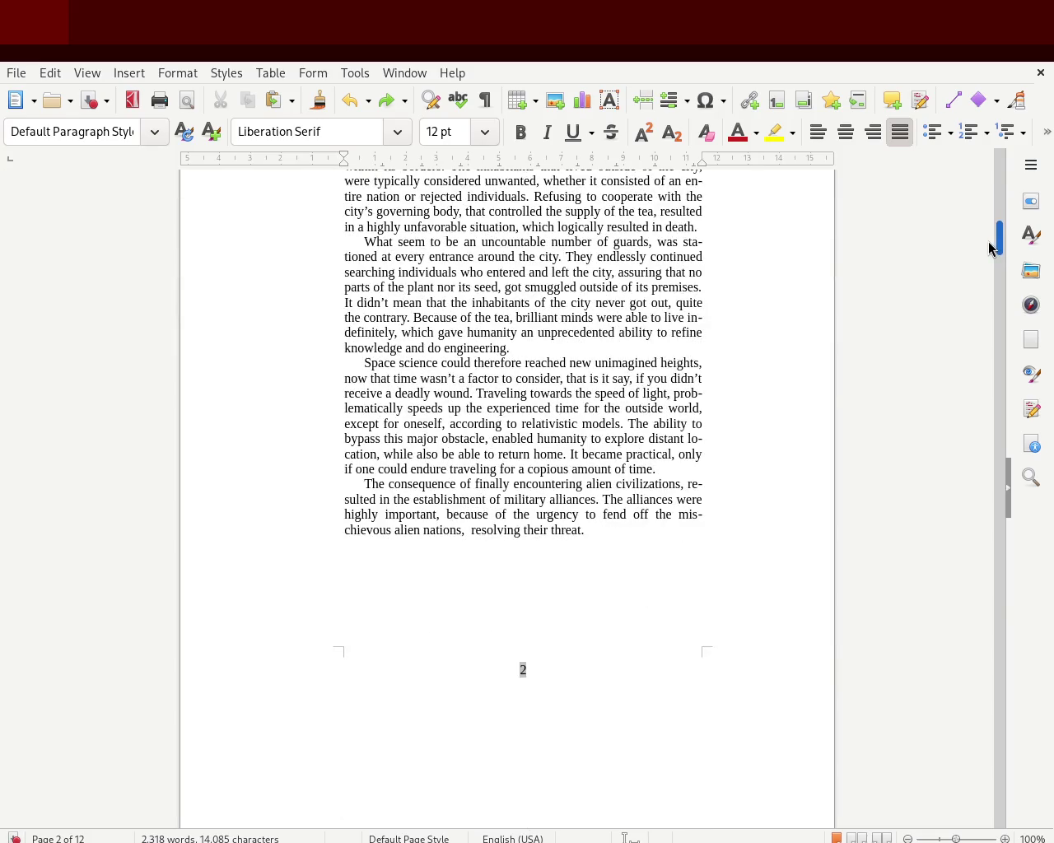
Step: Insert an empty Default Page Style header above the Prologue on page 2
{"action": "left_click", "coordinate": [658, 666]}
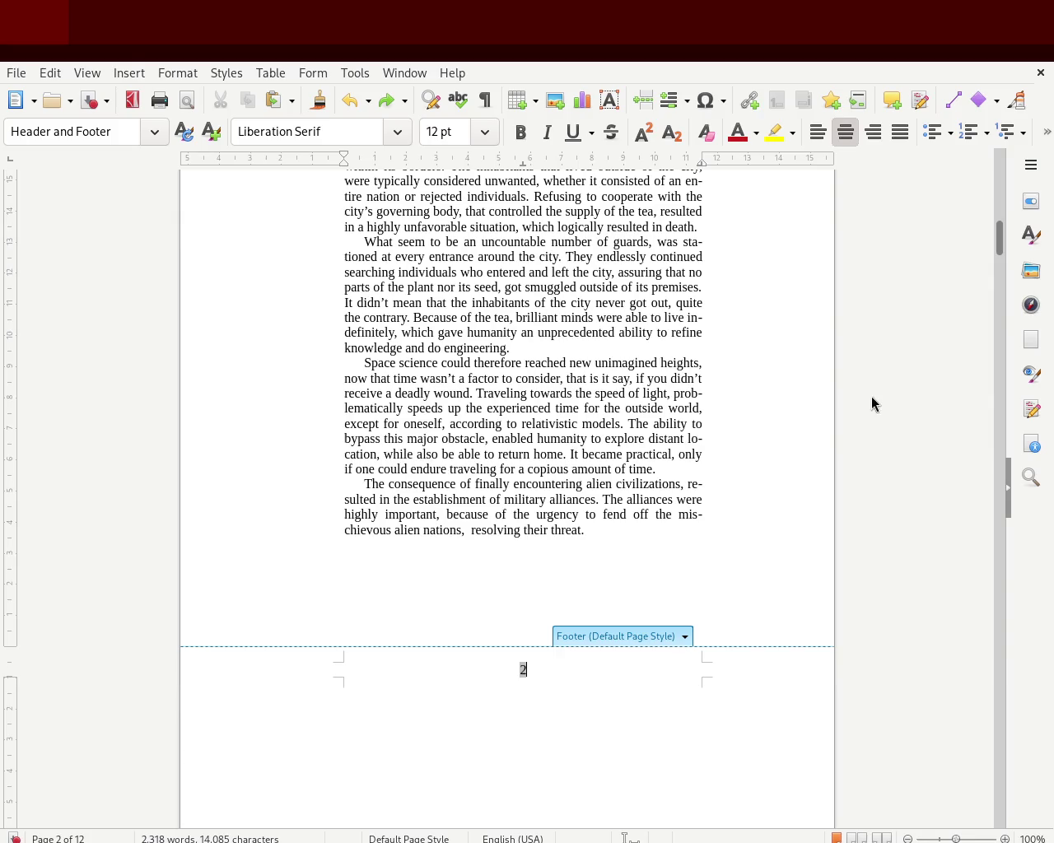
{"action": "left_click", "coordinate": [592, 332]}
{"action": "left_click_drag", "start_coordinate": [999, 235], "coordinate": [999, 217]}
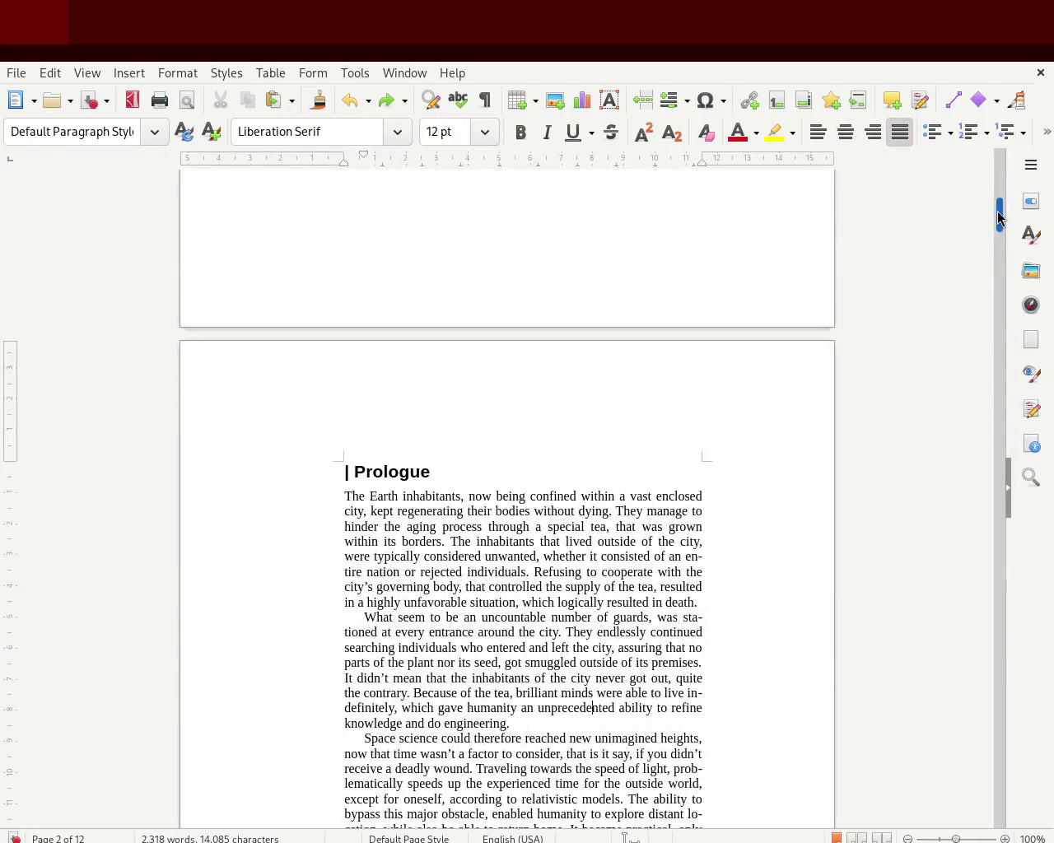
{"action": "left_click", "coordinate": [384, 511]}
{"action": "left_click", "coordinate": [136, 73]}
{"action": "key", "text": "Return"}
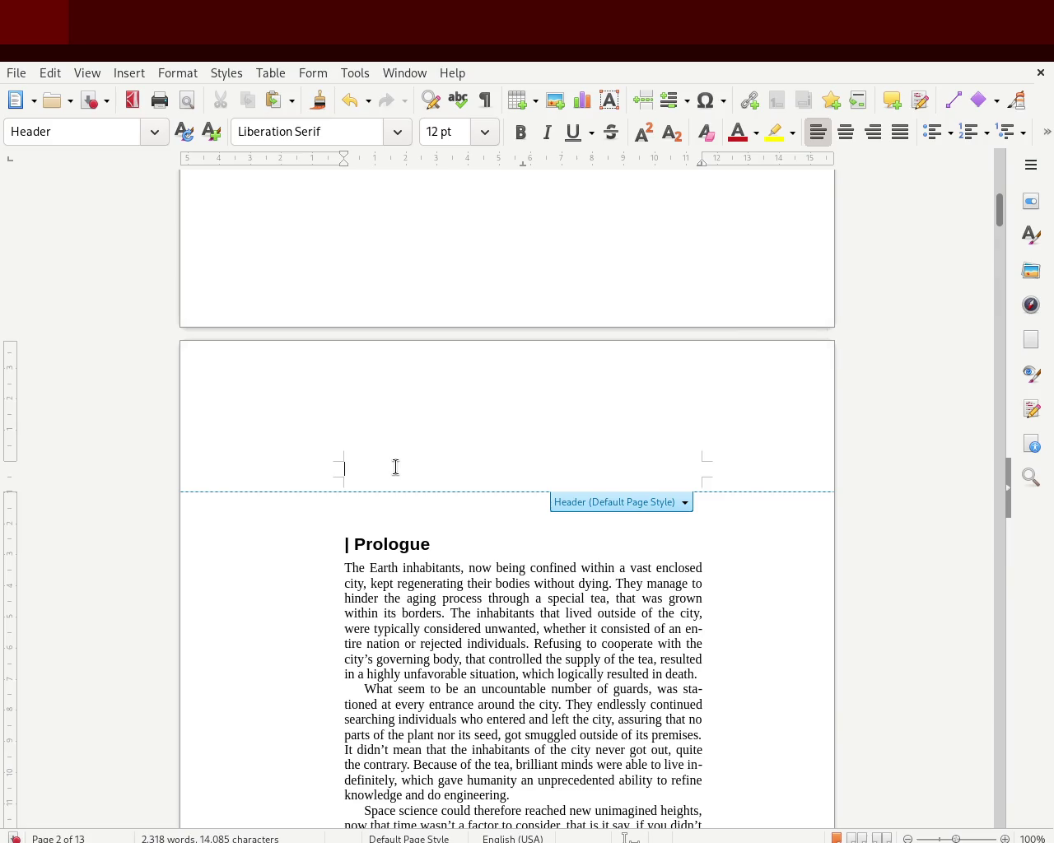
Step: Enter 'Unforseen Navigation' as the header's running title
{"action": "type", "text": "U"}
{"action": "key", "text": "BackSpace"}
{"action": "type", "text": "Unforseen "}
{"action": "type", "text": "Navigato"}
{"action": "key", "text": "BackSpace"}
{"action": "type", "text": "ion"}
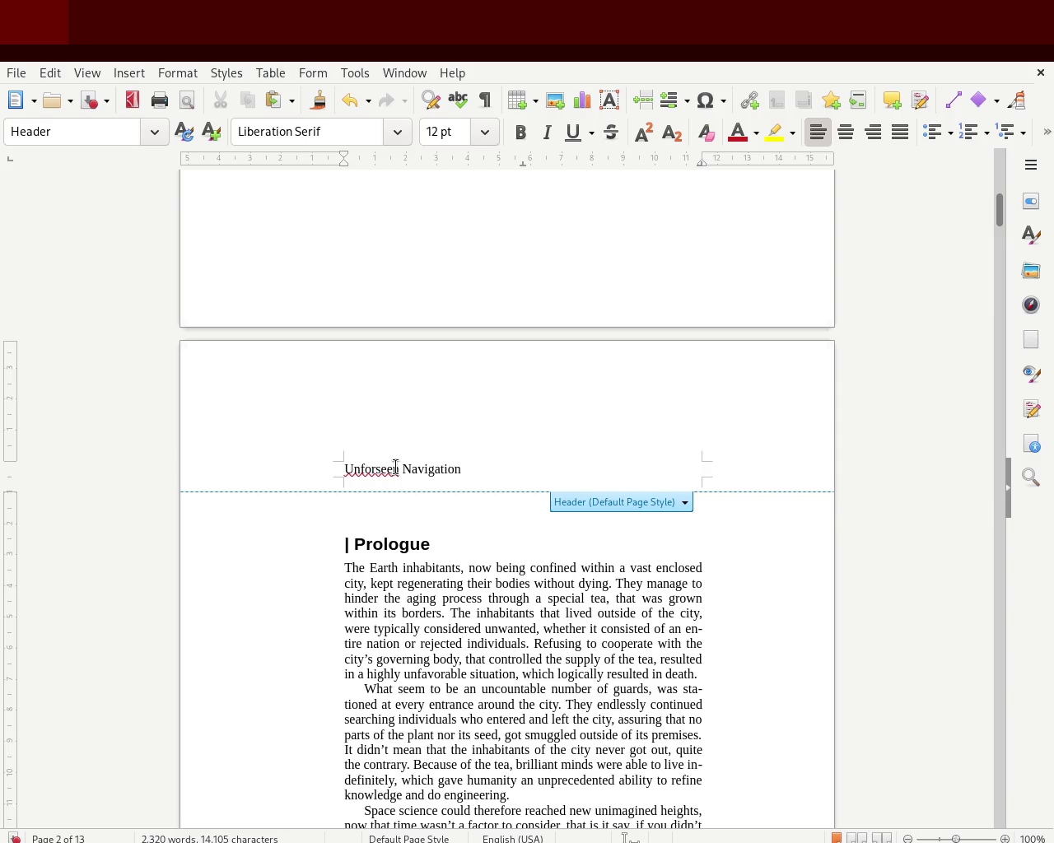
Step: Make the header title italic at 7 pt
{"action": "triple_click", "coordinate": [396, 466]}
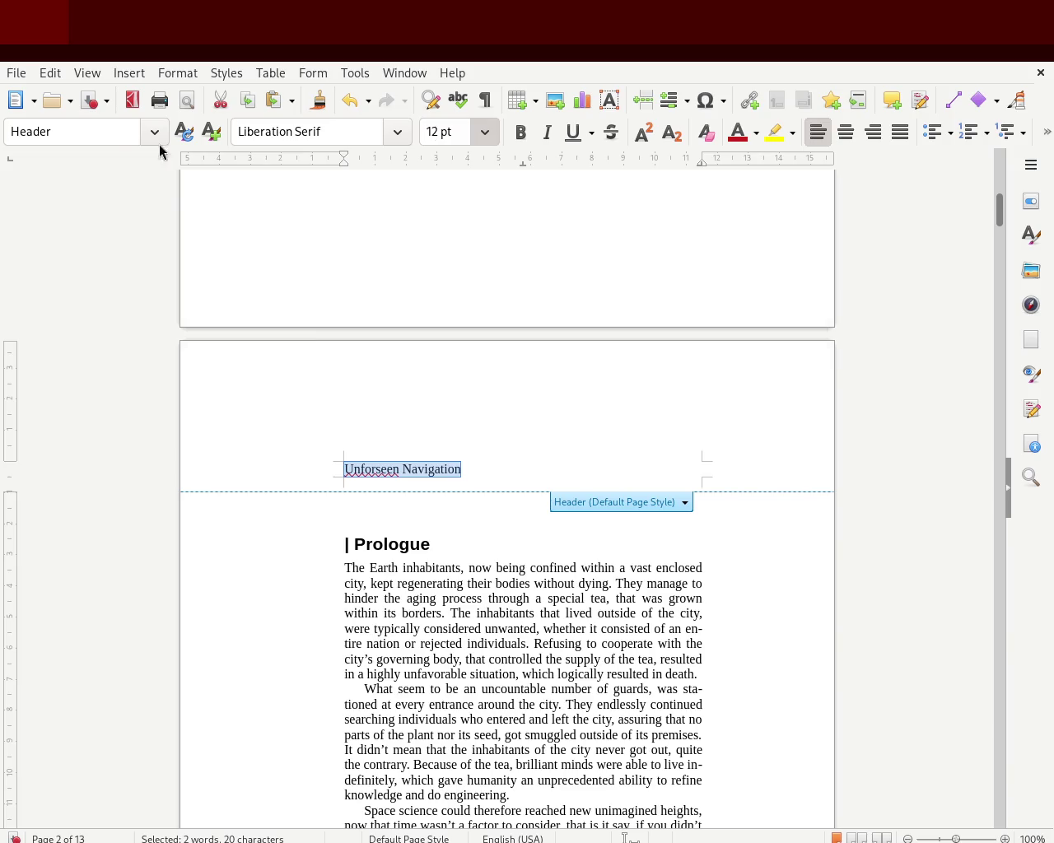
{"action": "left_click", "coordinate": [546, 132]}
{"action": "triple_click", "coordinate": [371, 466]}
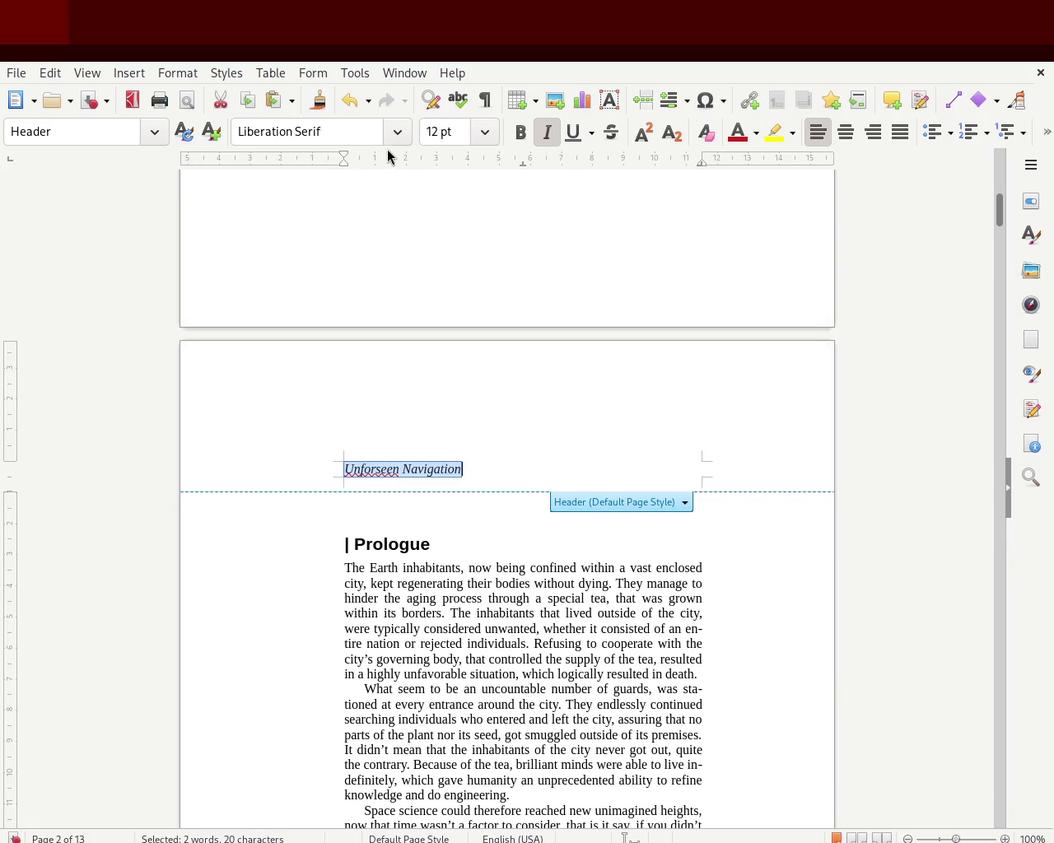
{"action": "left_click", "coordinate": [445, 162]}
{"action": "left_click", "coordinate": [456, 466]}
{"action": "left_click_drag", "start_coordinate": [413, 467], "coordinate": [317, 464]}
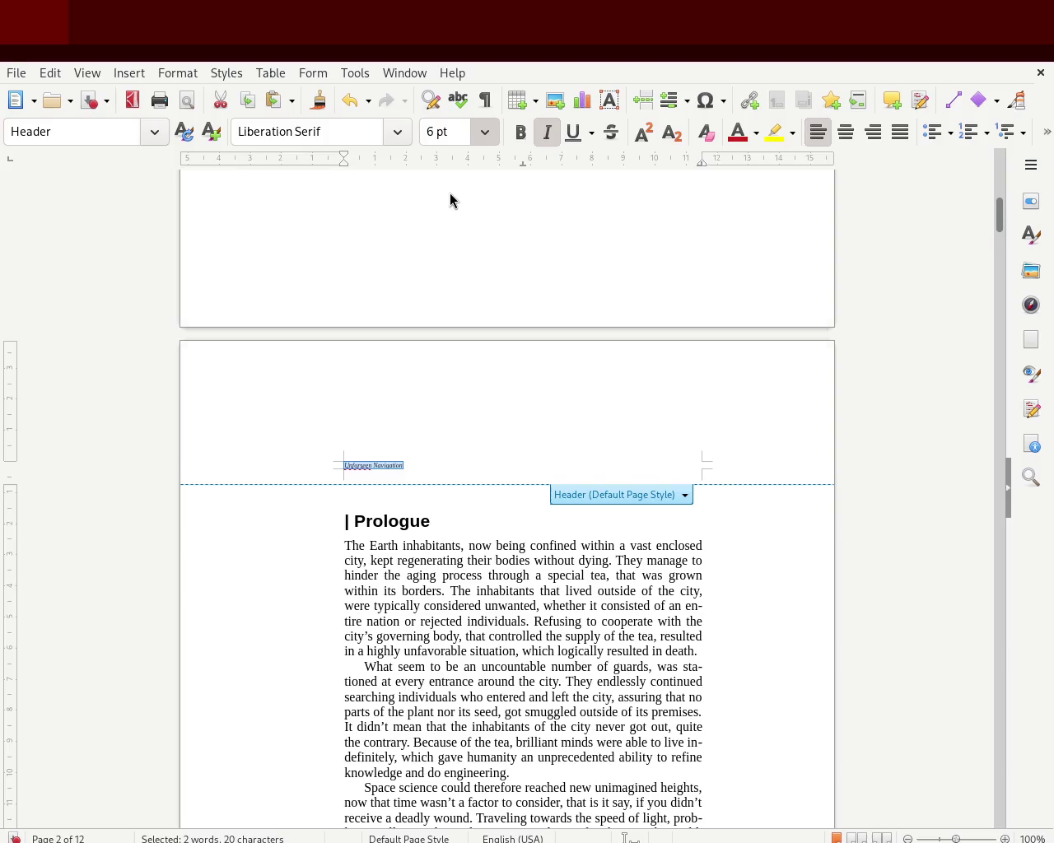
{"action": "key", "text": "ctrl+bracketright"}
Step: Right-align the header title and move to the header on page 1
{"action": "double_click", "coordinate": [373, 466]}
{"action": "left_click", "coordinate": [375, 466]}
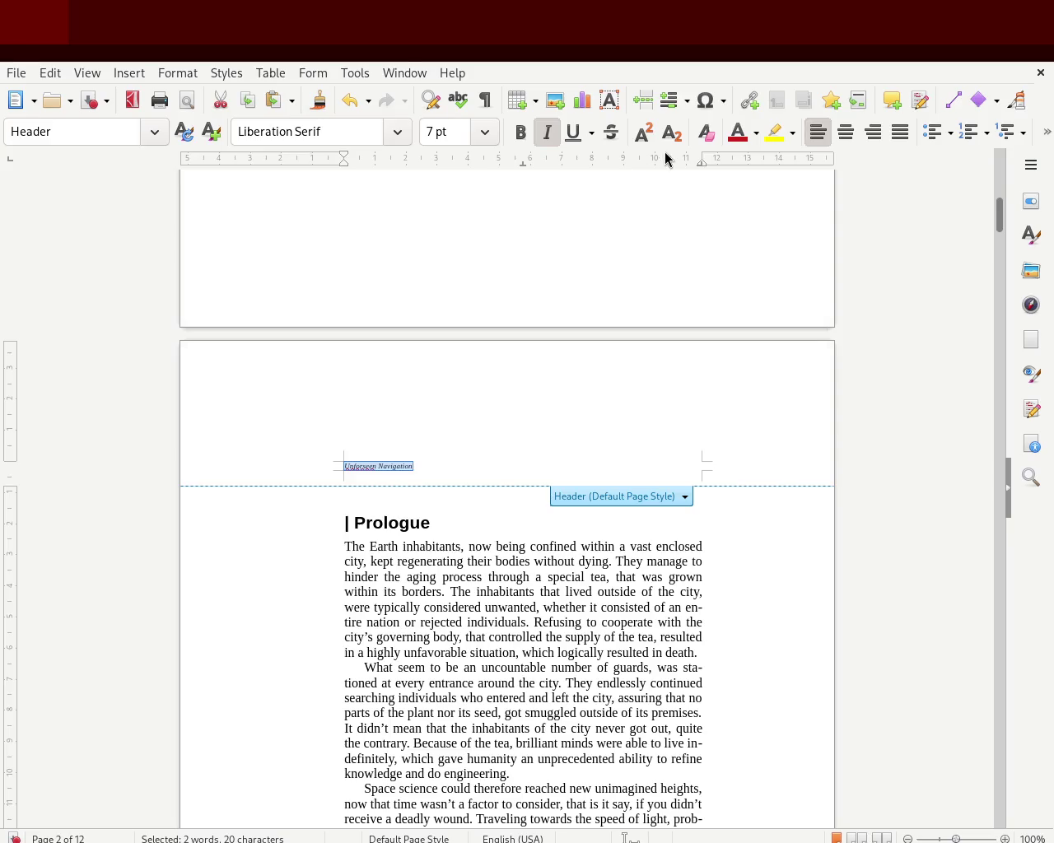
{"action": "left_click", "coordinate": [845, 132]}
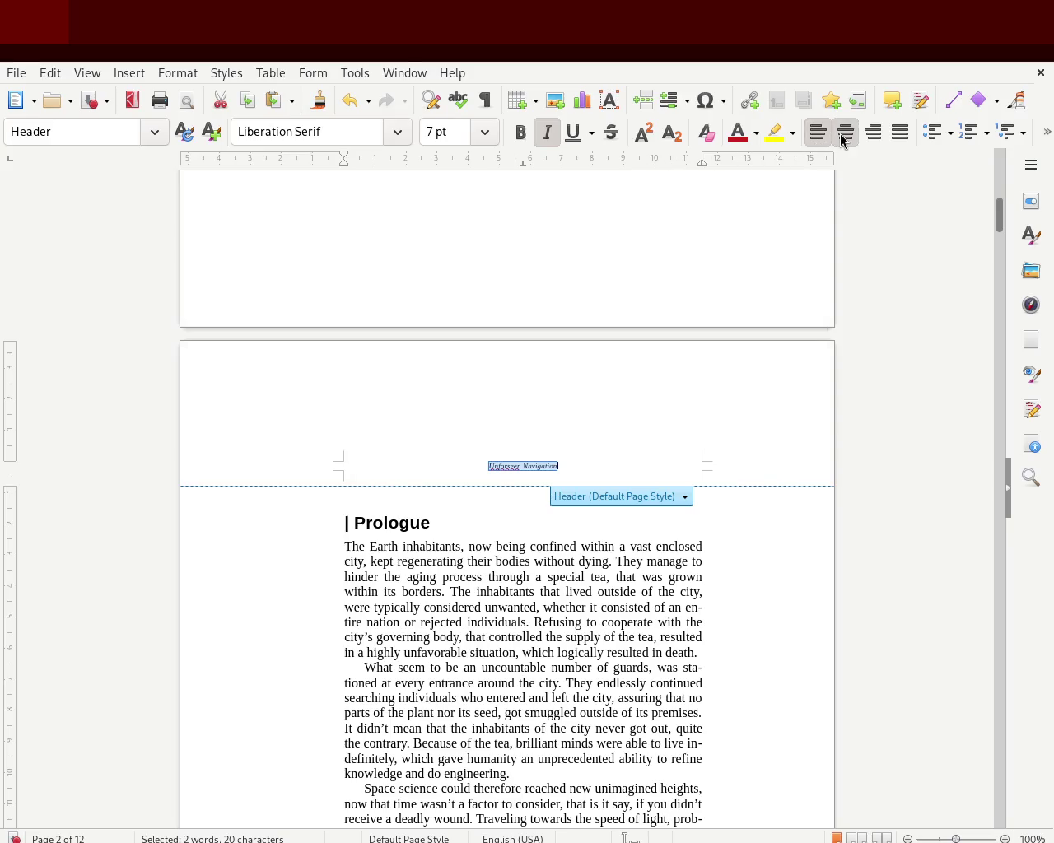
{"action": "left_click", "coordinate": [882, 135]}
{"action": "scroll", "coordinate": [908, 332], "scroll_direction": "up", "scroll_amount": 3}
{"action": "left_click", "coordinate": [903, 342]}
{"action": "mouse_move", "coordinate": [999, 190]}
{"action": "left_mouse_down"}
{"action": "mouse_move", "coordinate": [999, 156]}
{"action": "mouse_move", "coordinate": [996, 347]}
{"action": "mouse_move", "coordinate": [997, 164]}
{"action": "left_mouse_up"}
{"action": "left_click", "coordinate": [670, 310]}
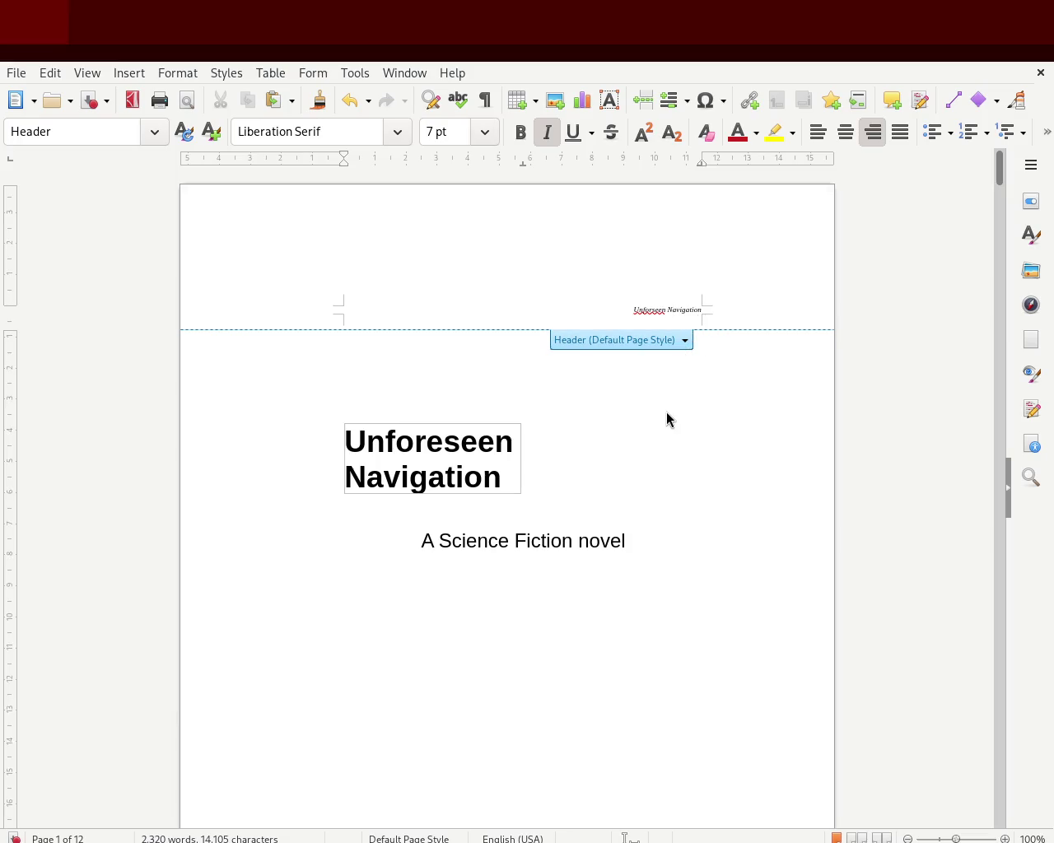
Step: Remove the 'Unforseen Navigation' header and save the manuscript
{"action": "key", "text": "ctrl+z"}
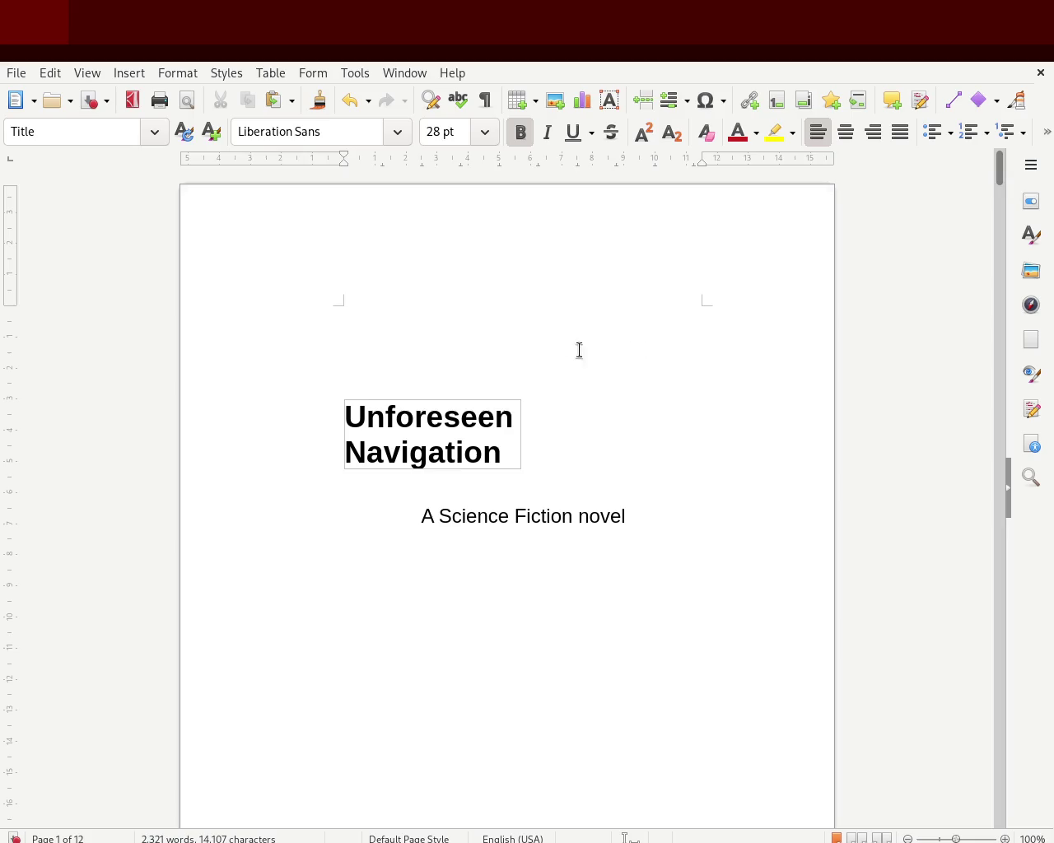
{"action": "key", "text": "ctrl+s"}
{"action": "scroll", "coordinate": [1002, 175], "scroll_direction": "down", "scroll_amount": 2}
Step: Delete the empty line above the '1 | The K02 Navigator' heading on page 4
{"action": "left_click_drag", "start_coordinate": [1001, 175], "coordinate": [995, 231]}
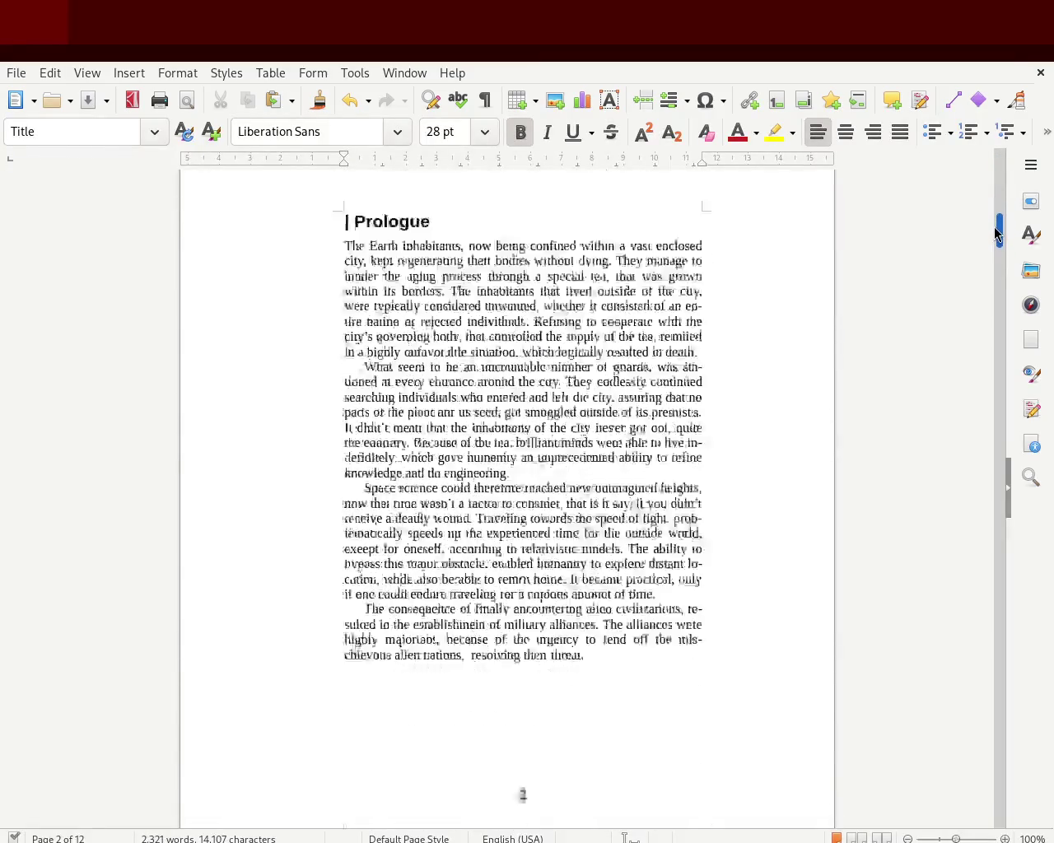
{"action": "mouse_move", "coordinate": [995, 231]}
{"action": "left_mouse_down"}
{"action": "mouse_move", "coordinate": [993, 336]}
{"action": "mouse_move", "coordinate": [996, 306]}
{"action": "mouse_move", "coordinate": [983, 340]}
{"action": "left_mouse_up"}
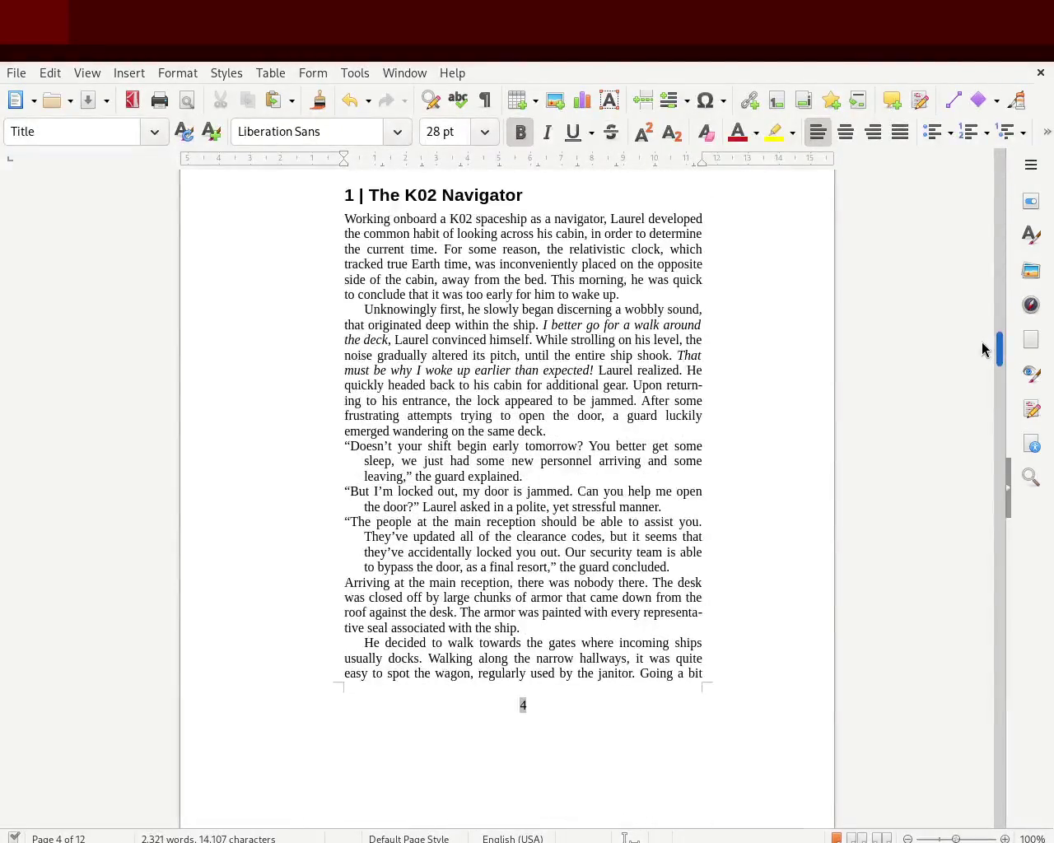
{"action": "left_click", "coordinate": [479, 249]}
{"action": "key", "text": "Delete"}
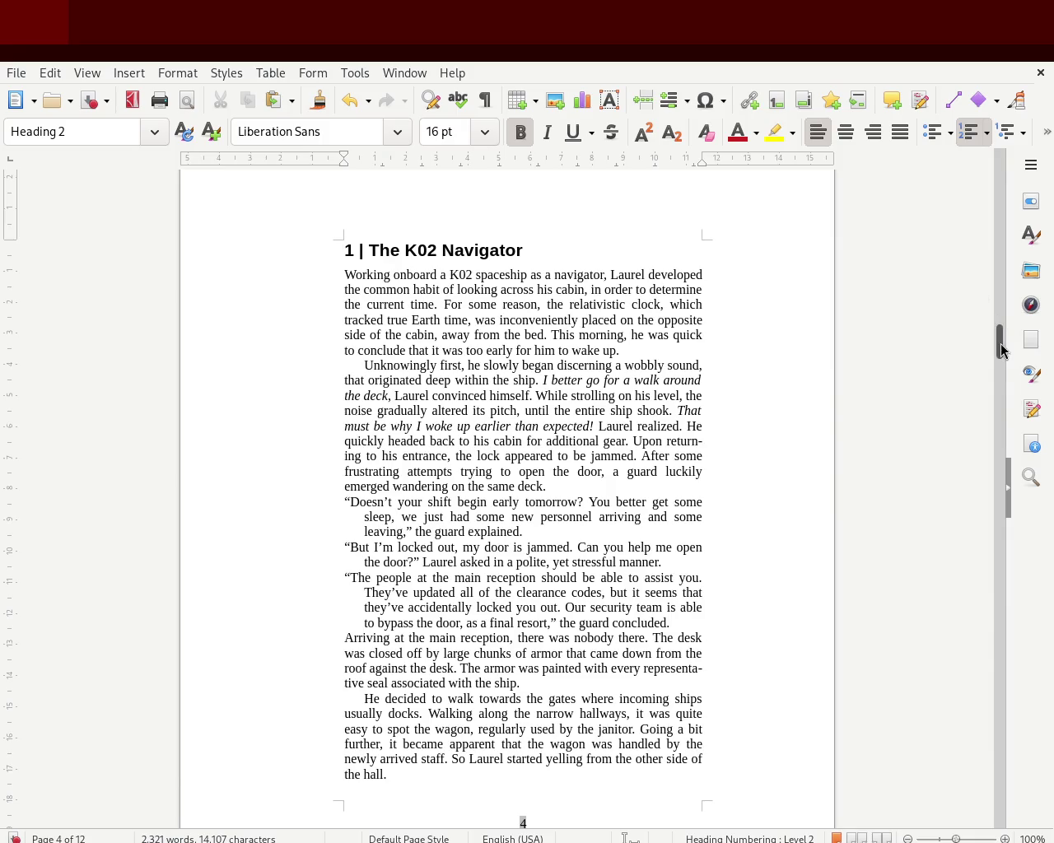
Step: Scroll down to page 5 and select its footer page number
{"action": "left_click_drag", "start_coordinate": [997, 340], "coordinate": [1003, 376]}
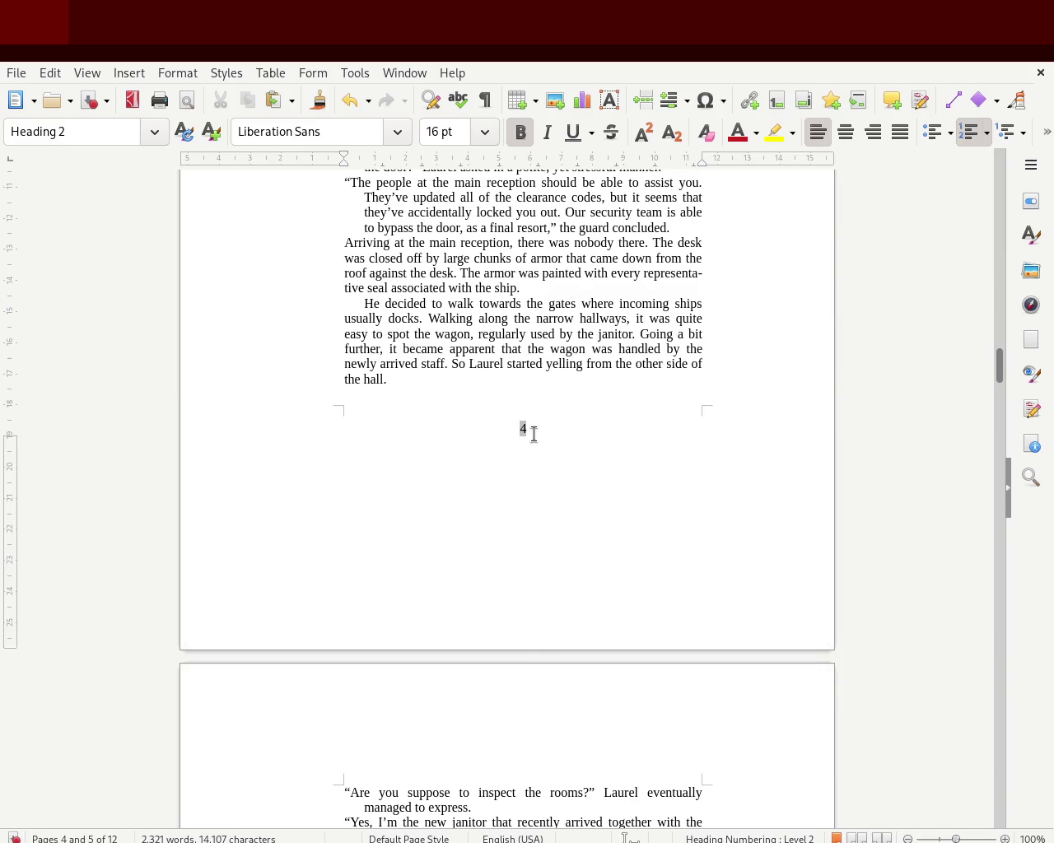
{"action": "left_click_drag", "start_coordinate": [999, 368], "coordinate": [993, 485]}
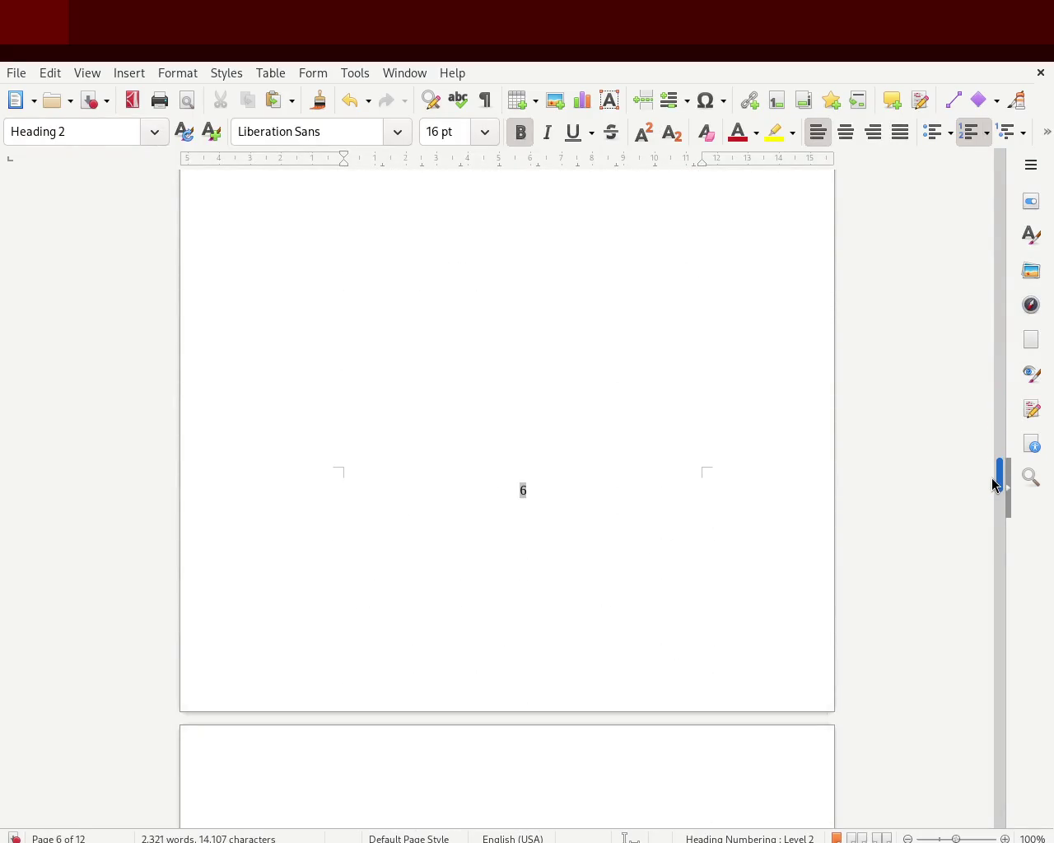
{"action": "mouse_move", "coordinate": [993, 484]}
{"action": "left_mouse_down"}
{"action": "mouse_move", "coordinate": [988, 464]}
{"action": "mouse_move", "coordinate": [983, 480]}
{"action": "mouse_move", "coordinate": [957, 318]}
{"action": "mouse_move", "coordinate": [950, 155]}
{"action": "mouse_move", "coordinate": [950, 417]}
{"action": "left_mouse_up"}
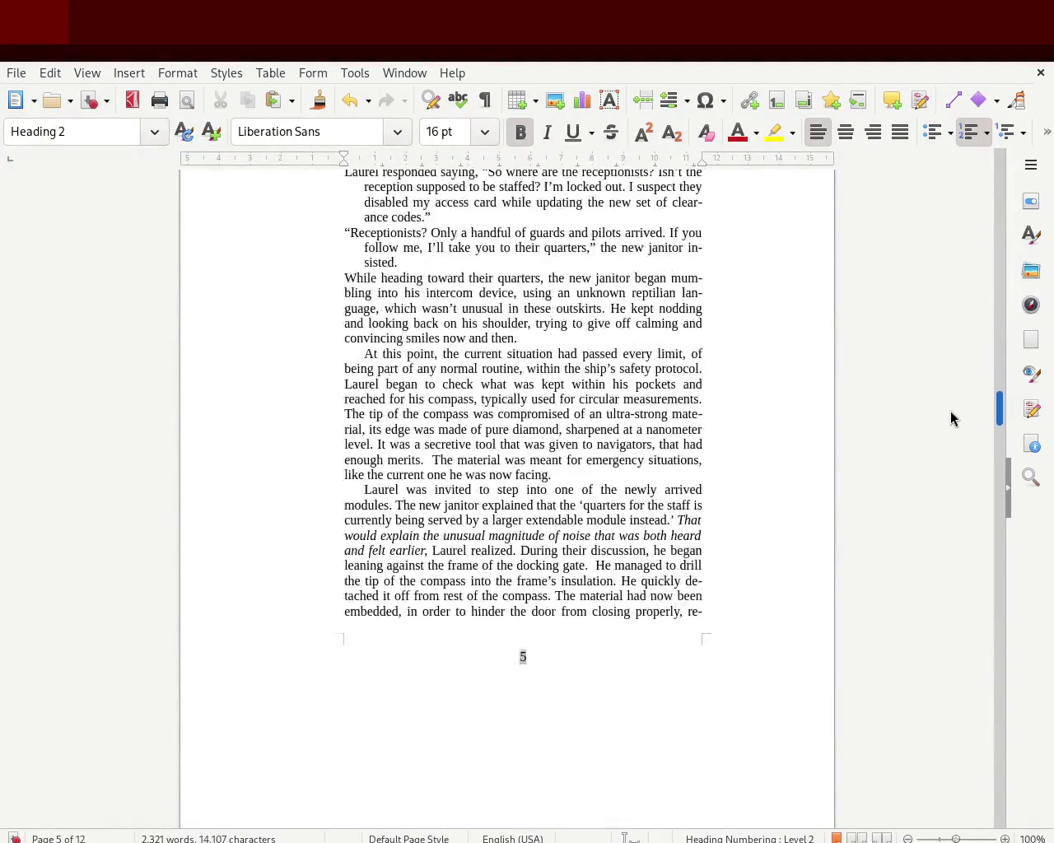
{"action": "left_click", "coordinate": [475, 655]}
{"action": "key", "text": "shift+End"}
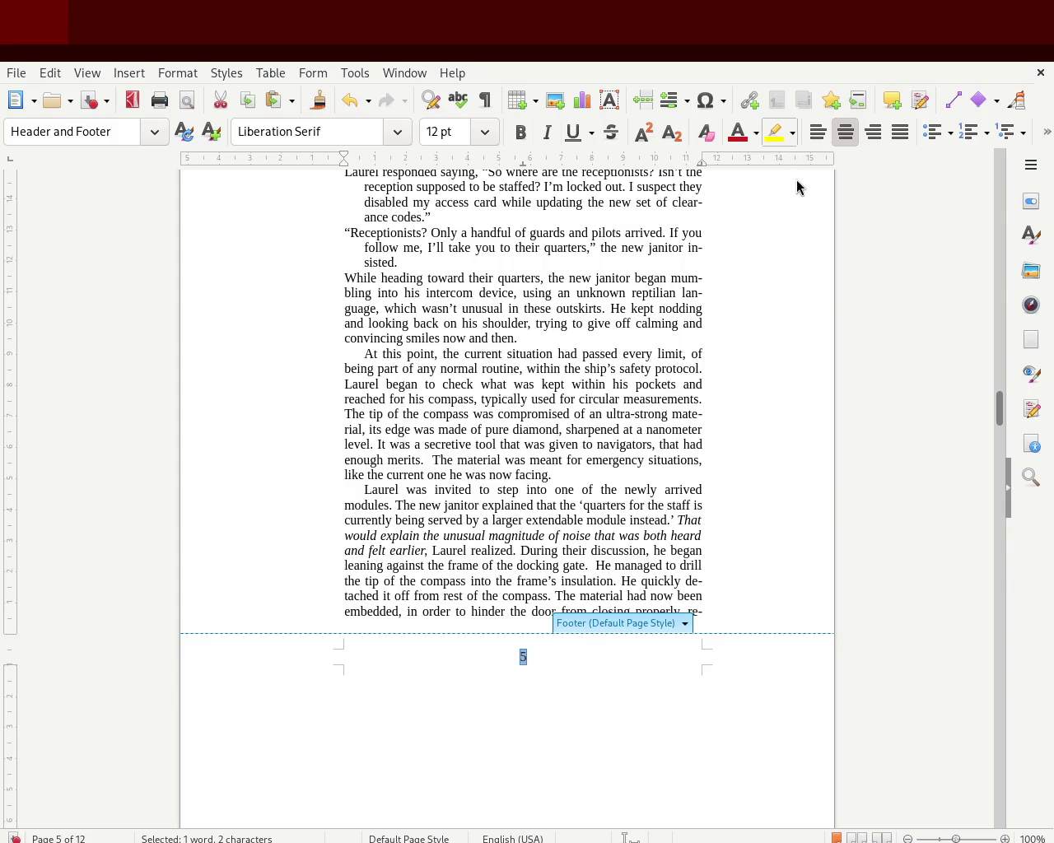
{"action": "left_click", "coordinate": [45, 527]}
{"action": "left_click", "coordinate": [550, 644]}
{"action": "key", "text": "ctrl+a"}
{"action": "left_click", "coordinate": [486, 686]}
{"action": "key", "text": "ctrl+a"}
{"action": "left_click", "coordinate": [651, 708]}
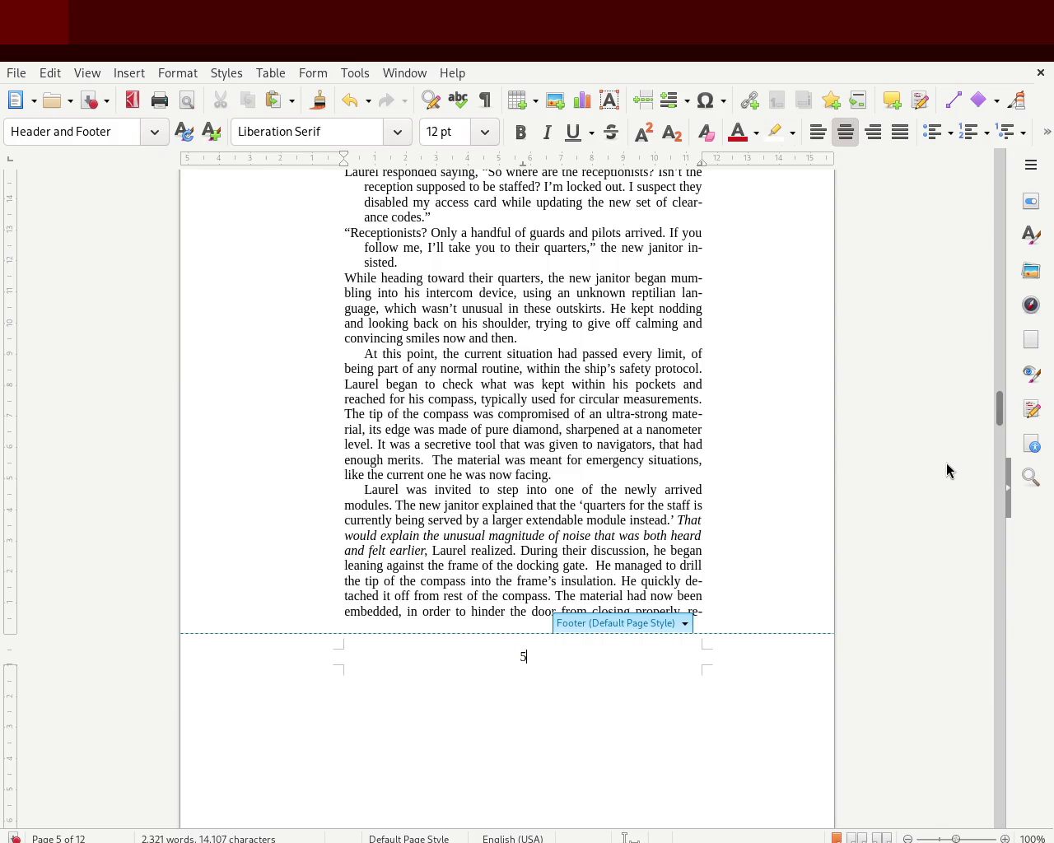
{"action": "mouse_move", "coordinate": [999, 406]}
{"action": "left_mouse_down"}
{"action": "mouse_move", "coordinate": [995, 303]}
{"action": "mouse_move", "coordinate": [997, 408]}
{"action": "left_mouse_up"}
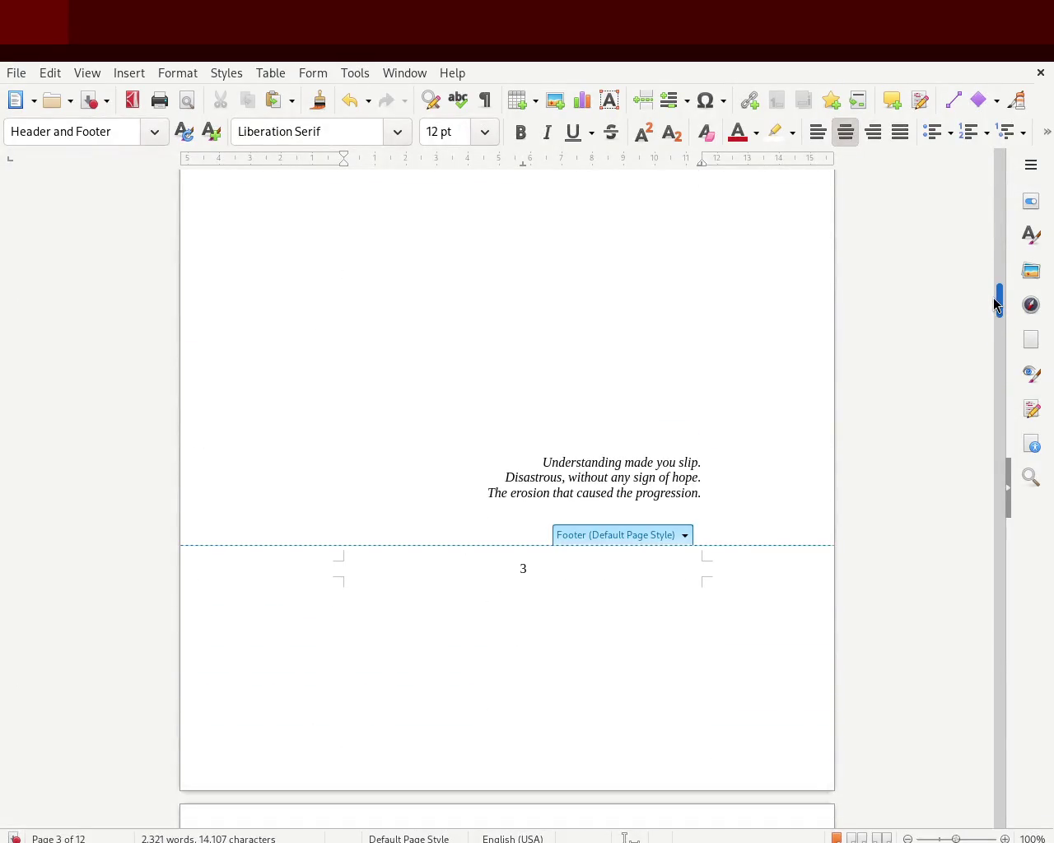
{"action": "key", "text": "ctrl+z"}
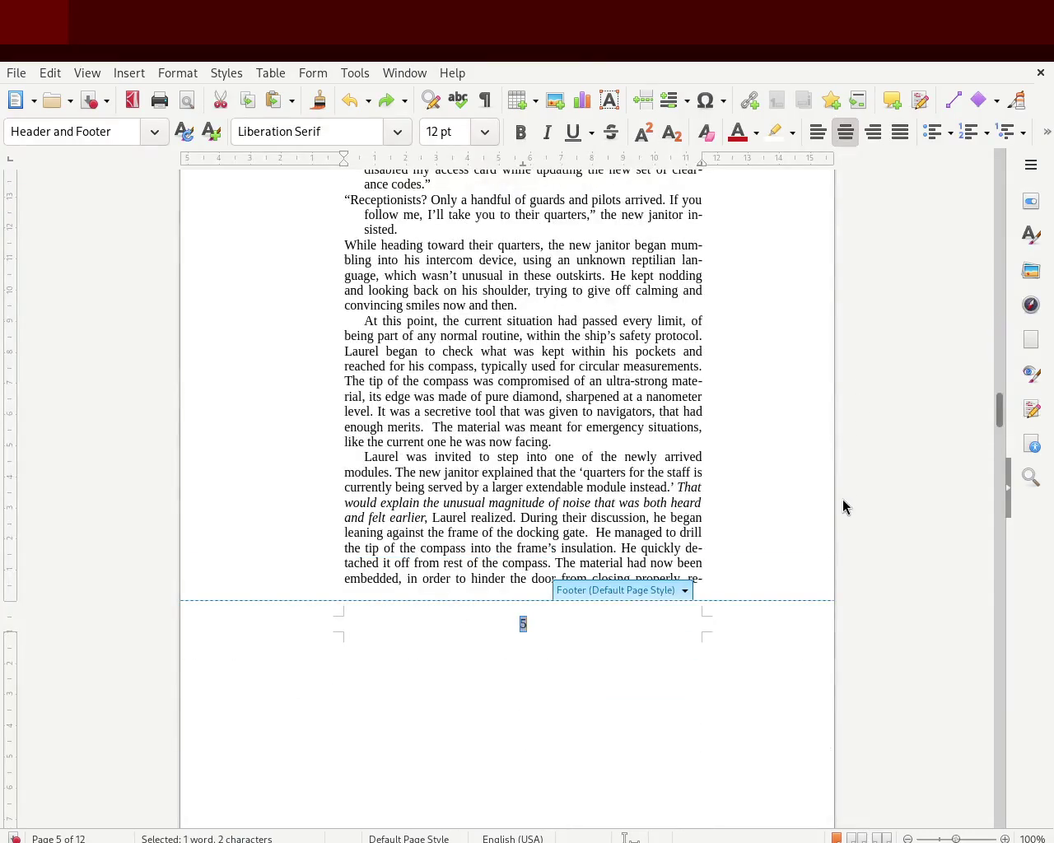
{"action": "left_click", "coordinate": [693, 659]}
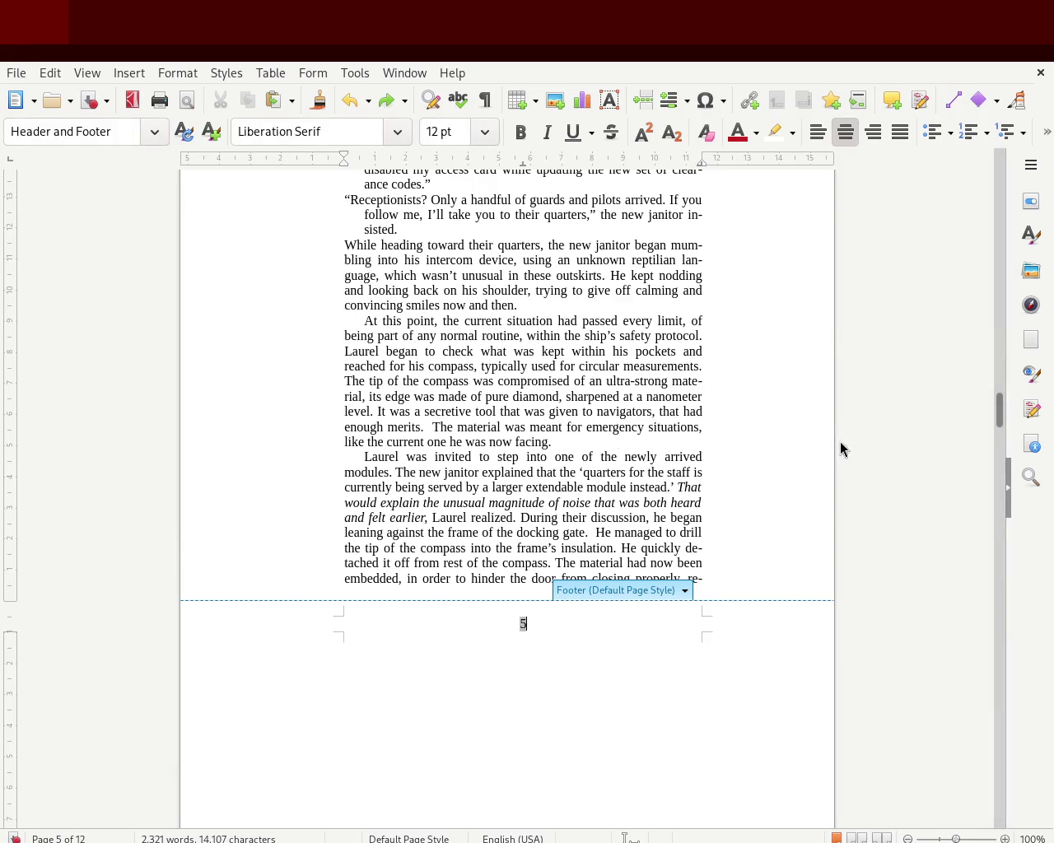
{"action": "left_click_drag", "start_coordinate": [999, 412], "coordinate": [1001, 482]}
{"action": "double_click", "coordinate": [546, 382]}
{"action": "left_click", "coordinate": [546, 381]}
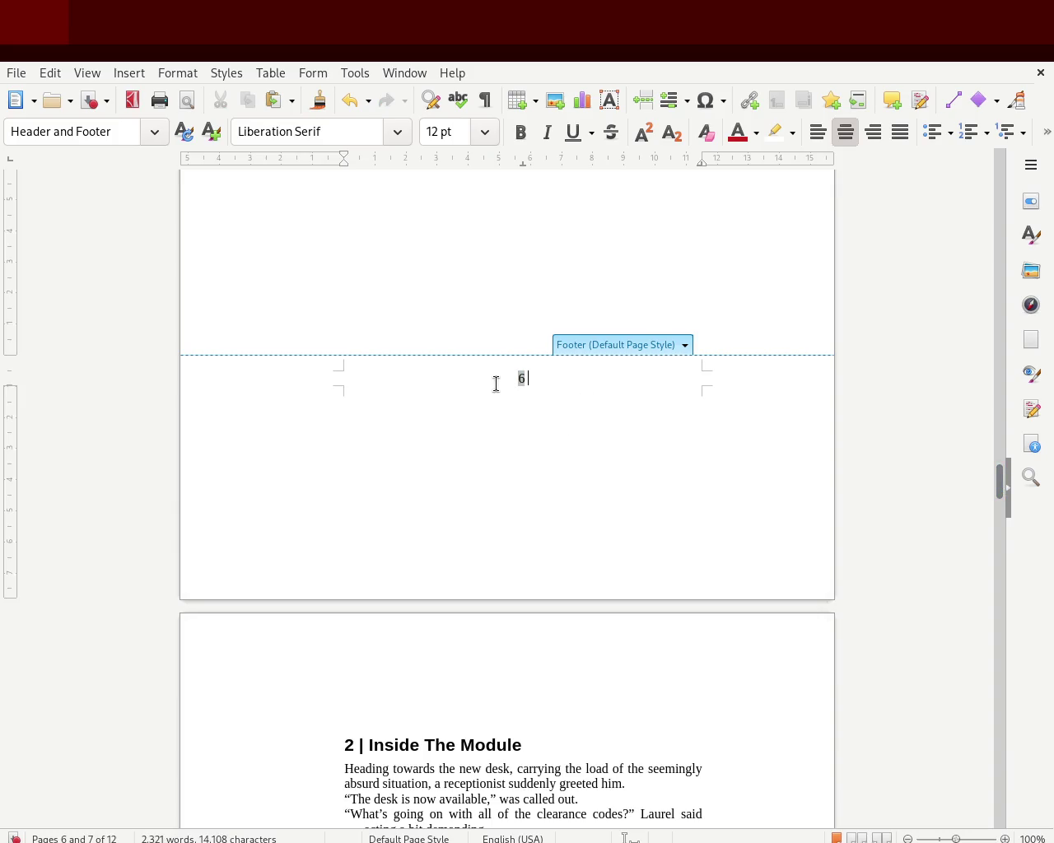
{"action": "key", "text": "BackSpace"}
{"action": "mouse_move", "coordinate": [1001, 494]}
{"action": "left_mouse_down"}
{"action": "mouse_move", "coordinate": [999, 160]}
{"action": "mouse_move", "coordinate": [997, 243]}
{"action": "mouse_move", "coordinate": [1002, 183]}
{"action": "left_mouse_up"}
Step: Leave the footer by placing the caret in the Prologue body text
{"action": "left_click", "coordinate": [508, 377]}
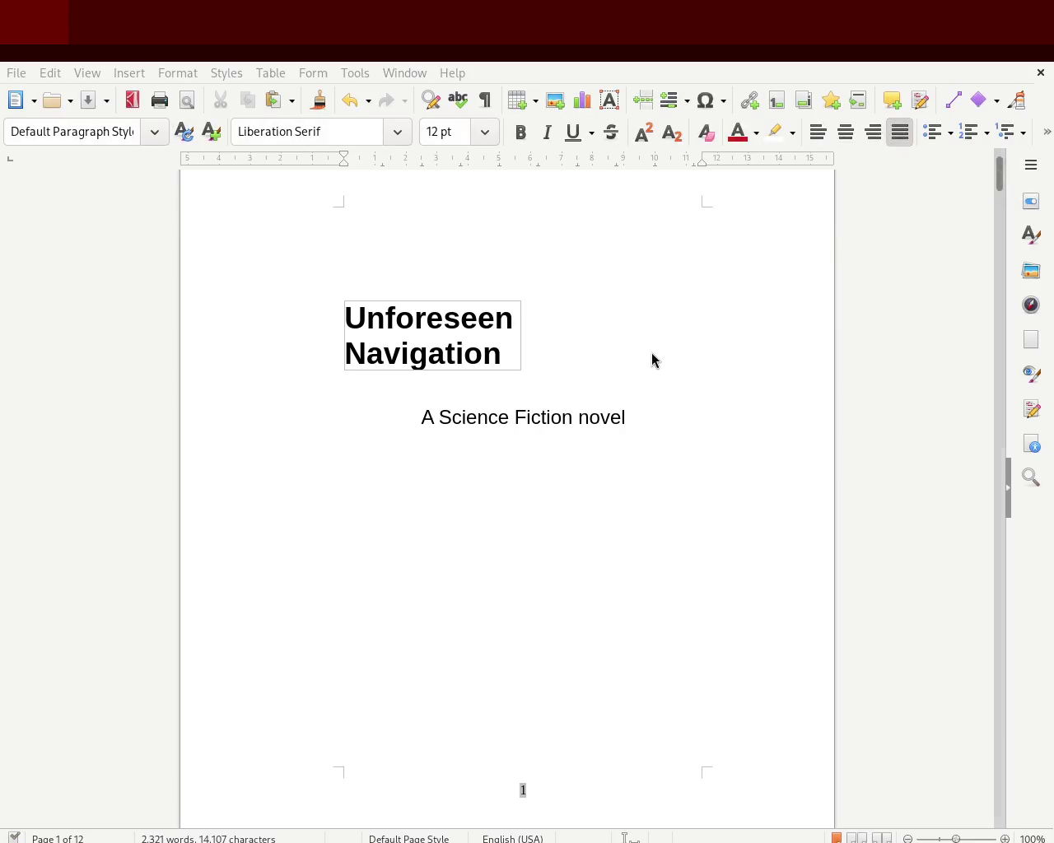